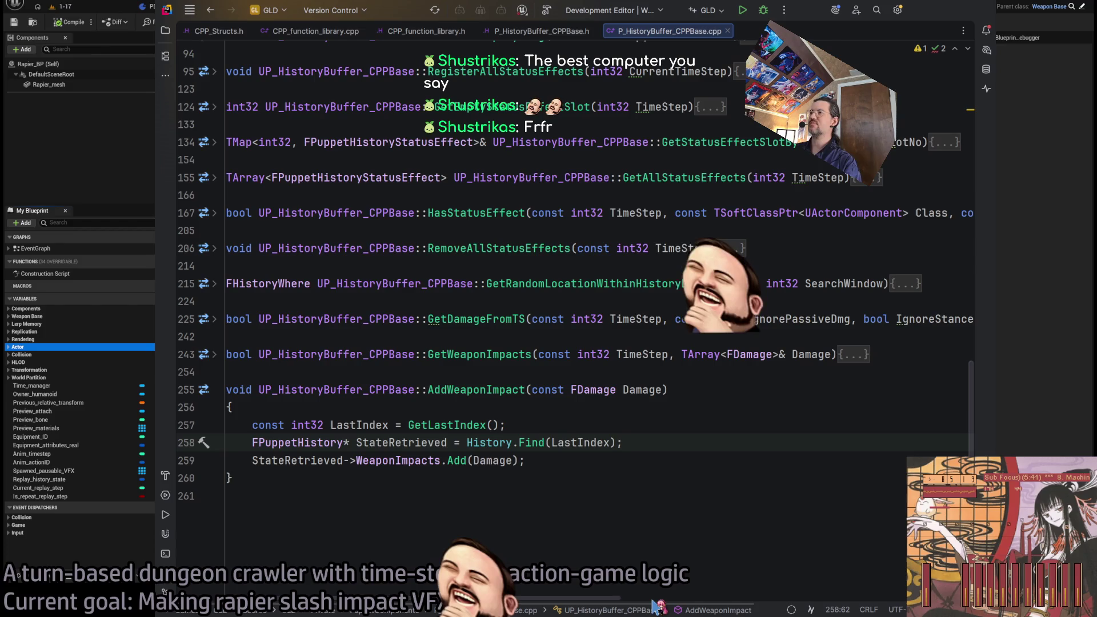
# Switch from Rider back to the Unreal Editor's Rapier_BP event graph
pyautogui.hotkey('alt', 'Tab')
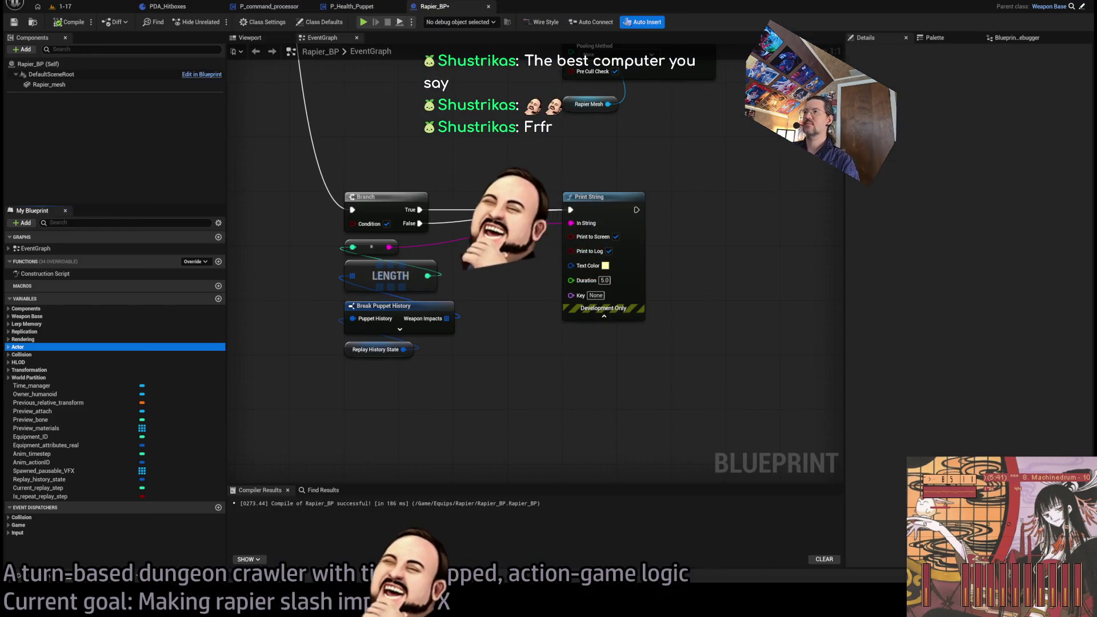
# Delete the Print String debug node attached to the Branch
pyautogui.scroll(-2, 514, 240)
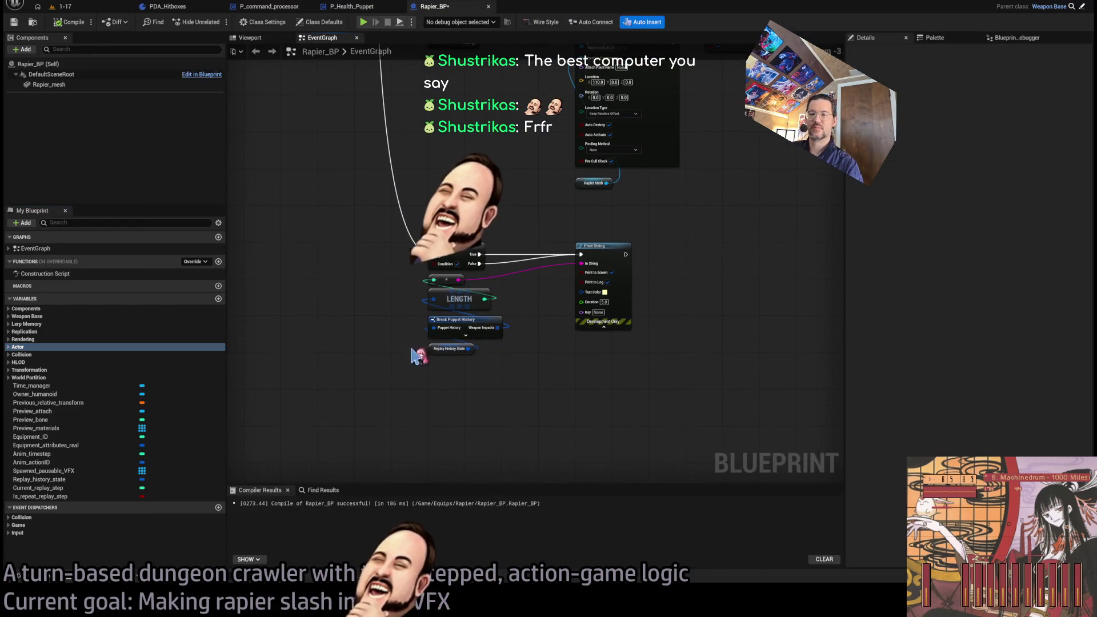
pyautogui.hotkey('alt', 'Tab')
pyautogui.hotkey('alt', 'Tab')
pyautogui.scroll(-4, 578, 425)
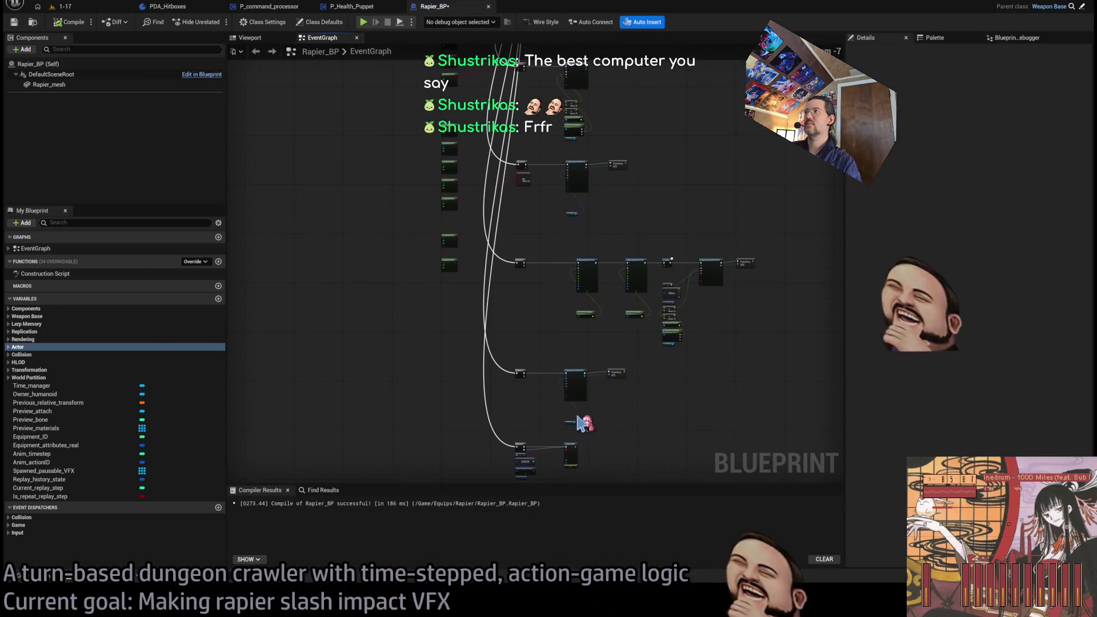
pyautogui.scroll(6, 578, 426)
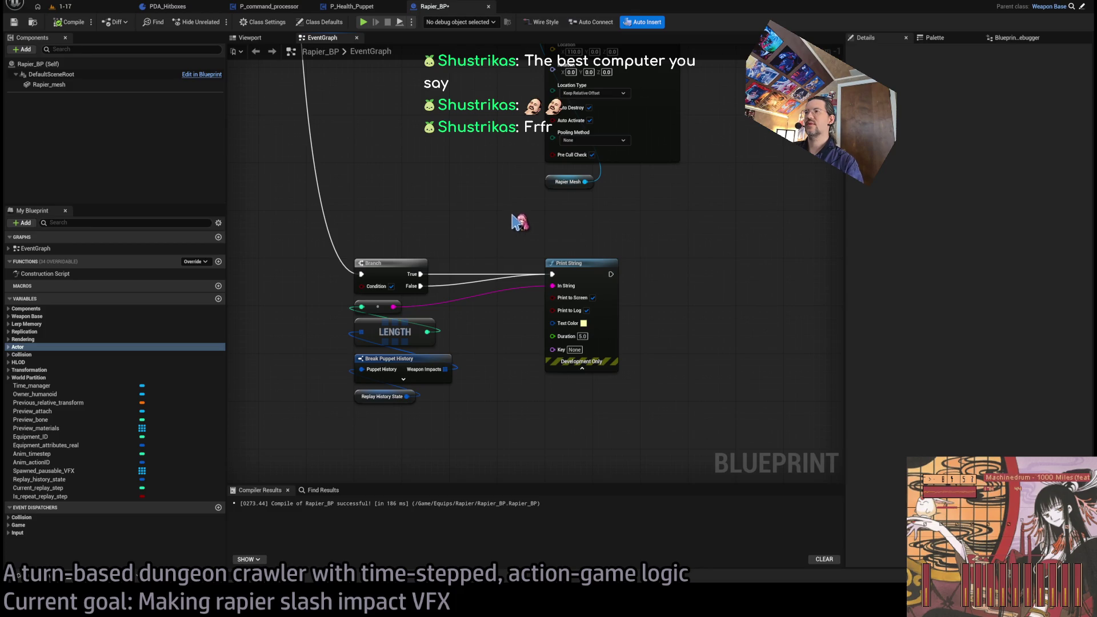
pyautogui.moveTo(519, 220); pyautogui.dragTo(623, 374)
pyautogui.press('Delete')
# Check Break Puppet History's pin options and select the reroute and LENGTH nodes
pyautogui.click(393, 357)
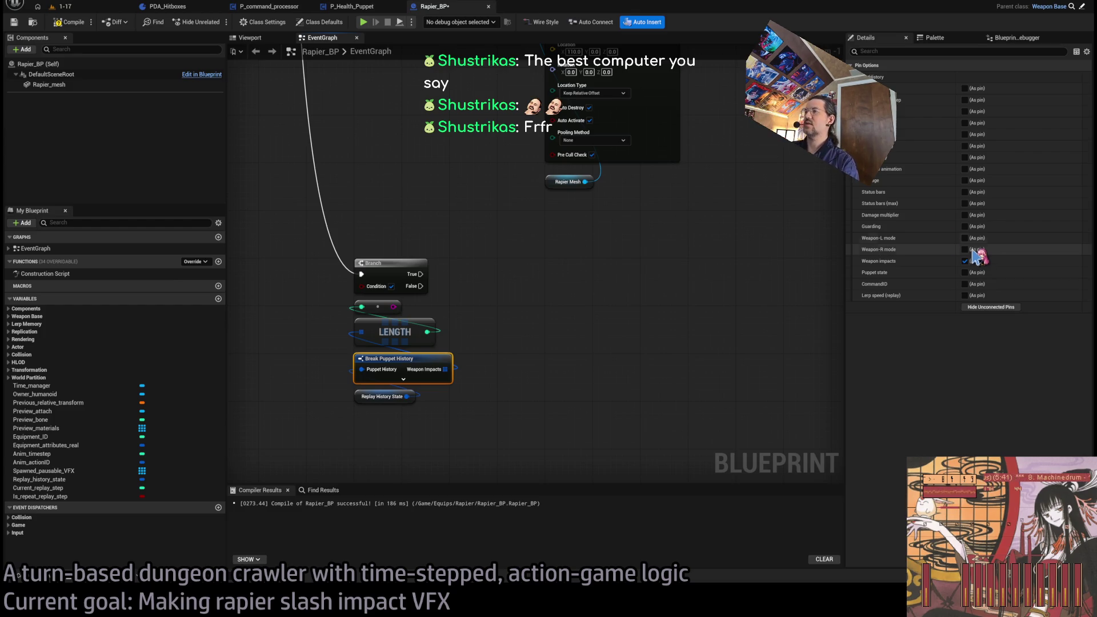
pyautogui.scroll(-3, 782, 380)
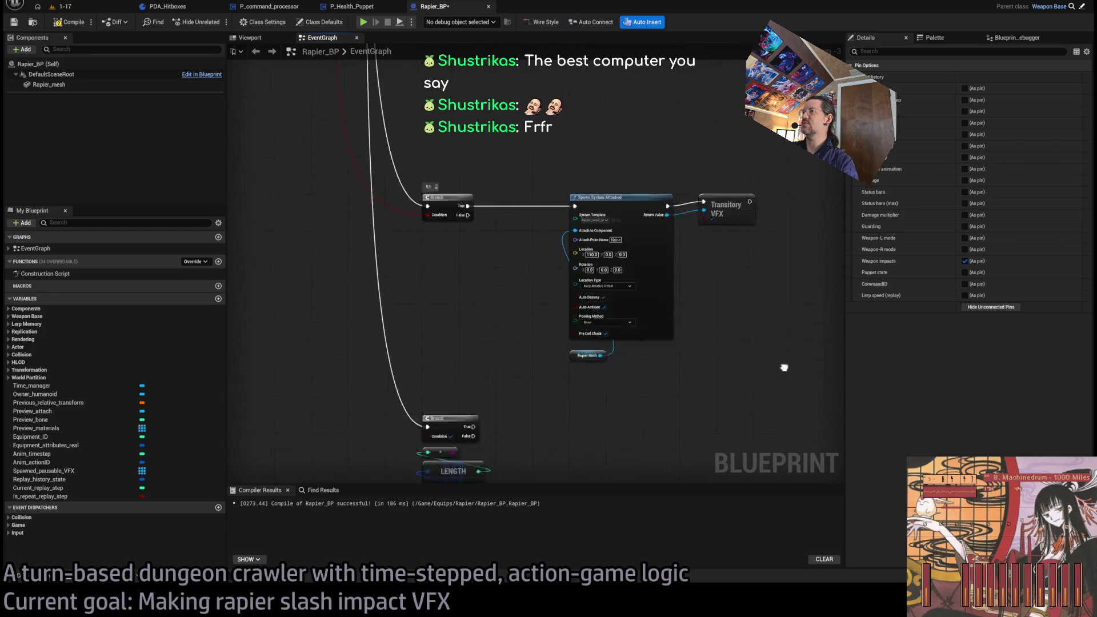
pyautogui.scroll(3, 593, 292)
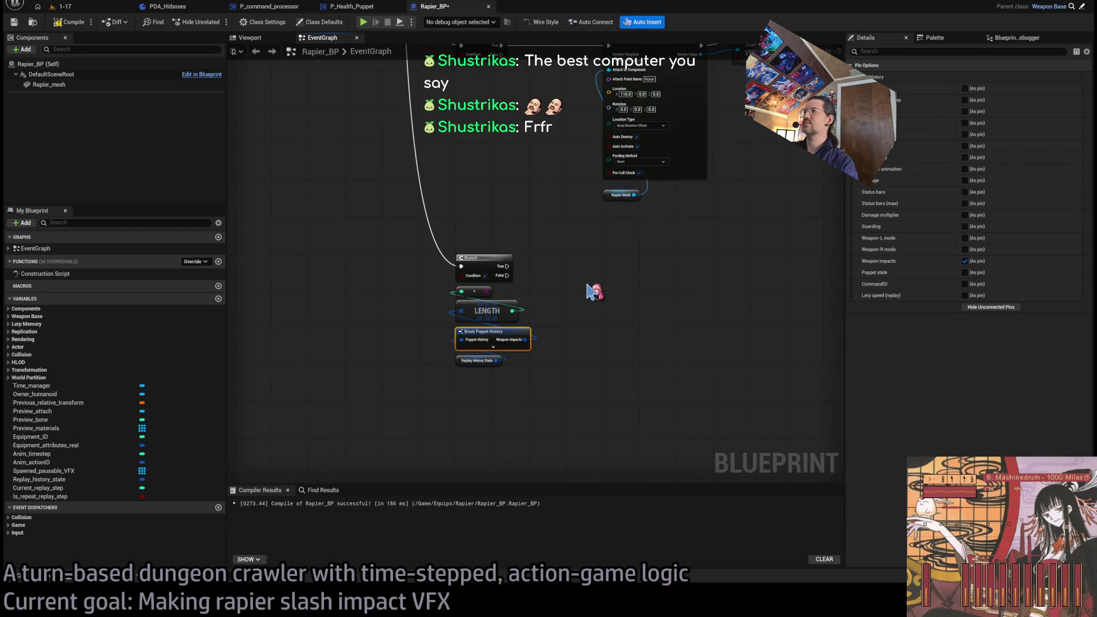
pyautogui.click(518, 297)
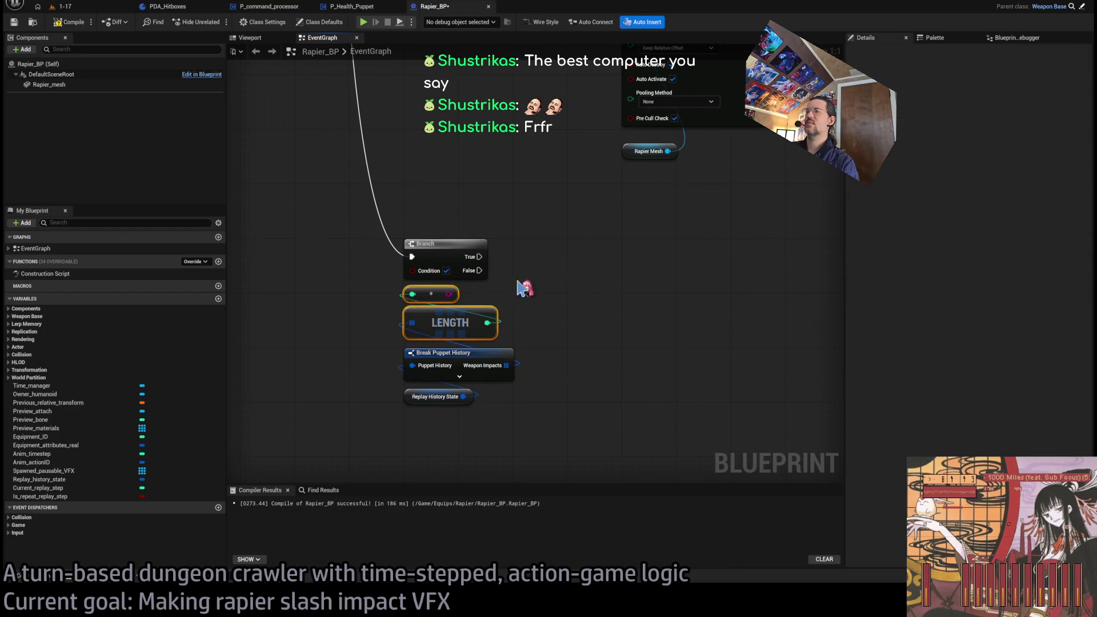
pyautogui.moveTo(518, 297)
pyautogui.mouseDown()
pyautogui.moveTo(440, 318)
pyautogui.moveTo(451, 331)
pyautogui.mouseUp()
# Delete the reroute and LENGTH nodes from the Weapon Impacts check
pyautogui.press('Delete')
pyautogui.click(534, 332)
pyautogui.click(491, 335)
pyautogui.press('Delete')
# Add an Is Not Empty check on Weapon Impacts, then open the Animation Gate function definition
pyautogui.moveTo(506, 366)
pyautogui.mouseDown()
pyautogui.moveTo(553, 358)
pyautogui.moveTo(552, 337)
pyautogui.moveTo(434, 320)
pyautogui.mouseUp()
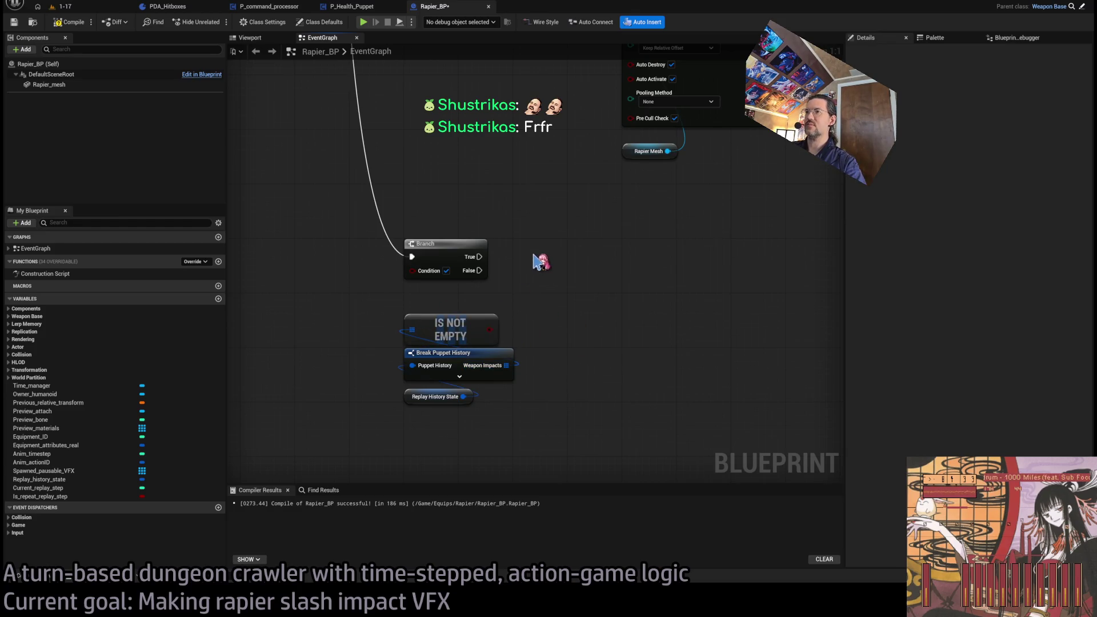
pyautogui.scroll(-4, 566, 303)
pyautogui.scroll(4, 561, 288)
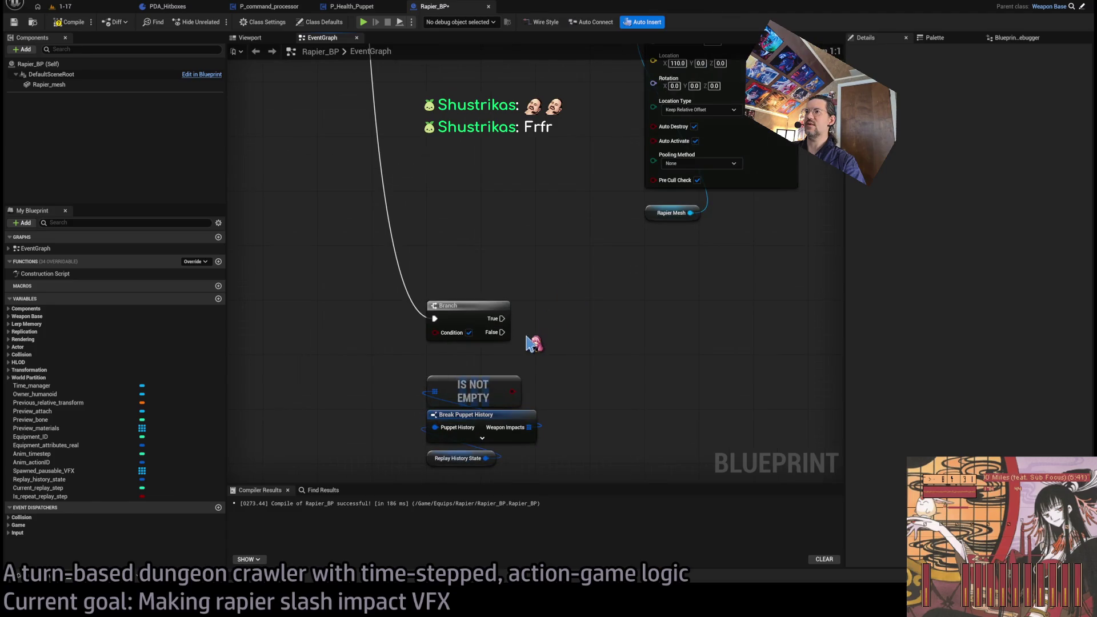
pyautogui.scroll(-1, 537, 342)
pyautogui.click(470, 394)
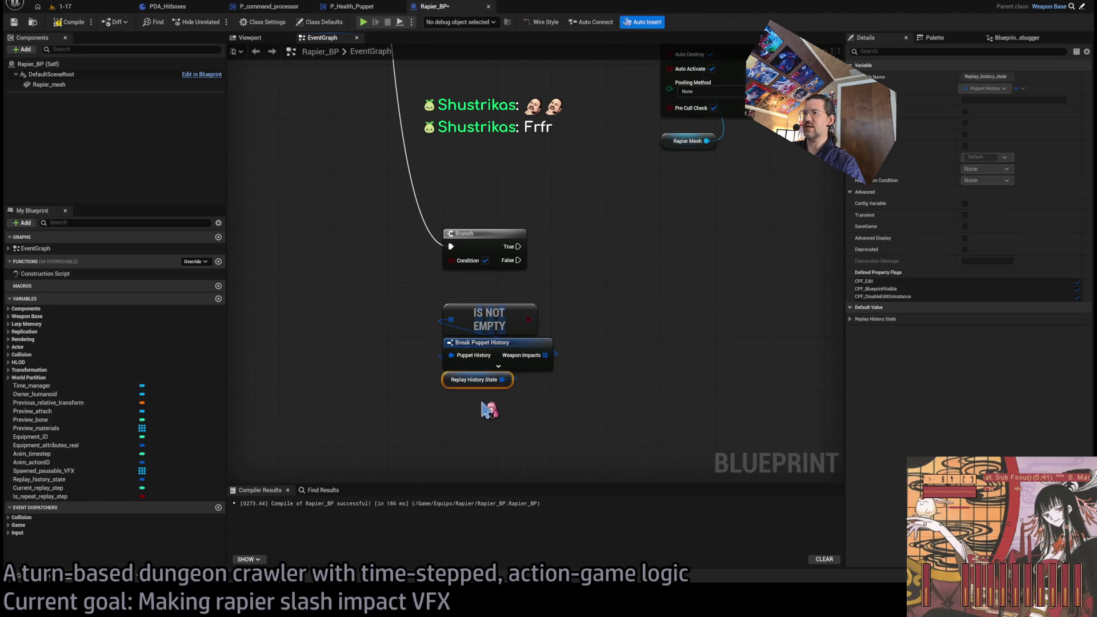
pyautogui.click(583, 304)
pyautogui.scroll(-2, 583, 304)
pyautogui.scroll(-2, 588, 305)
pyautogui.scroll(2, 576, 422)
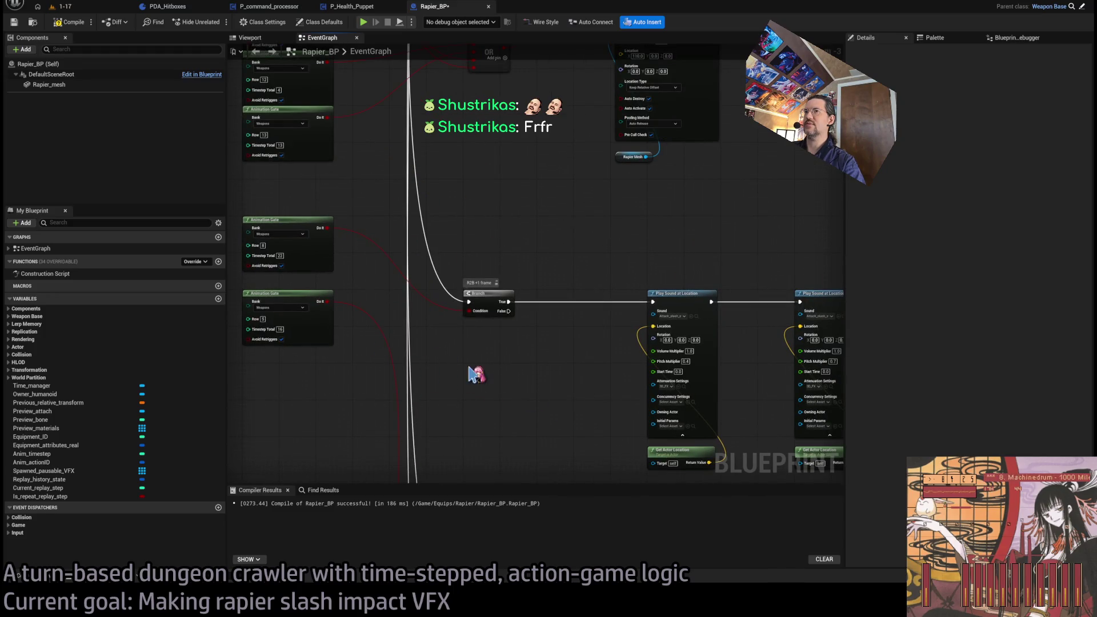
pyautogui.click(324, 254)
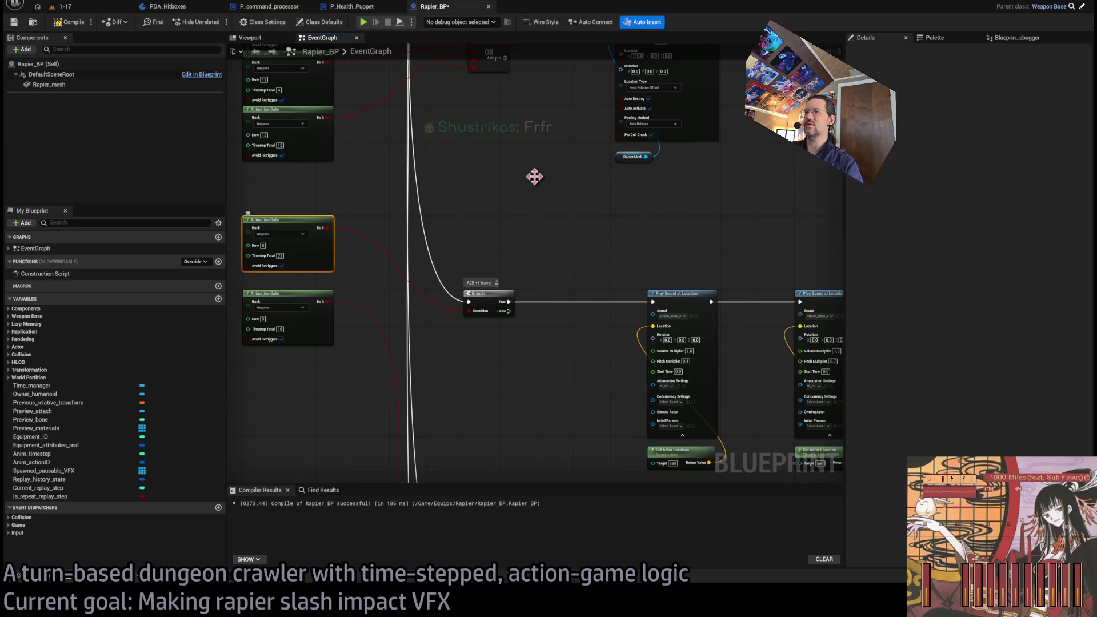
pyautogui.hotkey('alt', 'g')
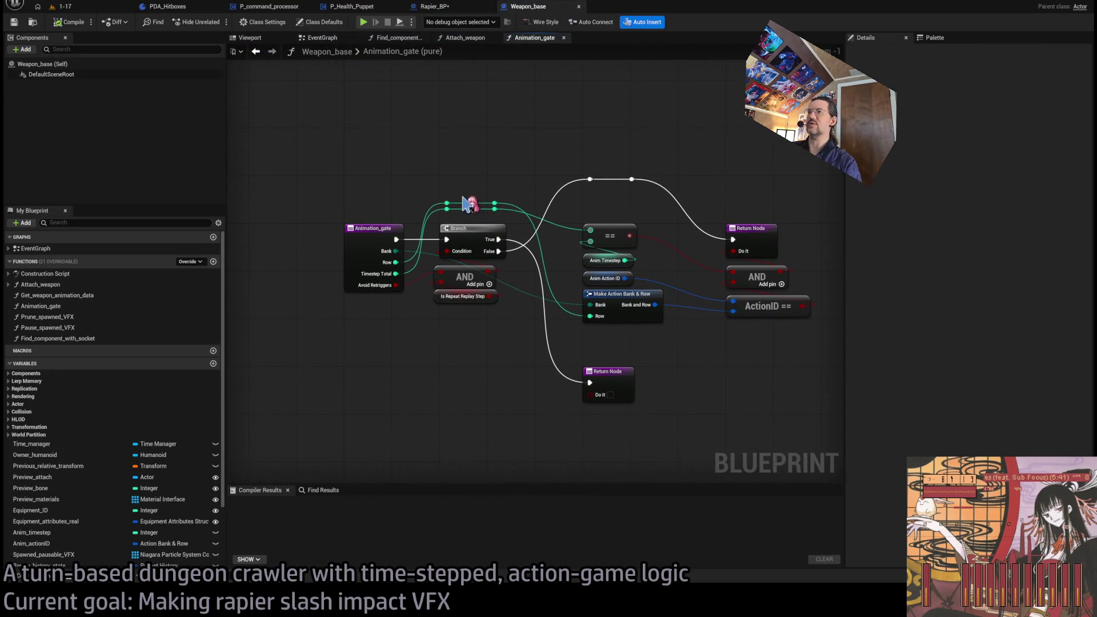
# Shift the AND and Is Repeat Replay Step nodes slightly right in Animation_gate
pyautogui.click(470, 7)
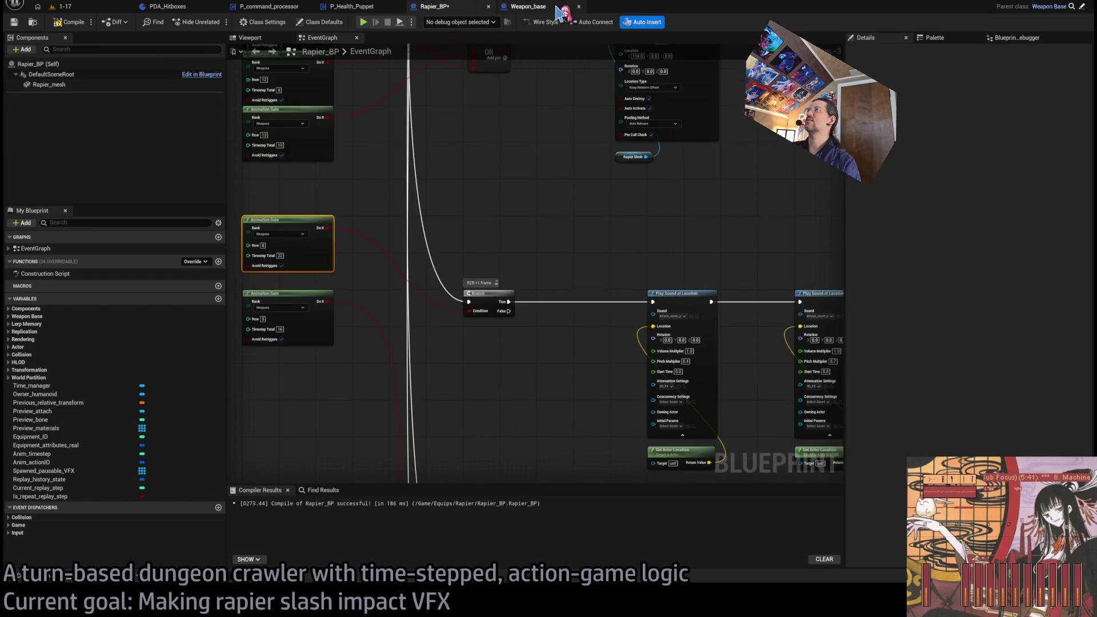
pyautogui.click(528, 7)
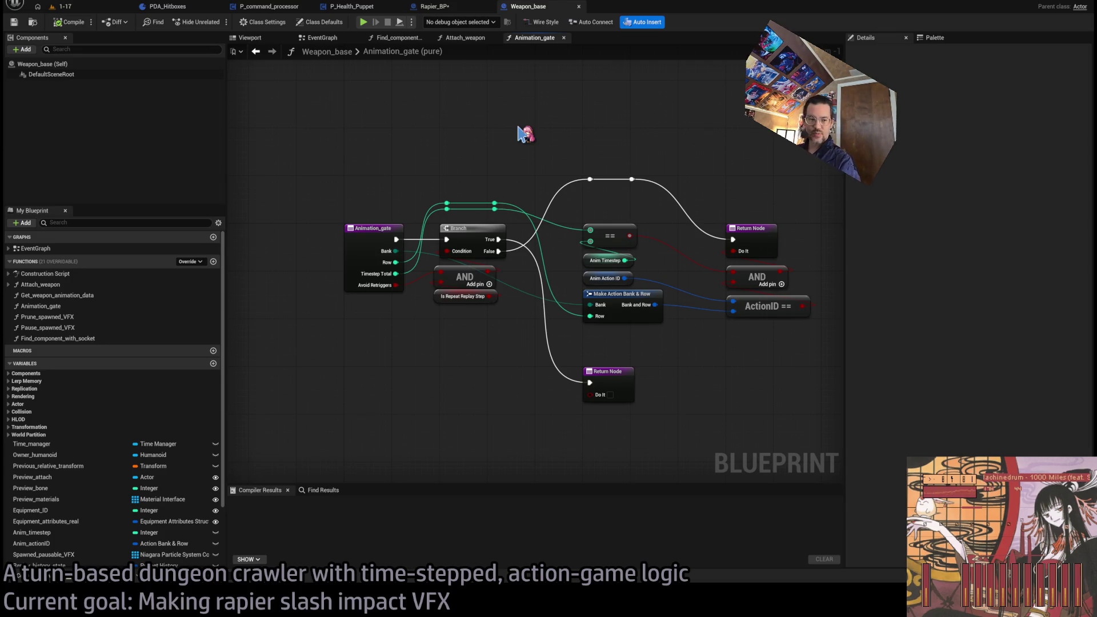
pyautogui.moveTo(480, 326)
pyautogui.mouseDown()
pyautogui.moveTo(434, 264)
pyautogui.moveTo(468, 272)
pyautogui.mouseUp()
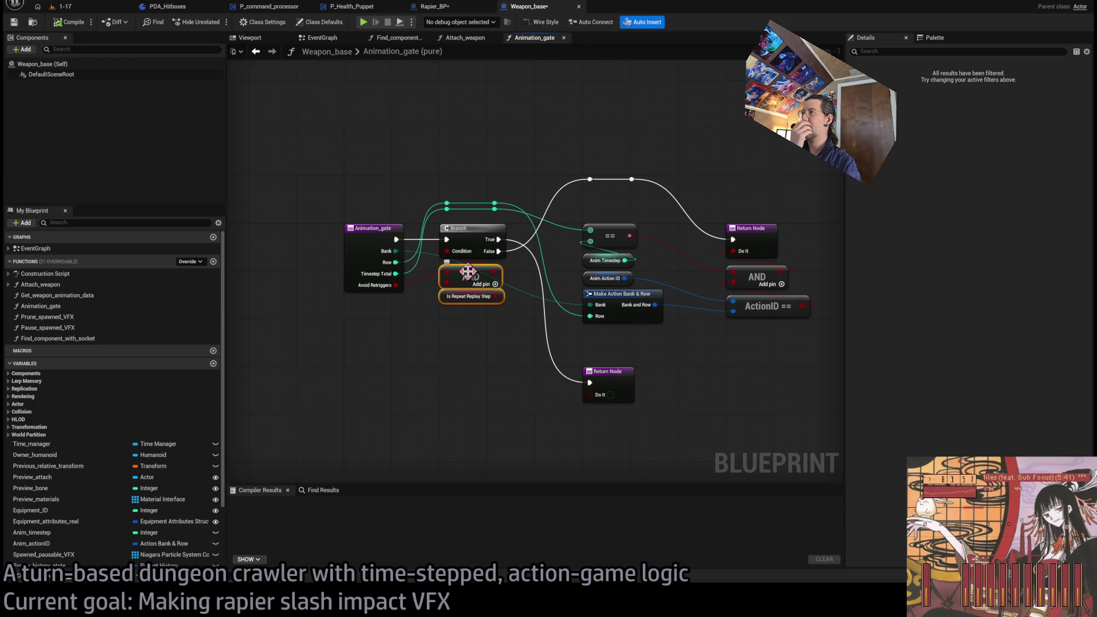
pyautogui.click(472, 143)
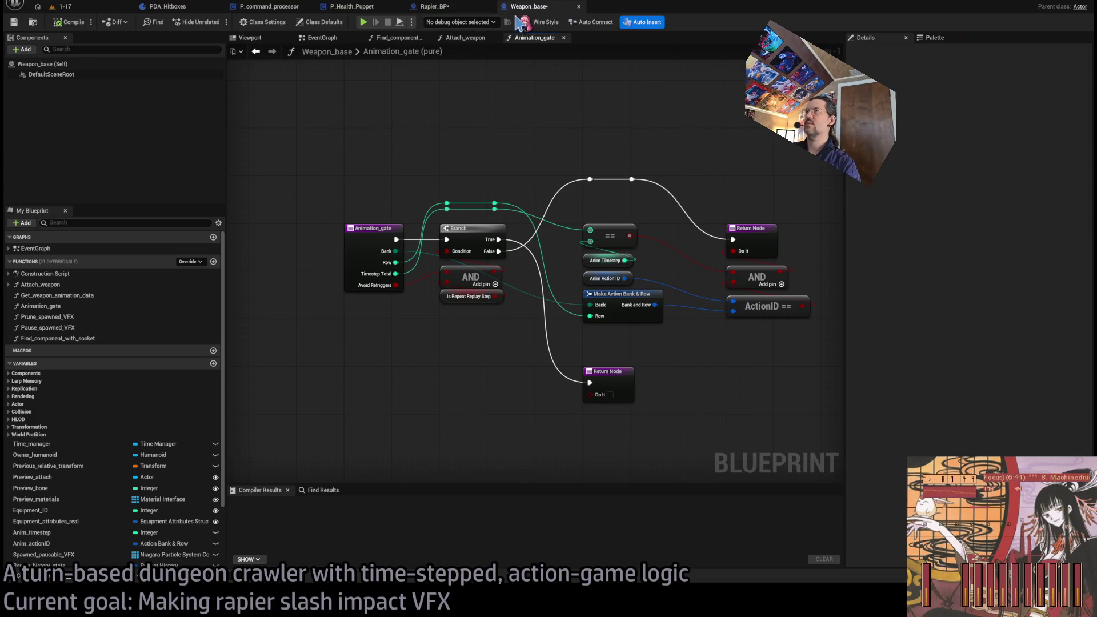
pyautogui.click(323, 38)
# Look through the open Rapier_BP, P_Health_Puppet, P_command_processor and PDA_Hitboxes tabs
pyautogui.scroll(-3, 563, 183)
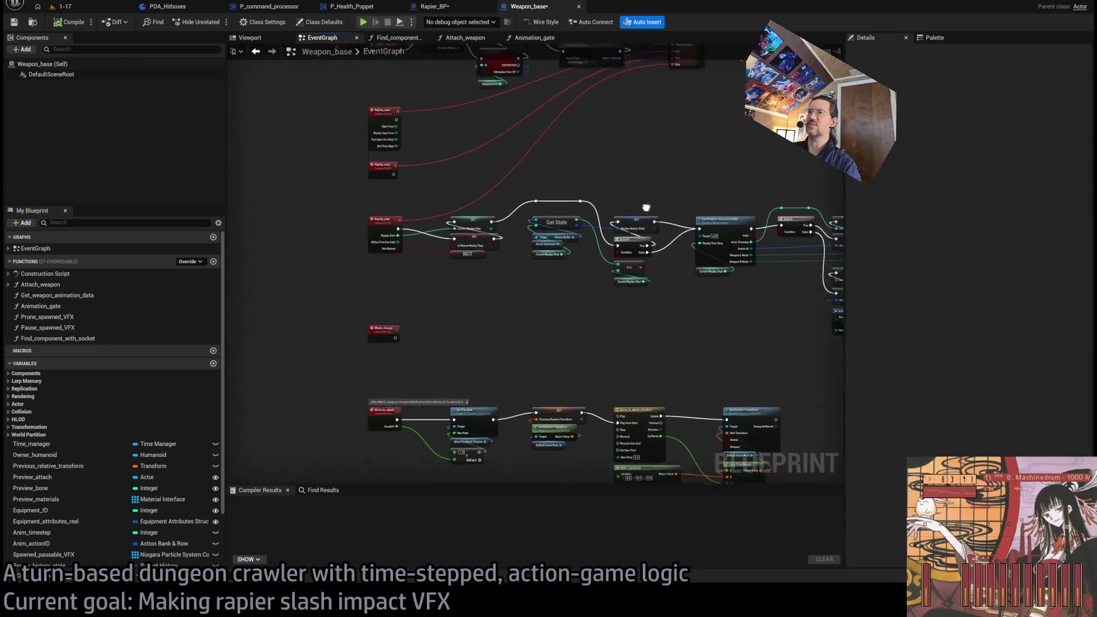
pyautogui.scroll(4, 607, 273)
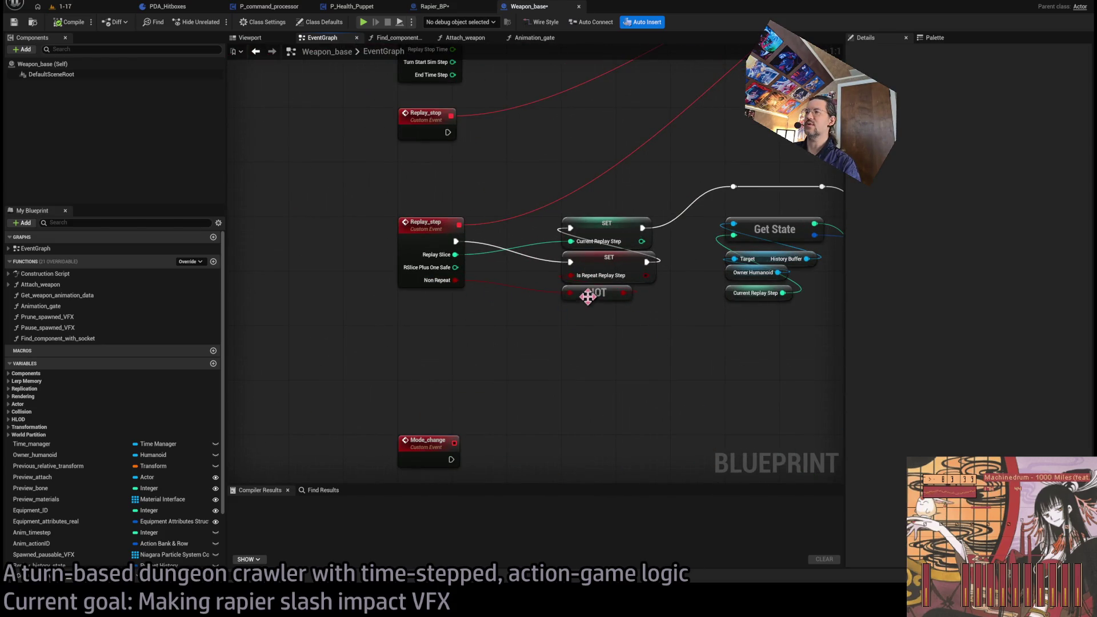
pyautogui.scroll(-3, 661, 311)
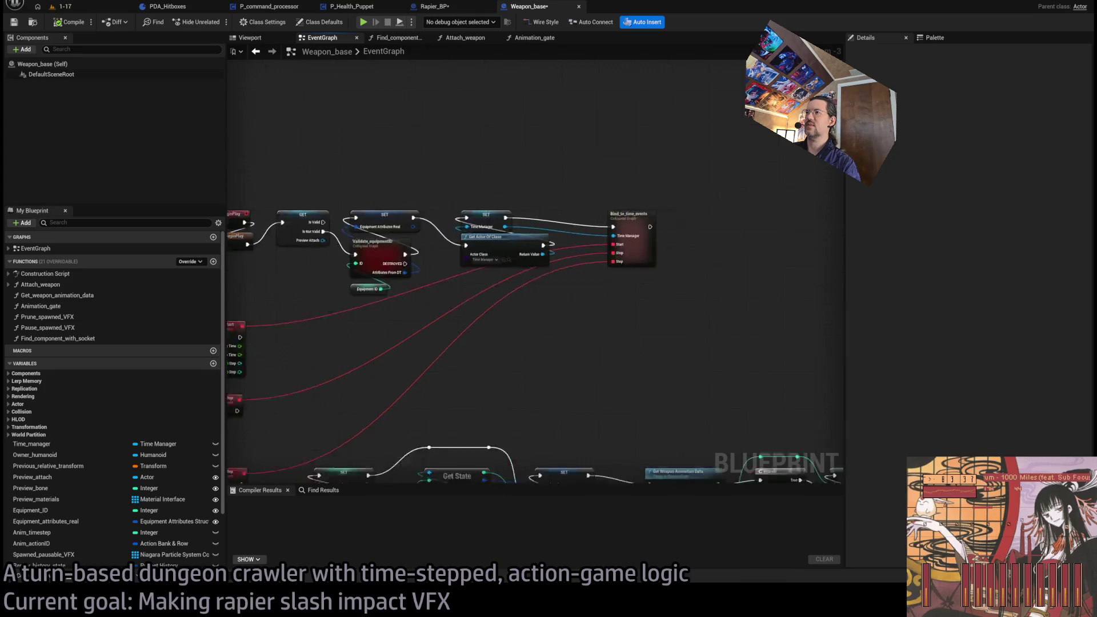
pyautogui.click(433, 7)
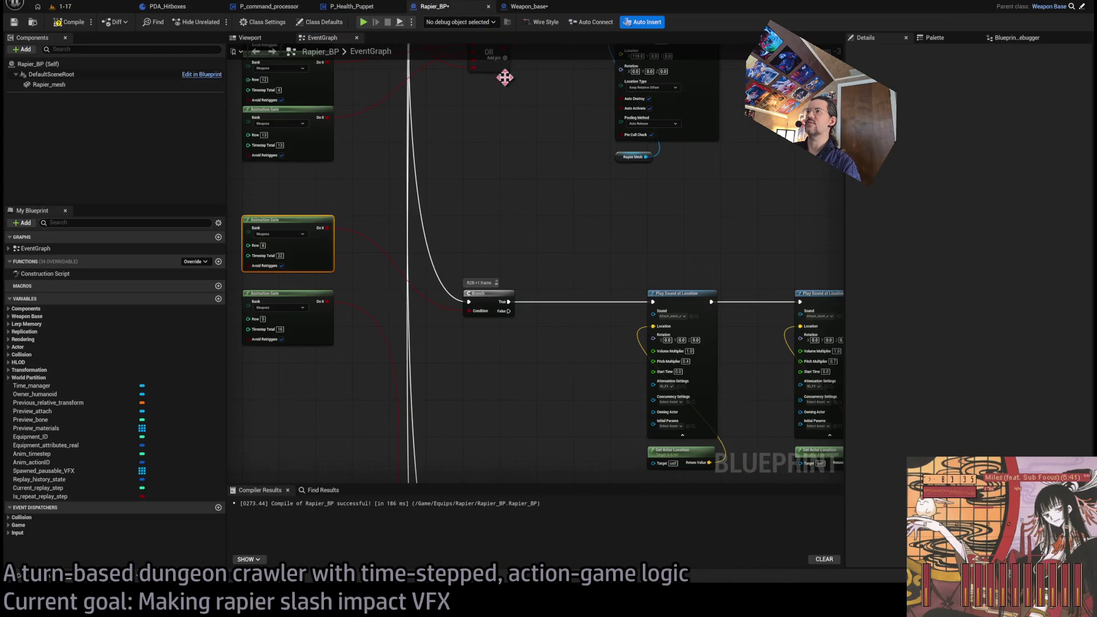
pyautogui.click(528, 6)
pyautogui.click(360, 6)
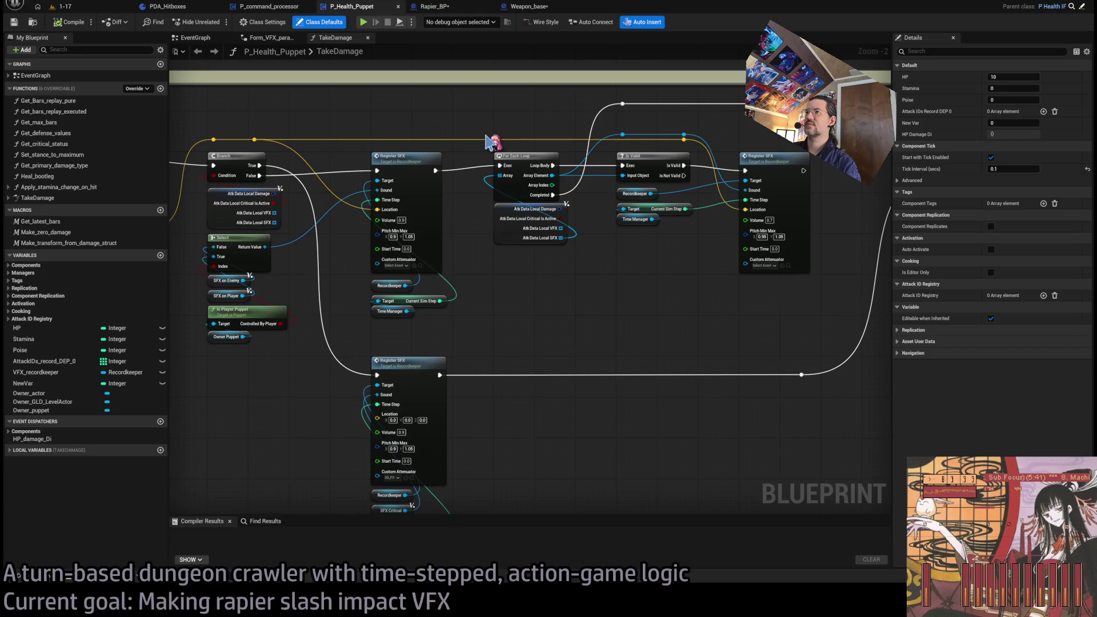
pyautogui.click(548, 7)
pyautogui.click(275, 7)
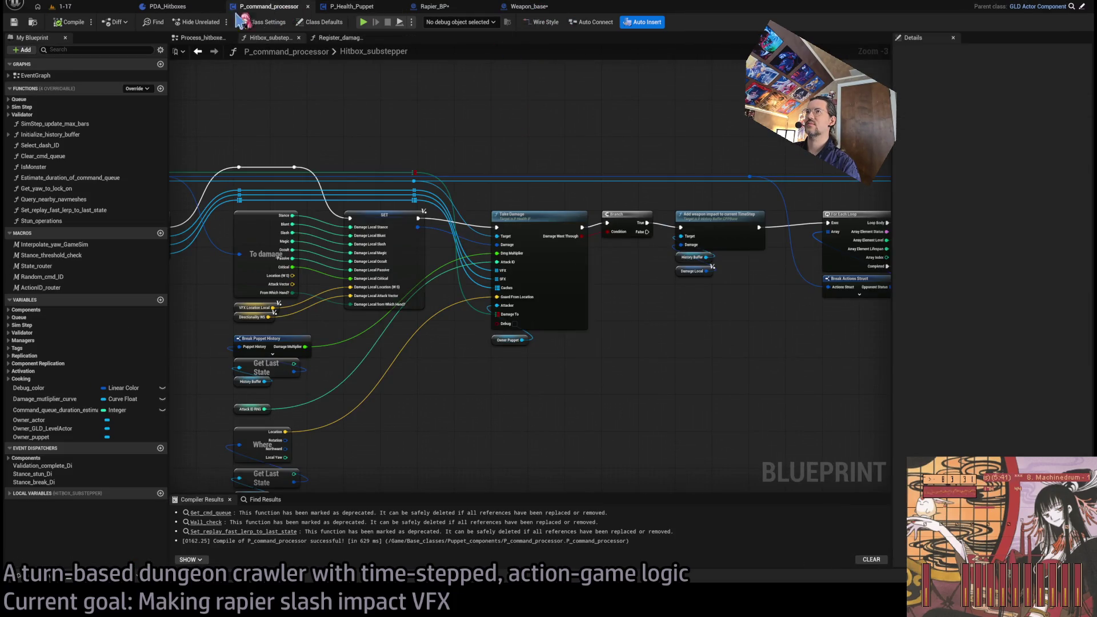
pyautogui.click(171, 6)
pyautogui.click(355, 6)
pyautogui.click(537, 7)
# Close the Find_component and Attach_weapon graphs, leaving Animation_gate showing
pyautogui.click(426, 38)
pyautogui.click(425, 38)
pyautogui.click(397, 38)
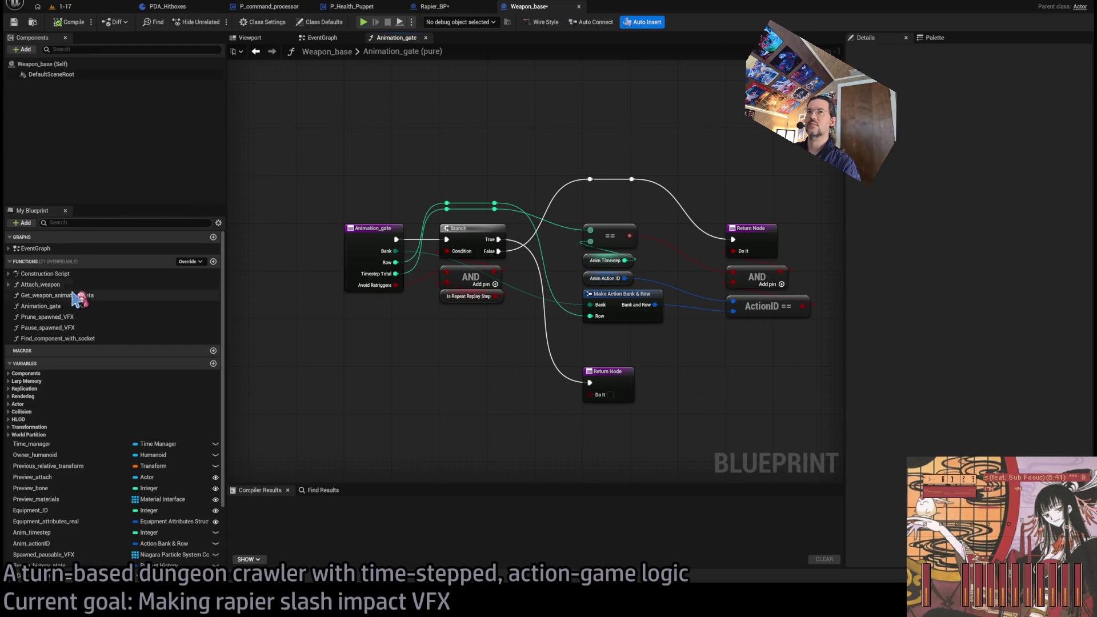
# Duplicate the Animation_gate function and name the copy Animation_gate_by_ActionID
pyautogui.click(50, 306)
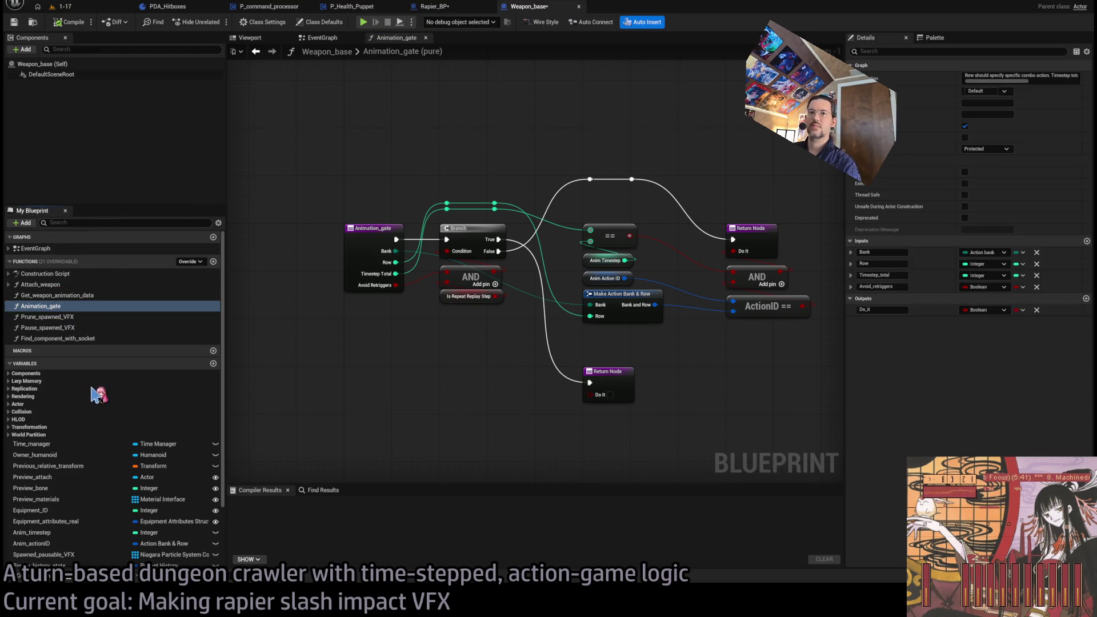
pyautogui.hotkey('ctrl', 'd')
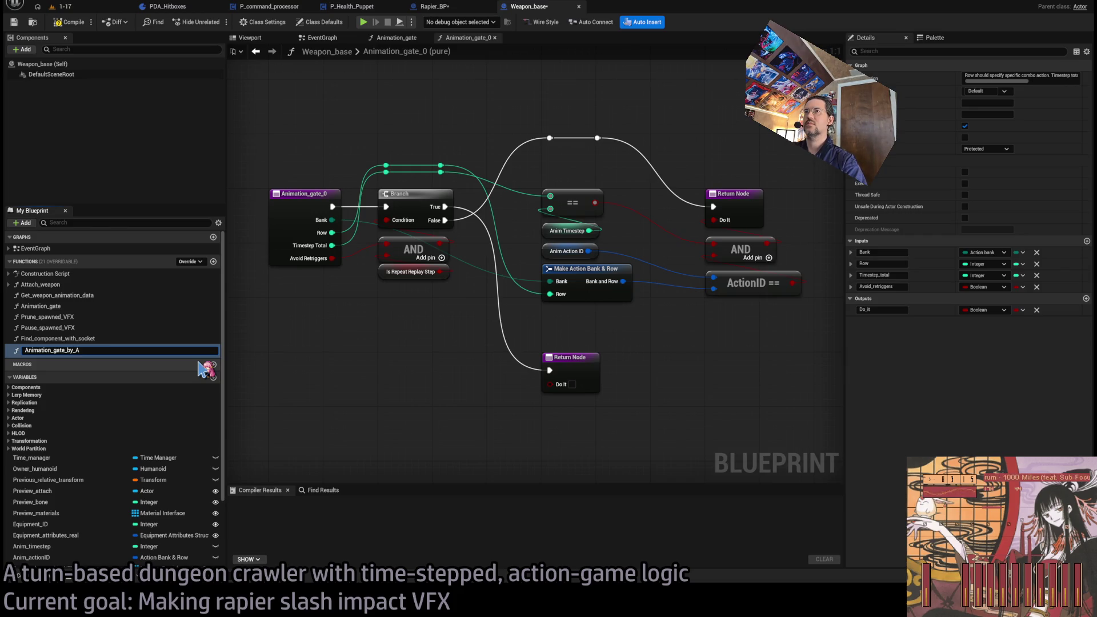
pyautogui.write('Animation_gate_by_Action')
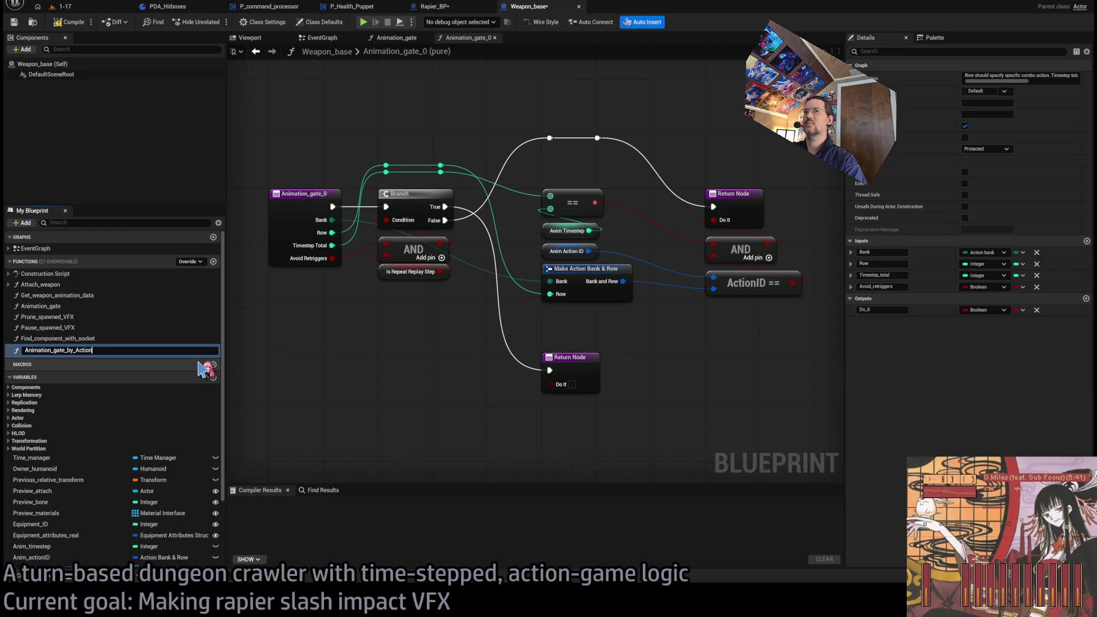
pyautogui.write('ID')
pyautogui.press('Return')
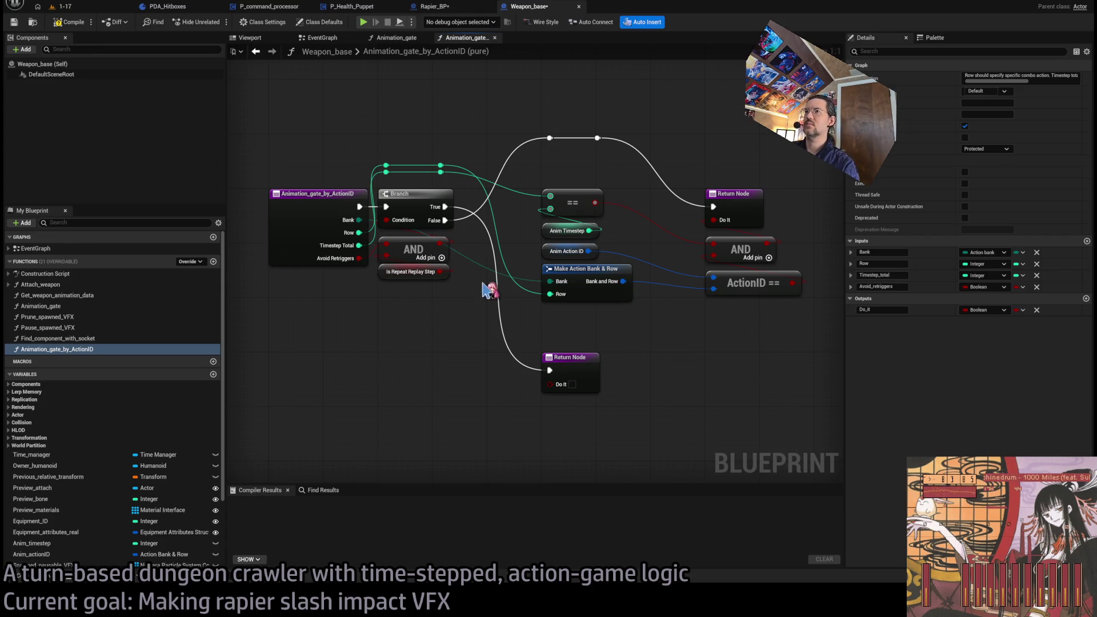
# Close the stale gate graph tabs and open the Animation_gate_by_ActionID graph
pyautogui.middleClick(391, 38)
pyautogui.middleClick(388, 38)
pyautogui.doubleClick(80, 349)
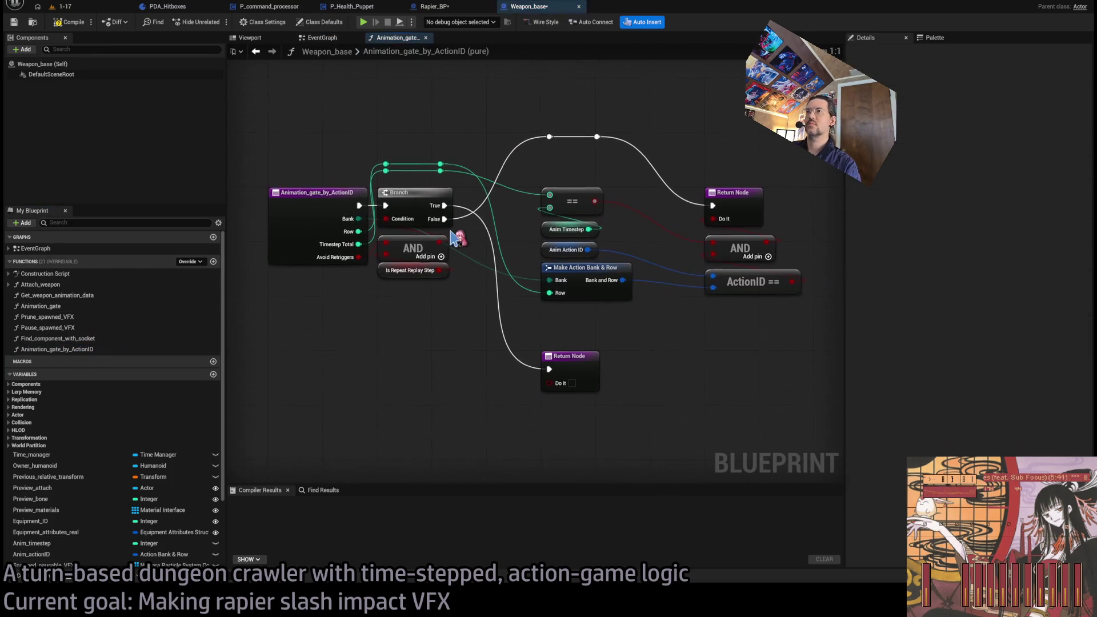
# Add a new function input named ActionID (Action Bank & Row)
pyautogui.click(320, 194)
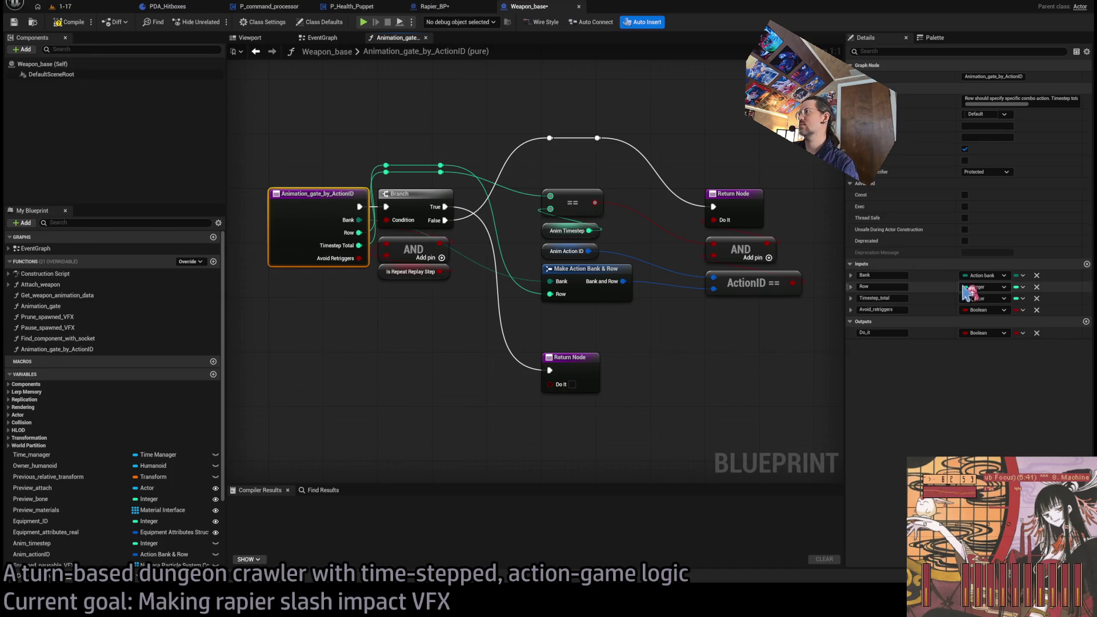
pyautogui.click(1087, 264)
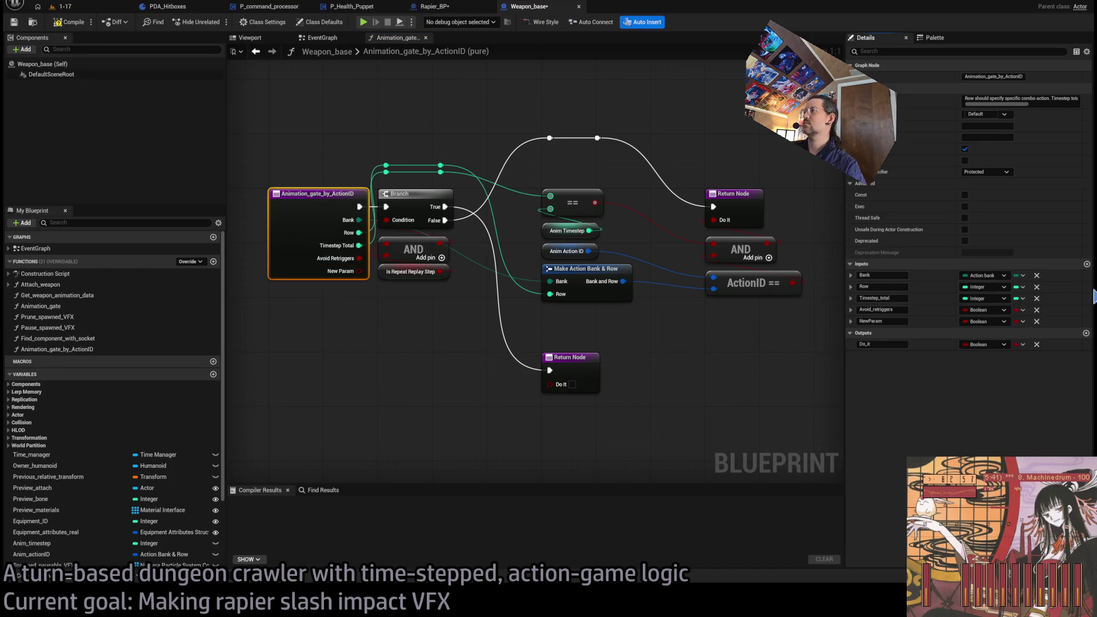
pyautogui.click(895, 322)
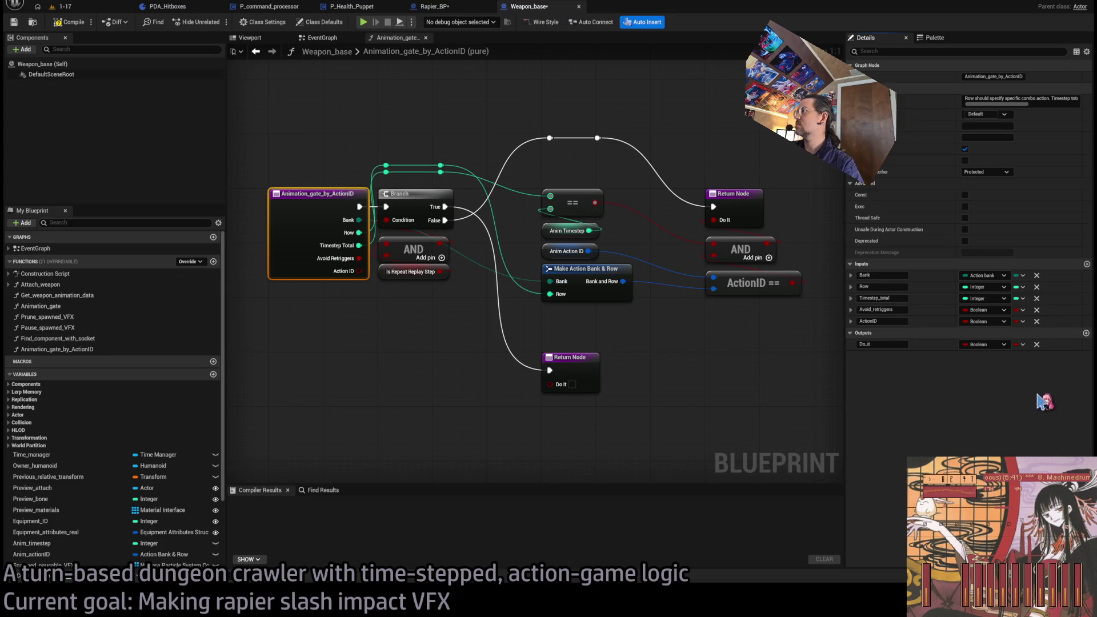
pyautogui.click(823, 365)
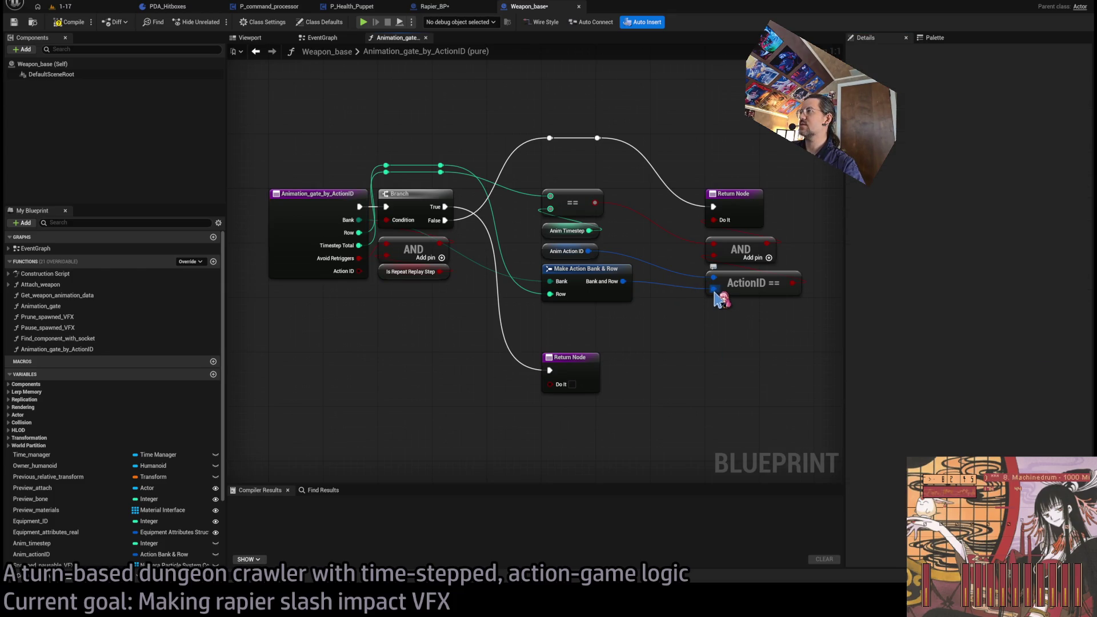
pyautogui.click(347, 194)
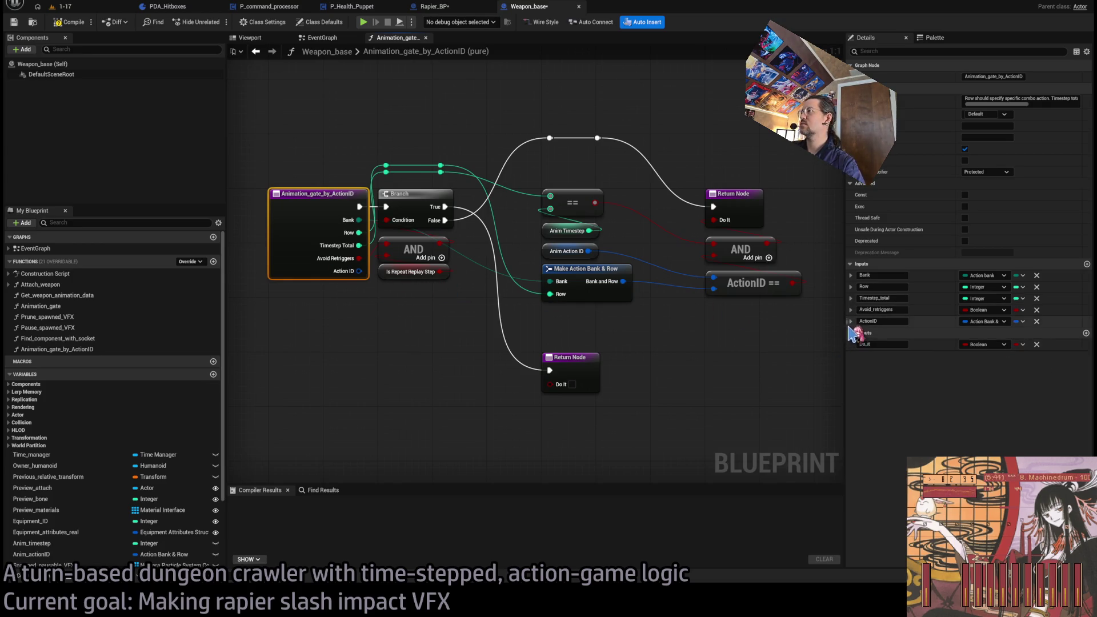
# Move ActionID to the top, rewire Row to its pin, and delete the Bank and Row inputs
pyautogui.moveTo(846, 319); pyautogui.dragTo(848, 275)
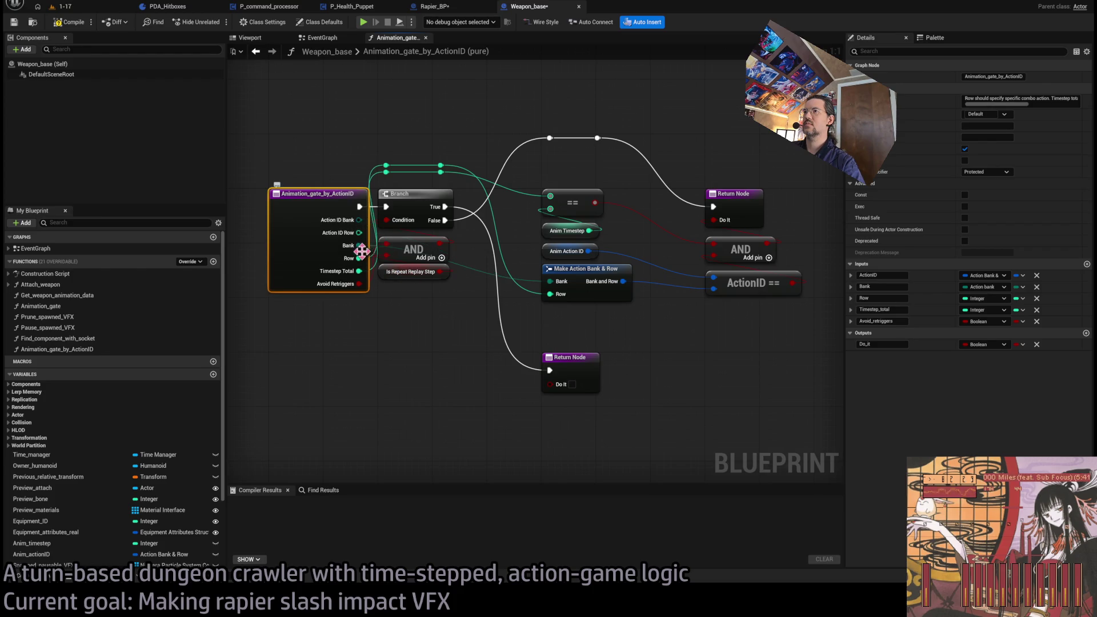
pyautogui.moveTo(359, 258); pyautogui.dragTo(359, 233)
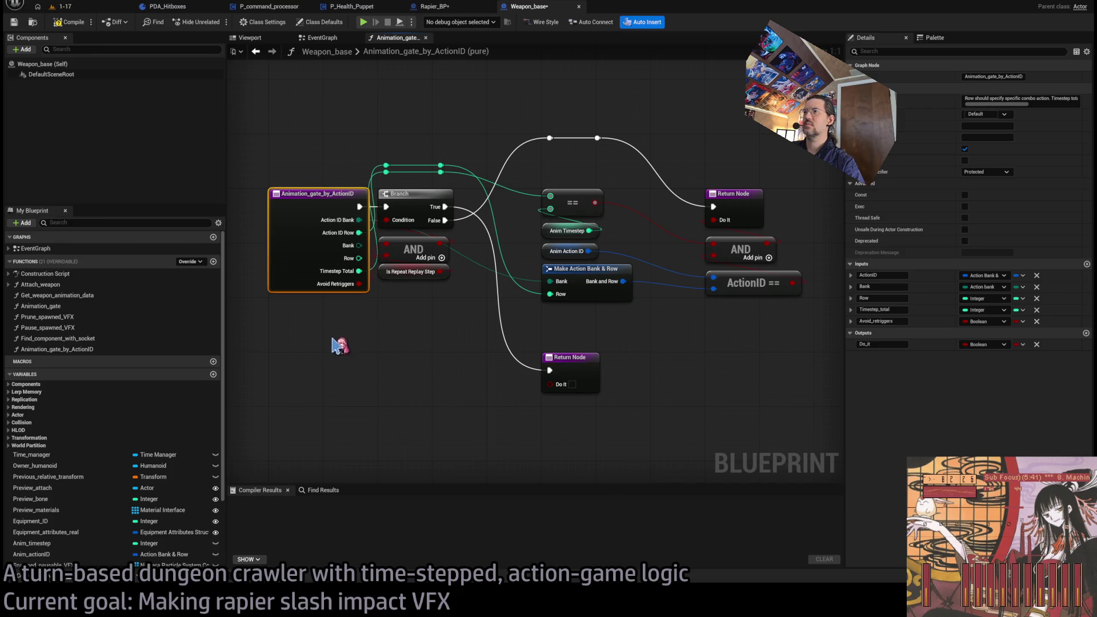
pyautogui.click(1037, 288)
pyautogui.click(1037, 287)
pyautogui.click(423, 340)
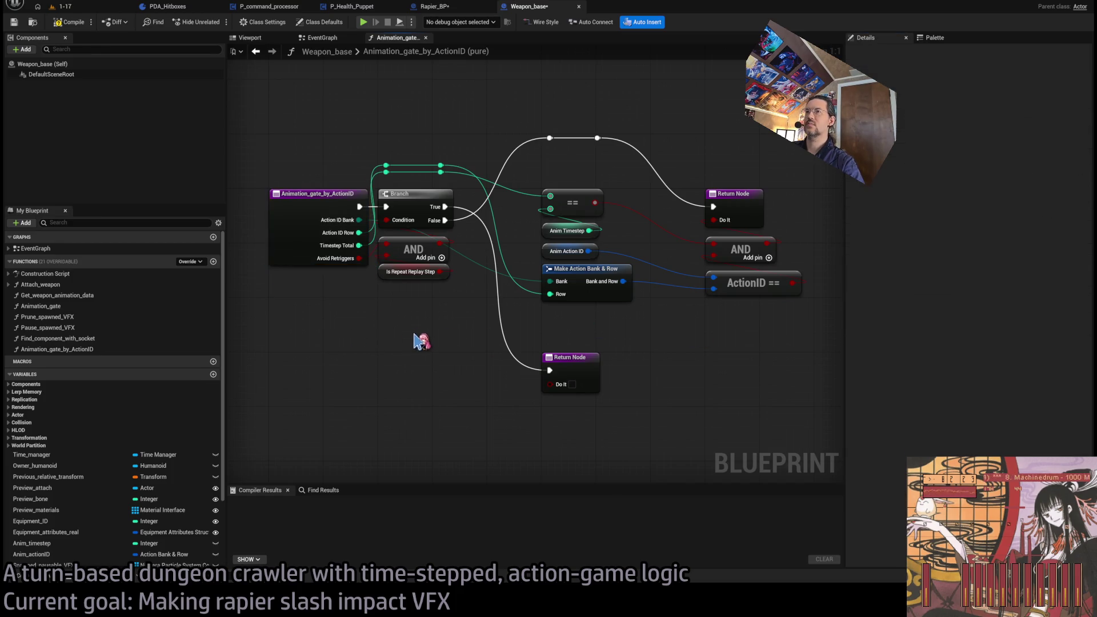
pyautogui.moveTo(808, 91); pyautogui.dragTo(417, 408)
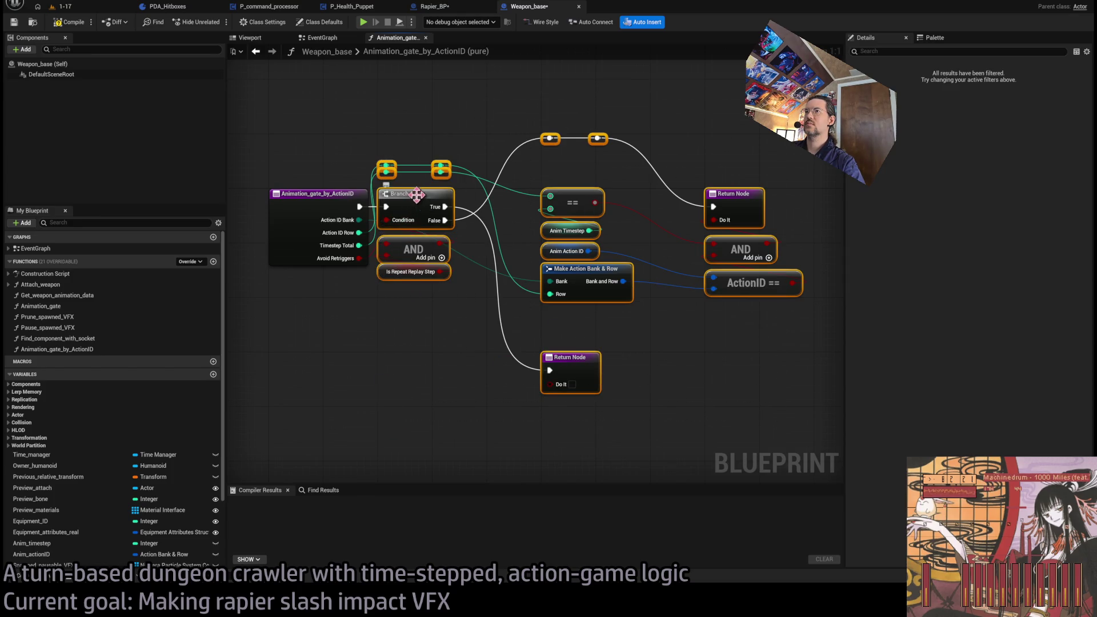
# Delete the ==, Anim Timestep and AND nodes, wiring Branch False straight to Return Node
pyautogui.moveTo(416, 195); pyautogui.dragTo(464, 201)
pyautogui.click(364, 141)
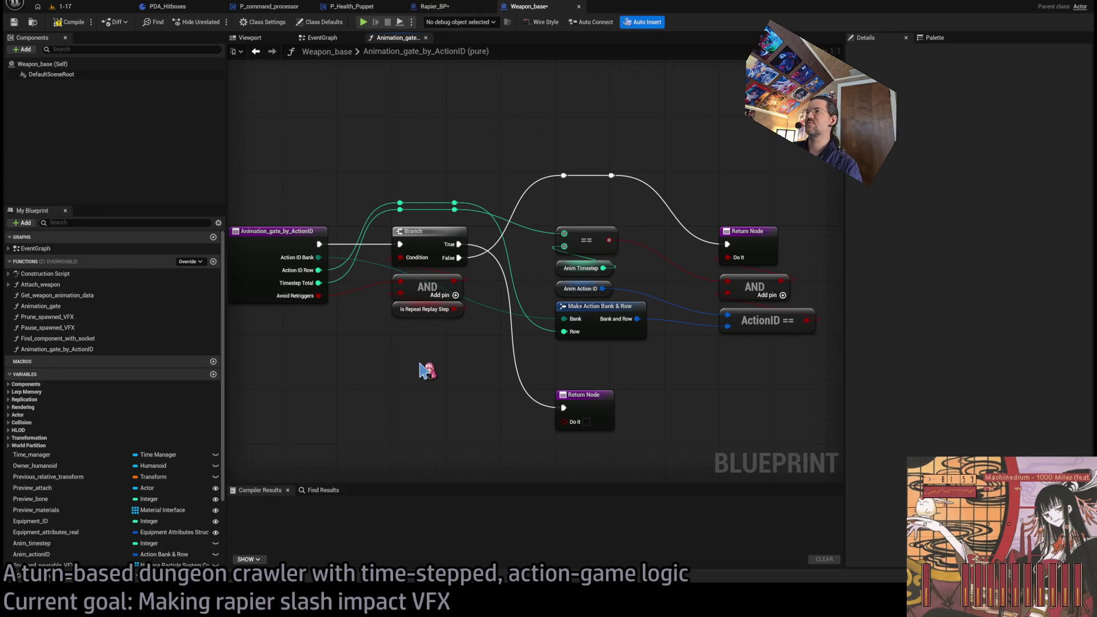
pyautogui.moveTo(719, 236); pyautogui.dragTo(654, 183)
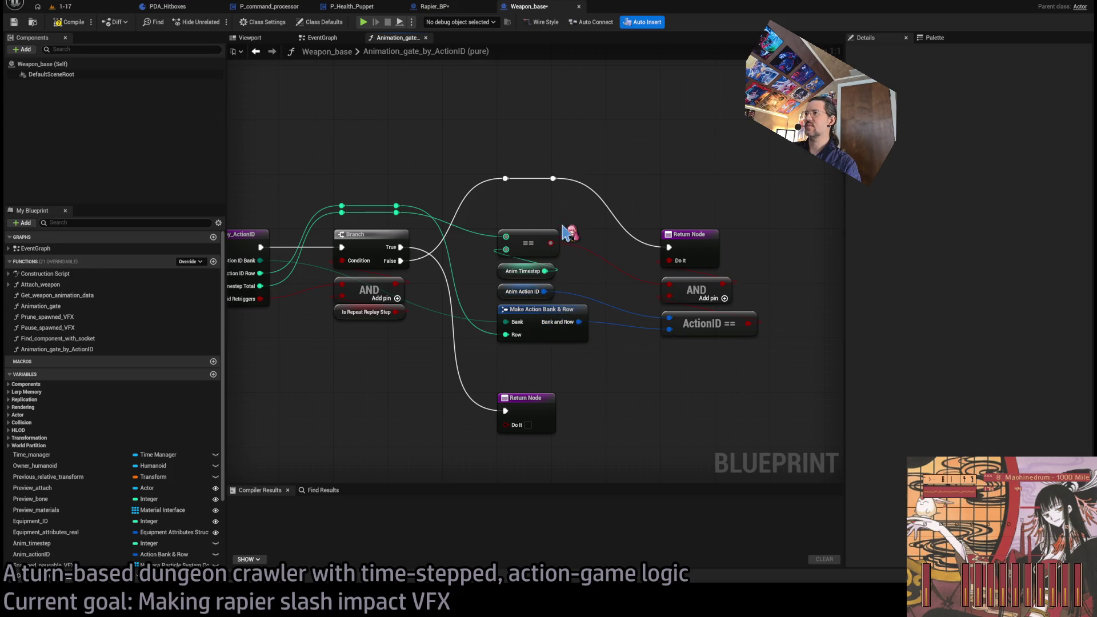
pyautogui.moveTo(634, 237)
pyautogui.mouseDown()
pyautogui.moveTo(554, 285)
pyautogui.moveTo(574, 302)
pyautogui.mouseUp()
pyautogui.press('Delete')
pyautogui.click(792, 307)
pyautogui.press('Delete')
pyautogui.moveTo(726, 276)
pyautogui.mouseDown()
pyautogui.moveTo(804, 338)
pyautogui.moveTo(769, 298)
pyautogui.mouseUp()
pyautogui.moveTo(651, 178); pyautogui.dragTo(567, 220)
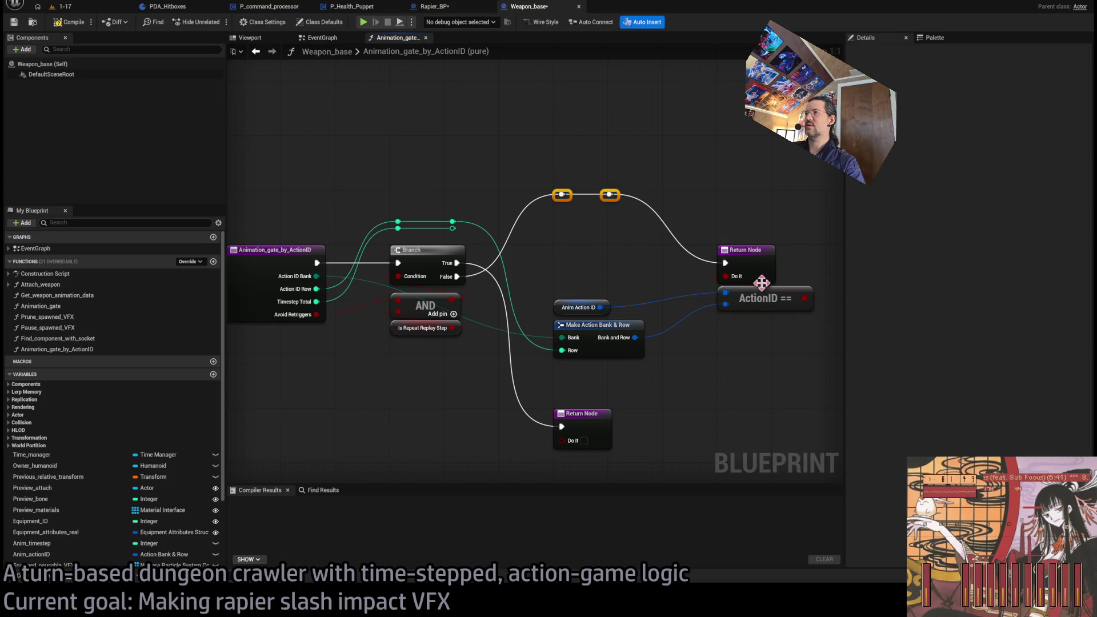
pyautogui.press('Delete')
pyautogui.moveTo(457, 276); pyautogui.dragTo(725, 263)
# Regroup Return Node, ActionID ==, Anim Action ID and Make Action Bank & Row further left
pyautogui.moveTo(764, 335); pyautogui.dragTo(714, 243)
pyautogui.moveTo(728, 265)
pyautogui.mouseDown()
pyautogui.moveTo(626, 266)
pyautogui.moveTo(654, 266)
pyautogui.mouseUp()
pyautogui.moveTo(640, 374)
pyautogui.mouseDown()
pyautogui.moveTo(550, 306)
pyautogui.moveTo(655, 337)
pyautogui.moveTo(655, 327)
pyautogui.mouseUp()
pyautogui.moveTo(782, 256); pyautogui.dragTo(663, 363)
pyautogui.moveTo(678, 265); pyautogui.dragTo(588, 267)
pyautogui.moveTo(469, 257); pyautogui.dragTo(388, 224)
# Remove the Timestep Total input and compile Weapon_base successfully
pyautogui.click(321, 297)
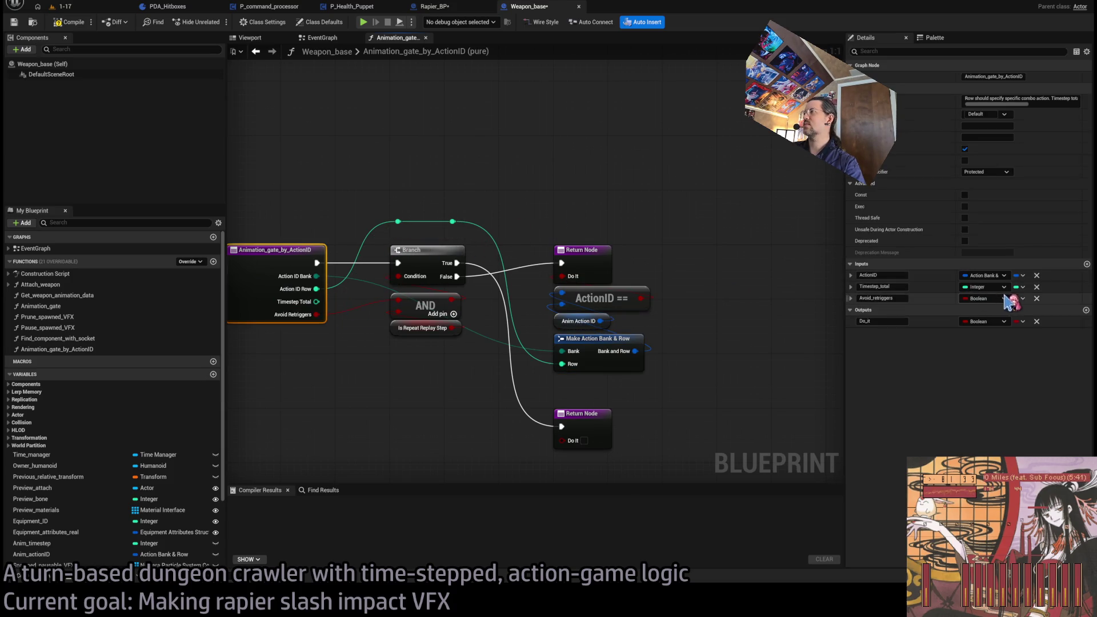
pyautogui.click(392, 191)
pyautogui.click(71, 22)
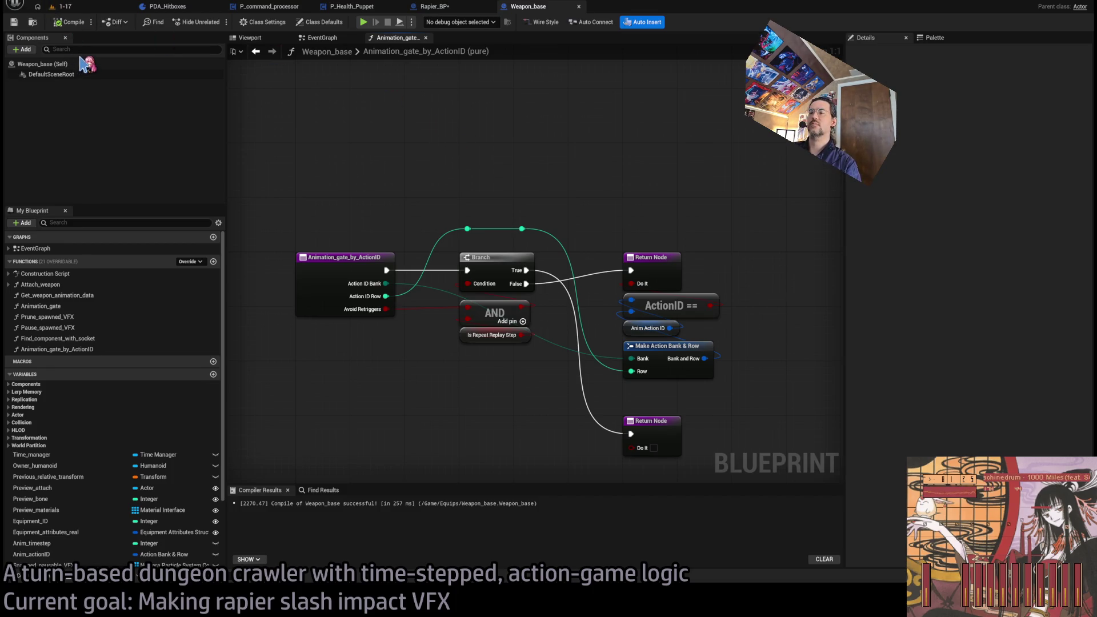
pyautogui.click(354, 257)
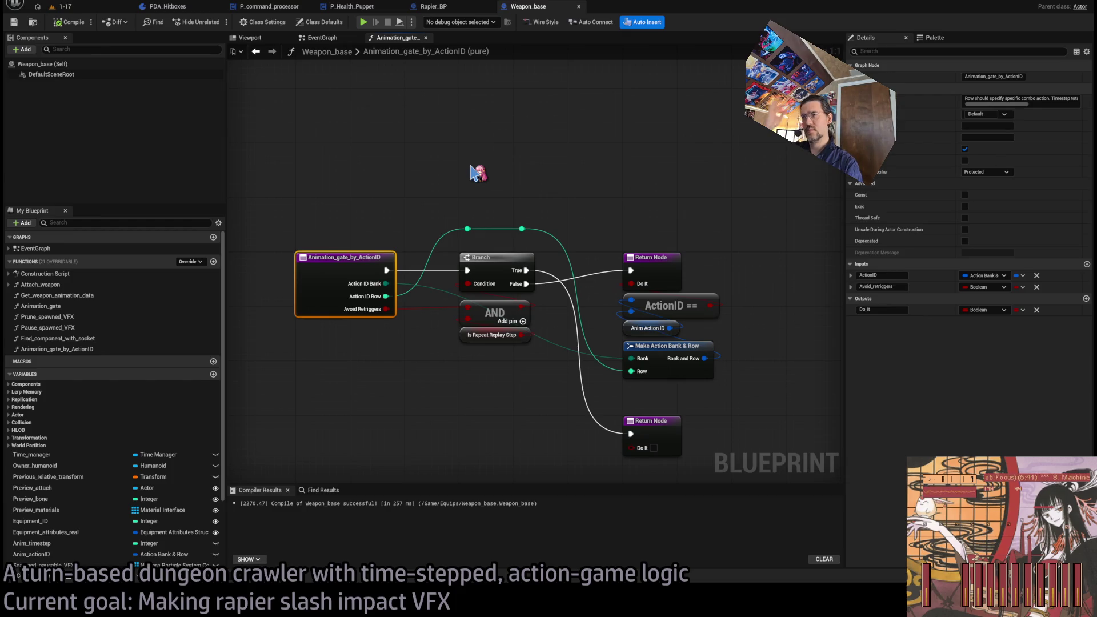
pyautogui.moveTo(373, 217); pyautogui.dragTo(390, 171)
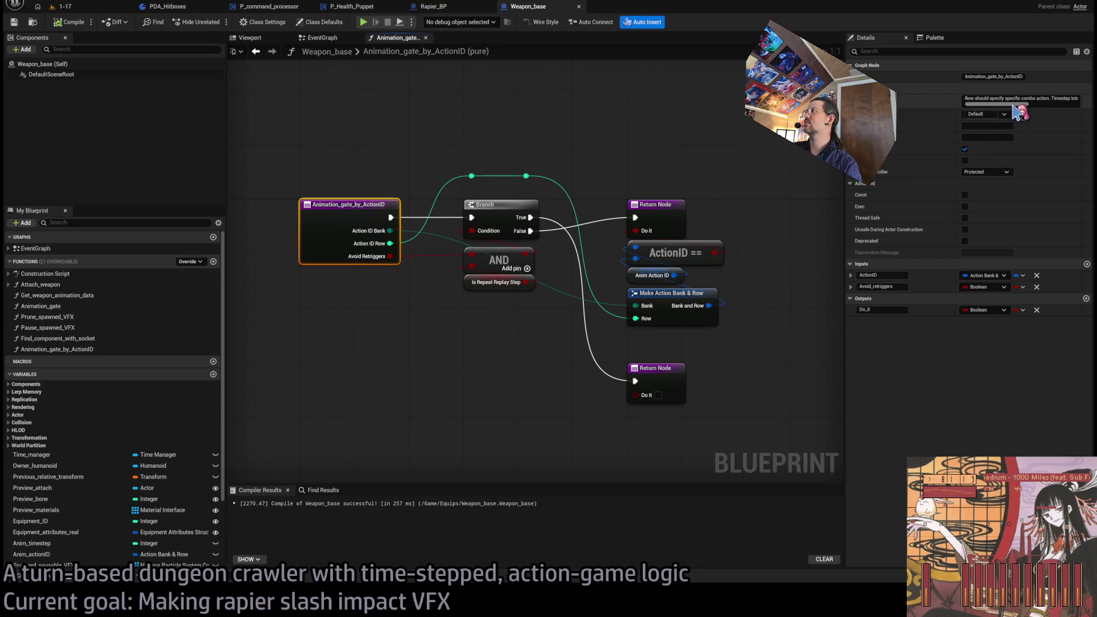
pyautogui.moveTo(570, 130); pyautogui.dragTo(558, 147)
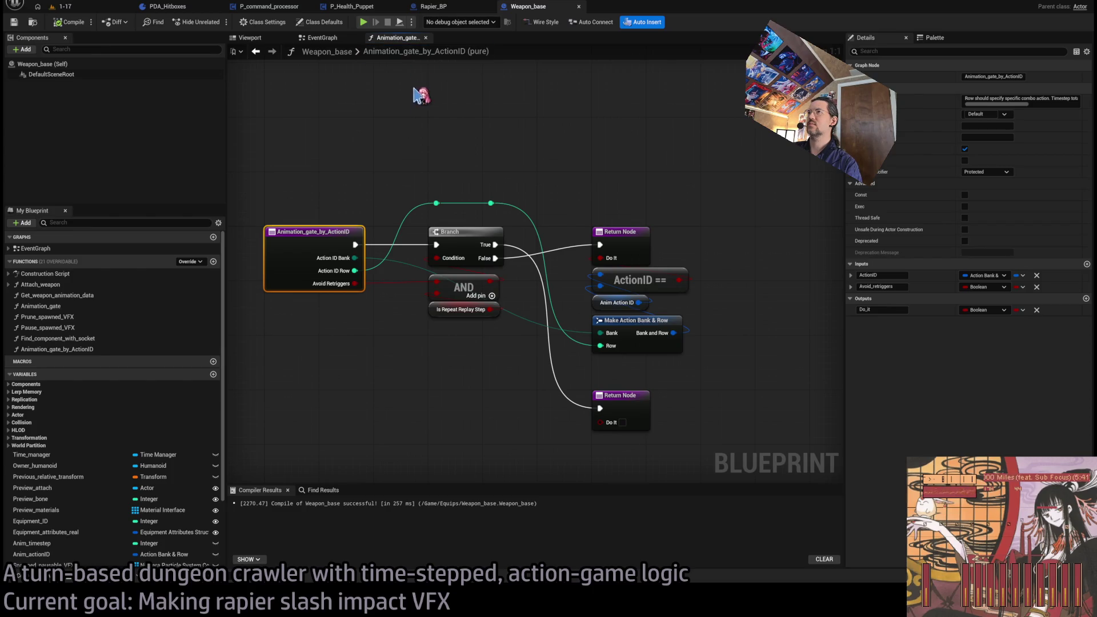
pyautogui.click(1087, 265)
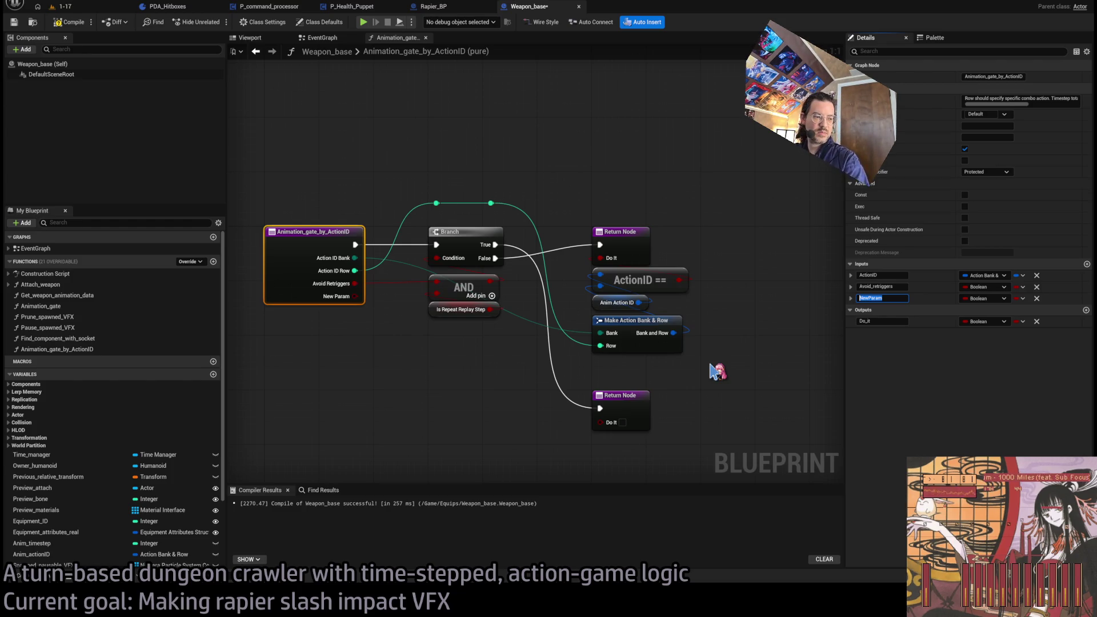
pyautogui.write('MustCon')
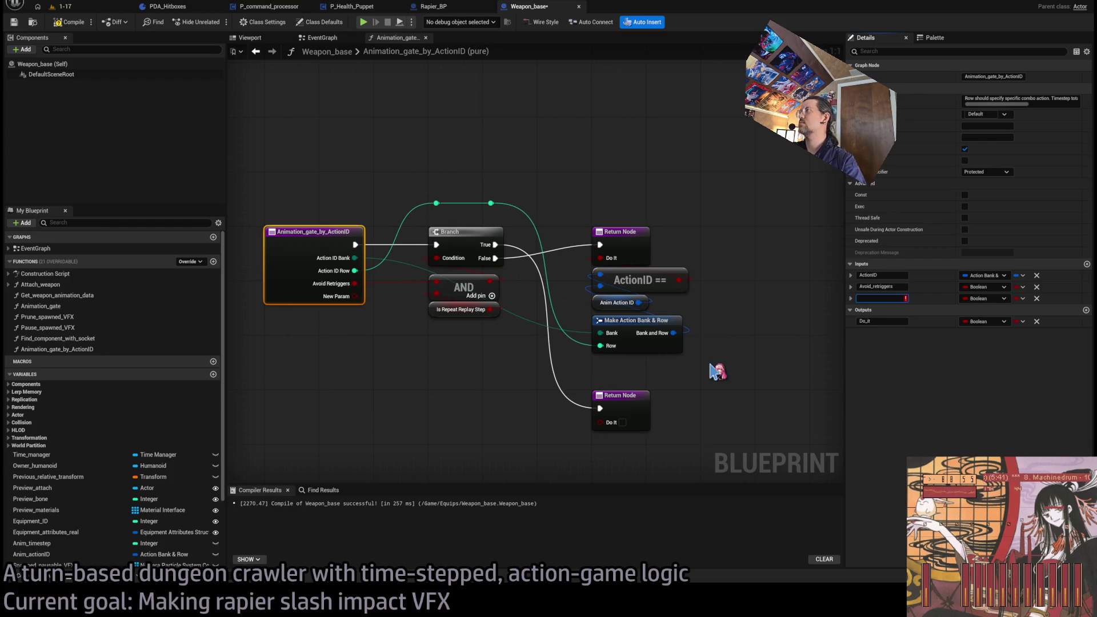
pyautogui.click(1036, 298)
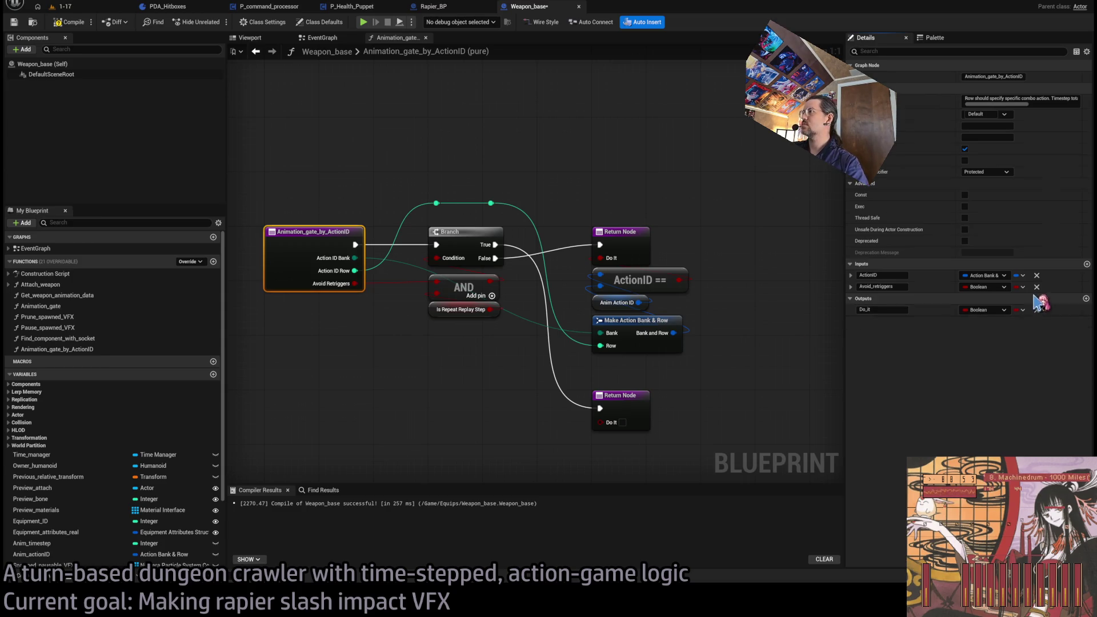
pyautogui.click(86, 349)
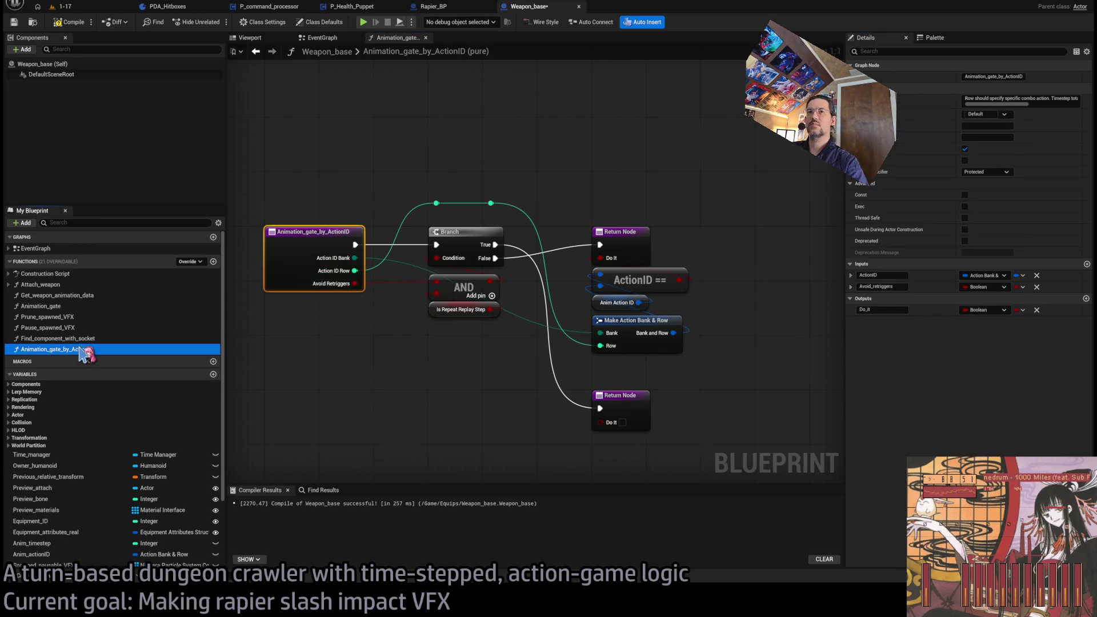
# Rename the gate function to Animation_gate_by_WeaponImpact, stepping through undo/redo to keep that name
pyautogui.click(84, 349)
pyautogui.doubleClick(83, 350)
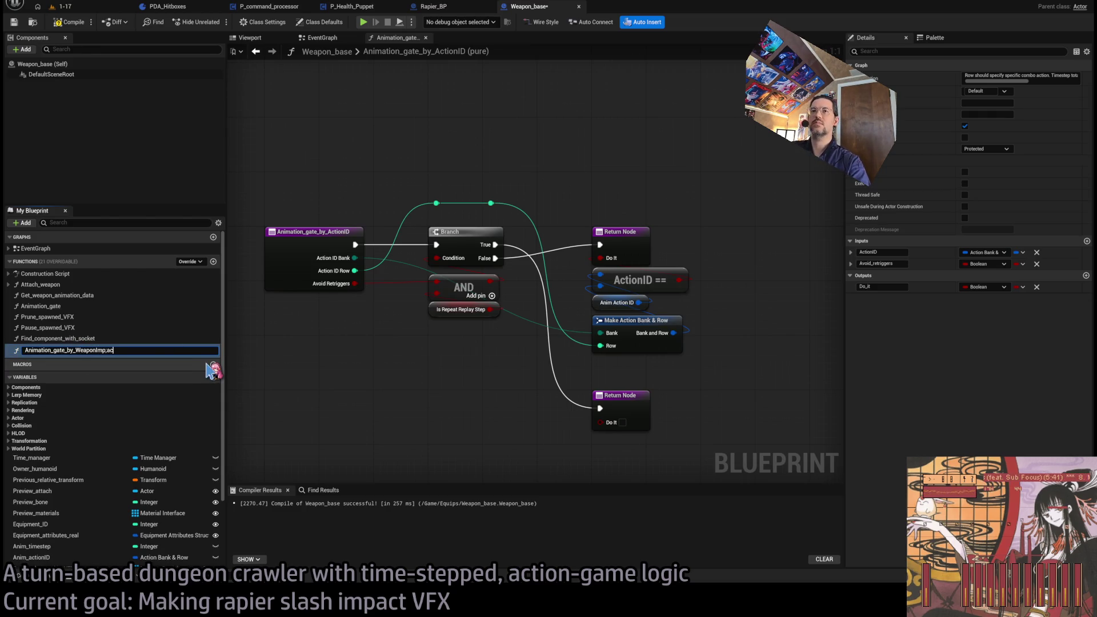
pyautogui.press('Return')
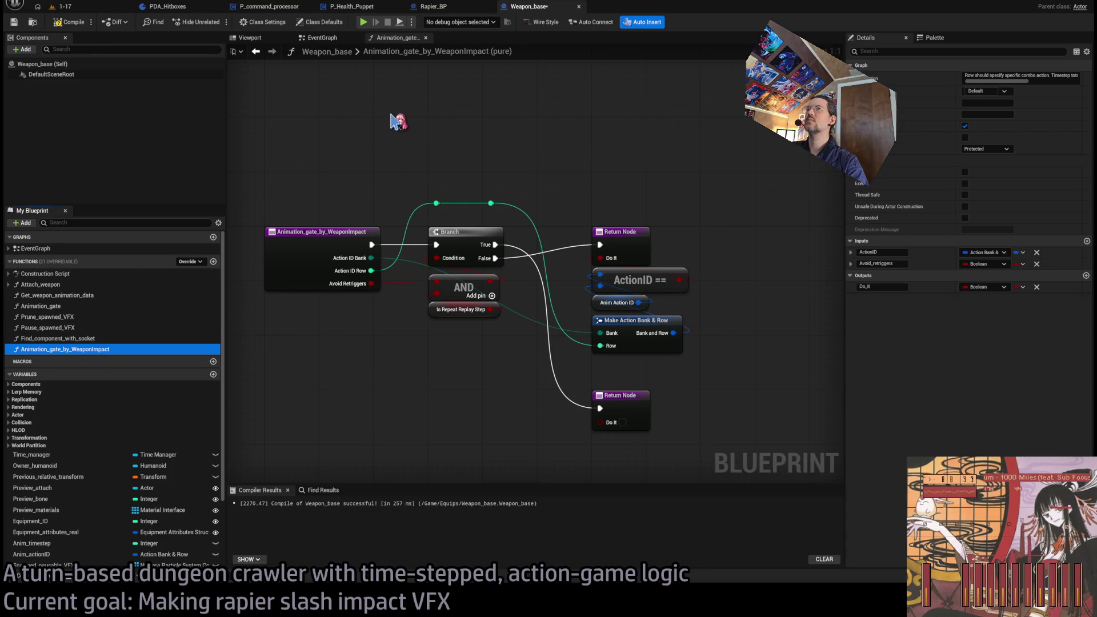
pyautogui.click(341, 191)
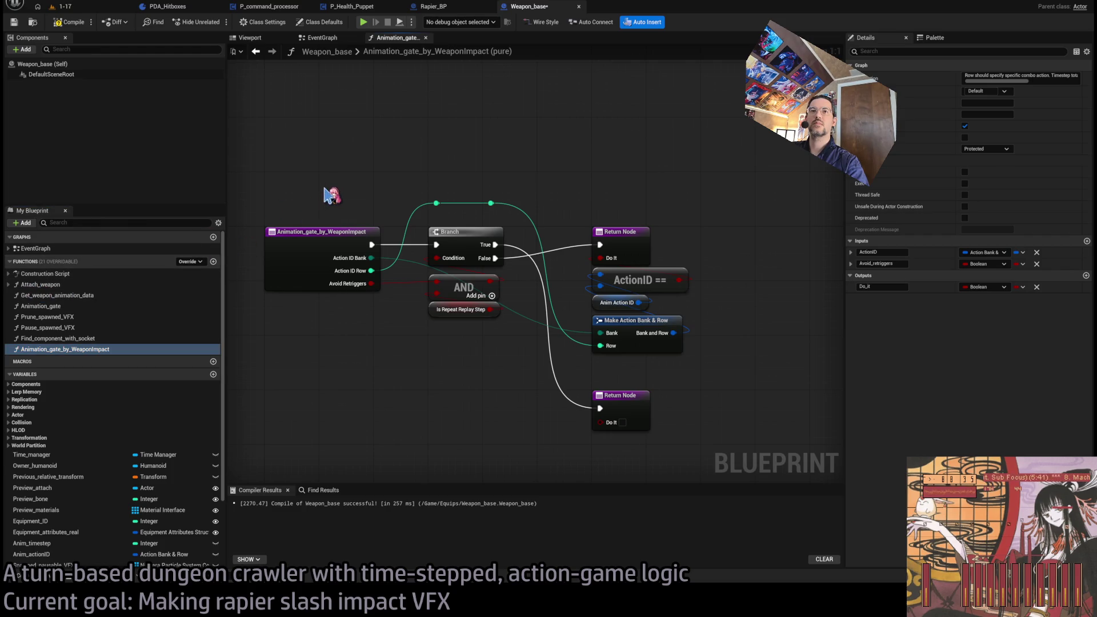
pyautogui.hotkey('ctrl', 'z')
pyautogui.hotkey('ctrl', 'y')
pyautogui.hotkey('ctrl', 'y')
pyautogui.hotkey('ctrl', 'y')
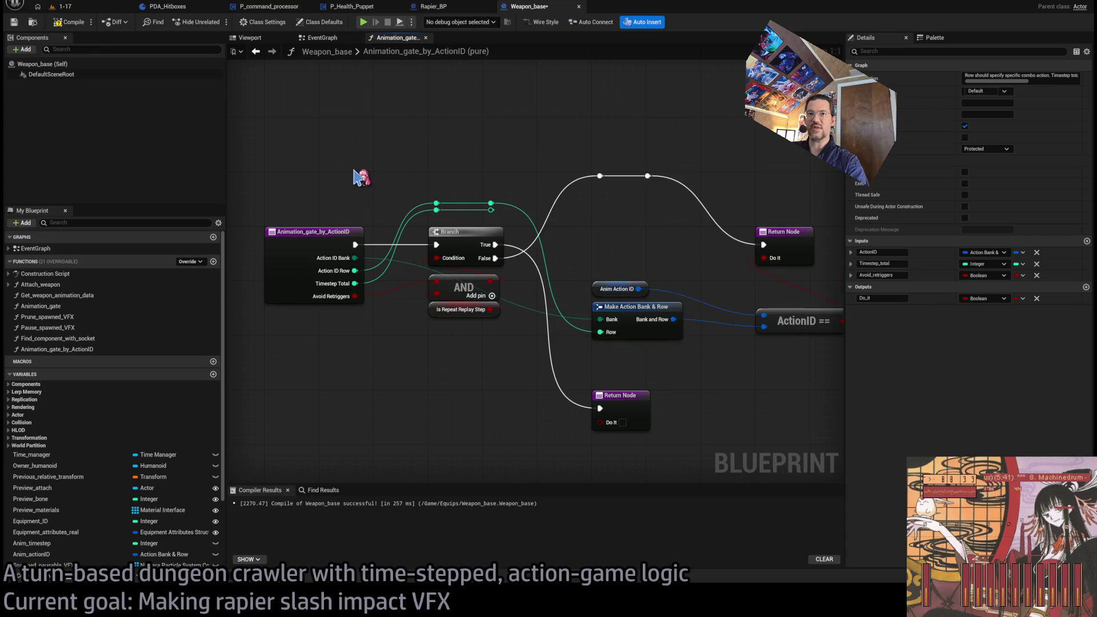
pyautogui.hotkey('ctrl', 'y')
pyautogui.hotkey('ctrl', 'y')
pyautogui.hotkey('ctrl', 'y')
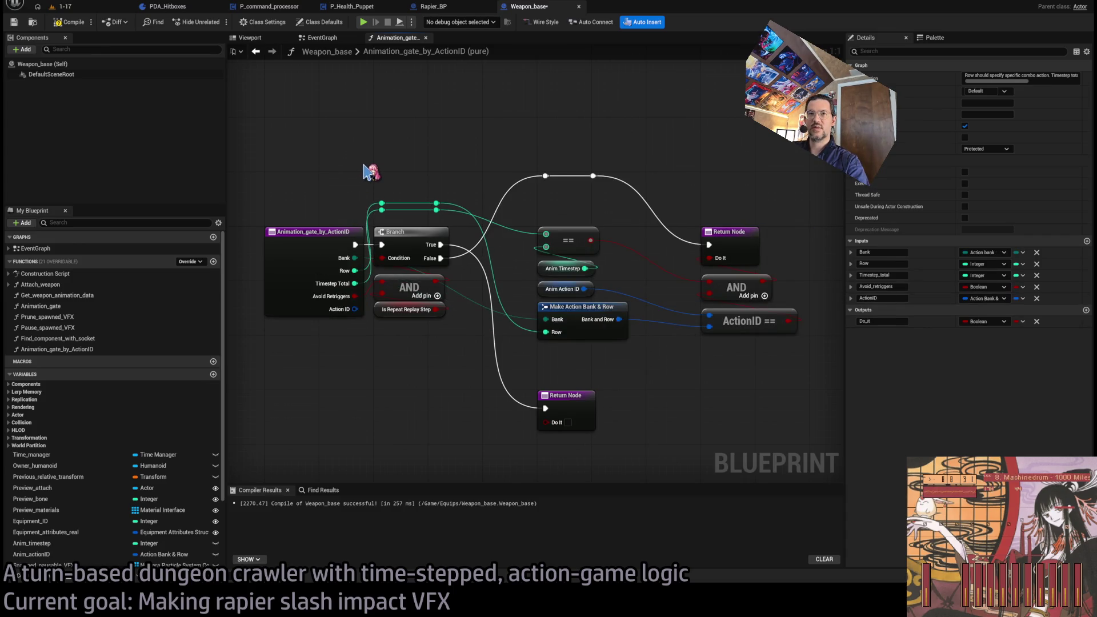
pyautogui.hotkey('ctrl', 'y')
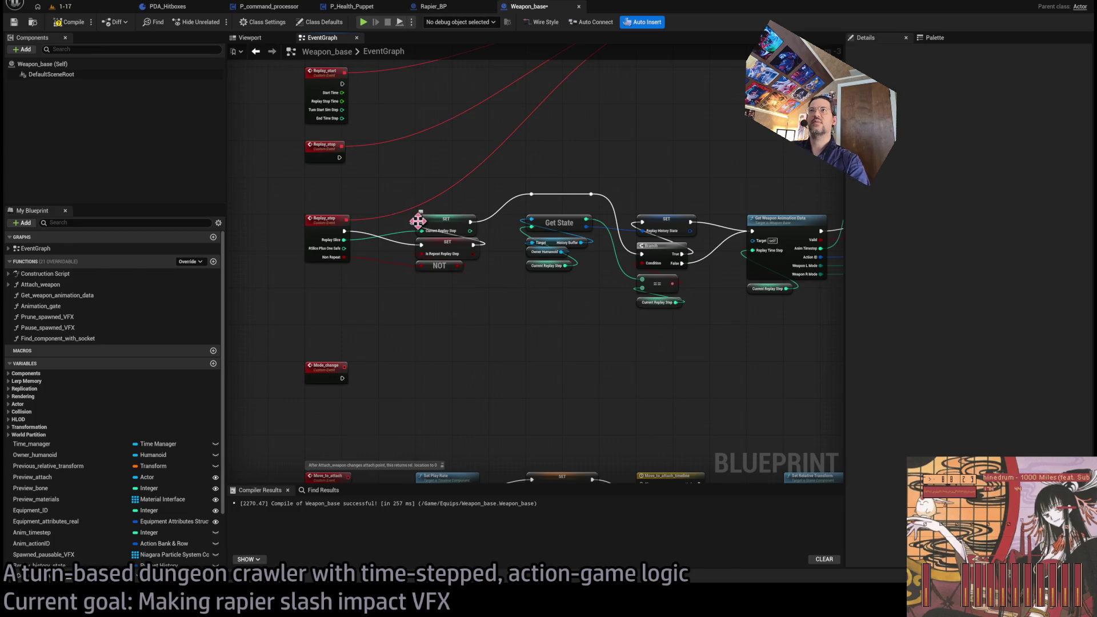
pyautogui.hotkey('ctrl', 'z')
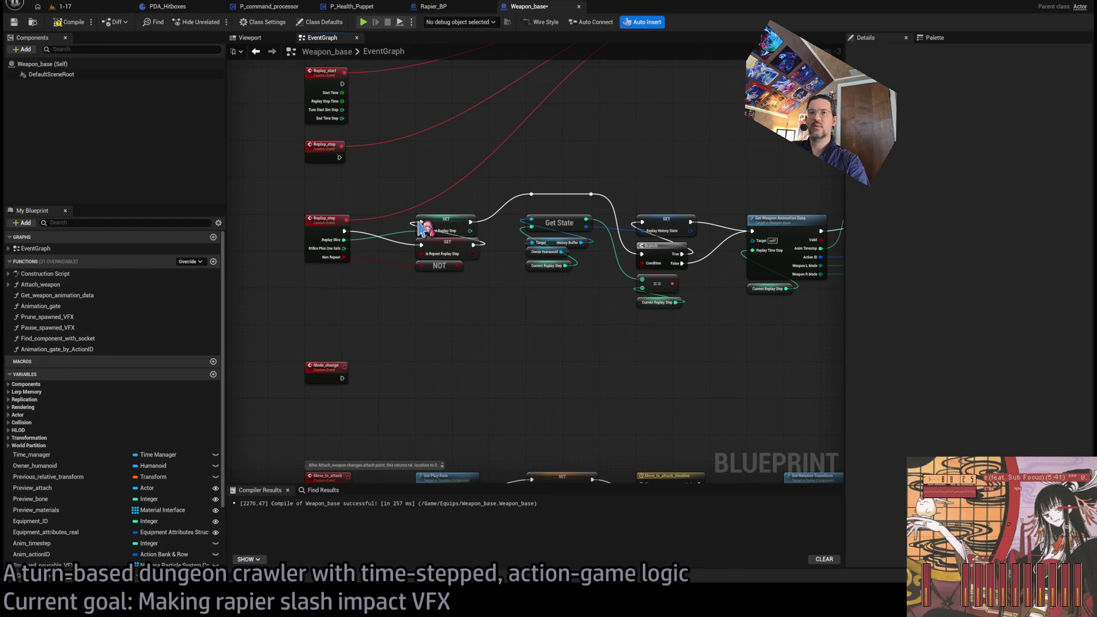
pyautogui.hotkey('ctrl', 'z')
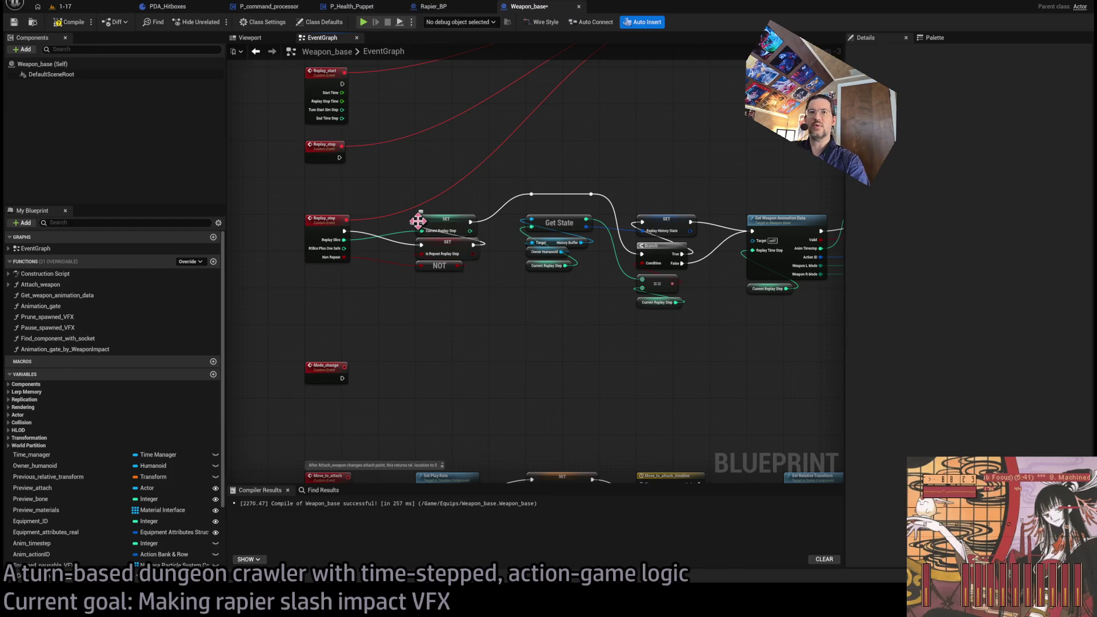
# Move Animation_gate_by_WeaponImpact below Animation_gate in the list and open its graph
pyautogui.click(85, 349)
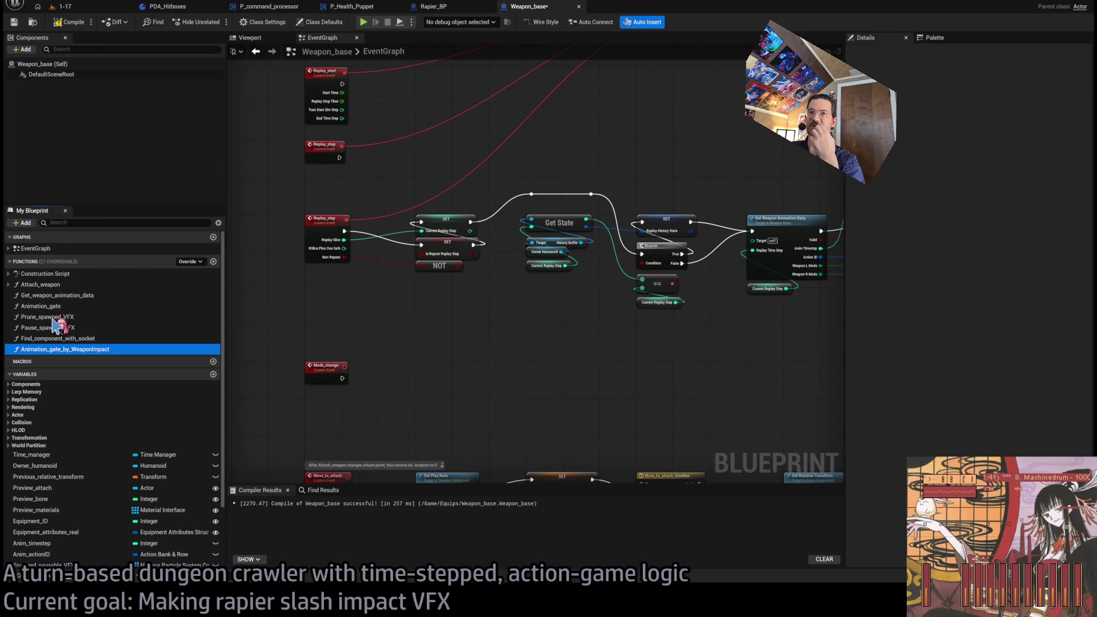
pyautogui.moveTo(54, 324); pyautogui.dragTo(57, 320)
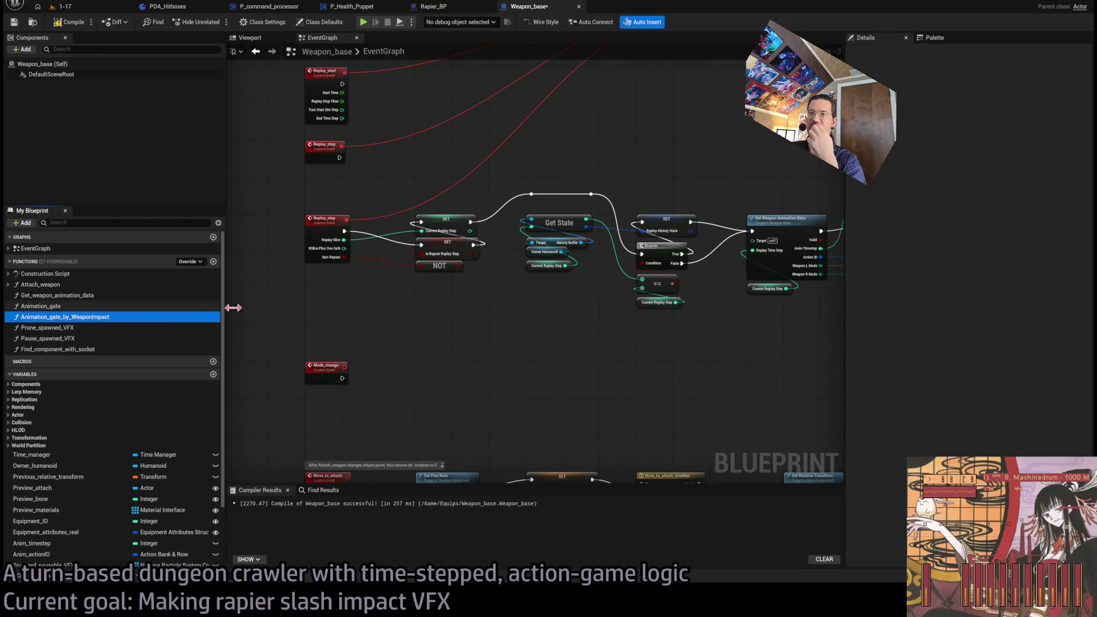
pyautogui.doubleClick(94, 317)
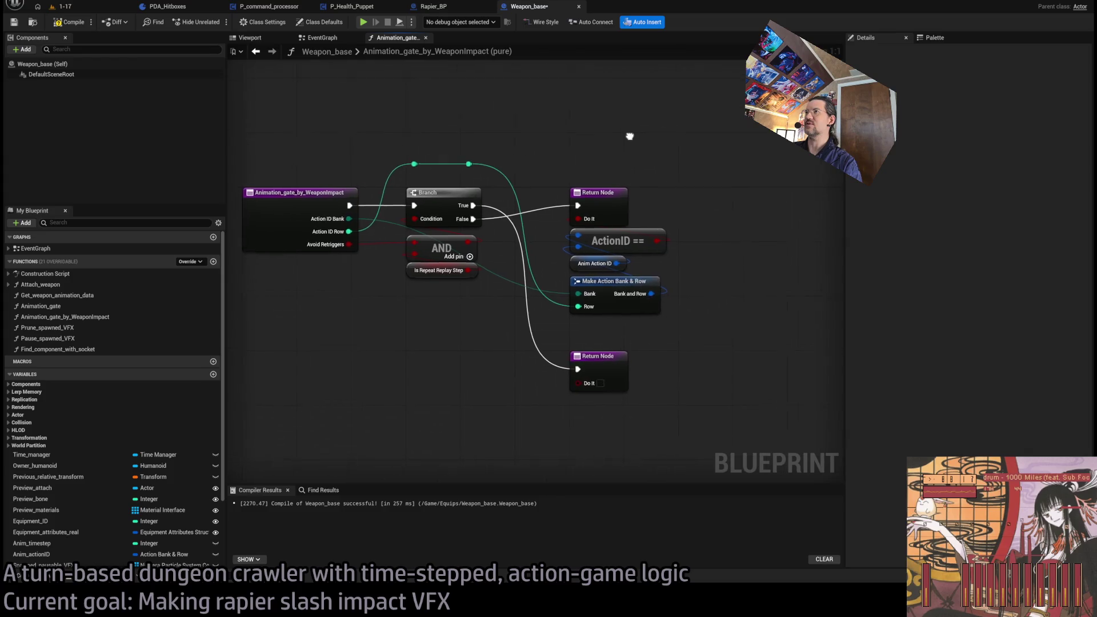
# Check the function's entry node, then paste a Replay History State getter into the graph
pyautogui.moveTo(627, 138); pyautogui.dragTo(655, 154)
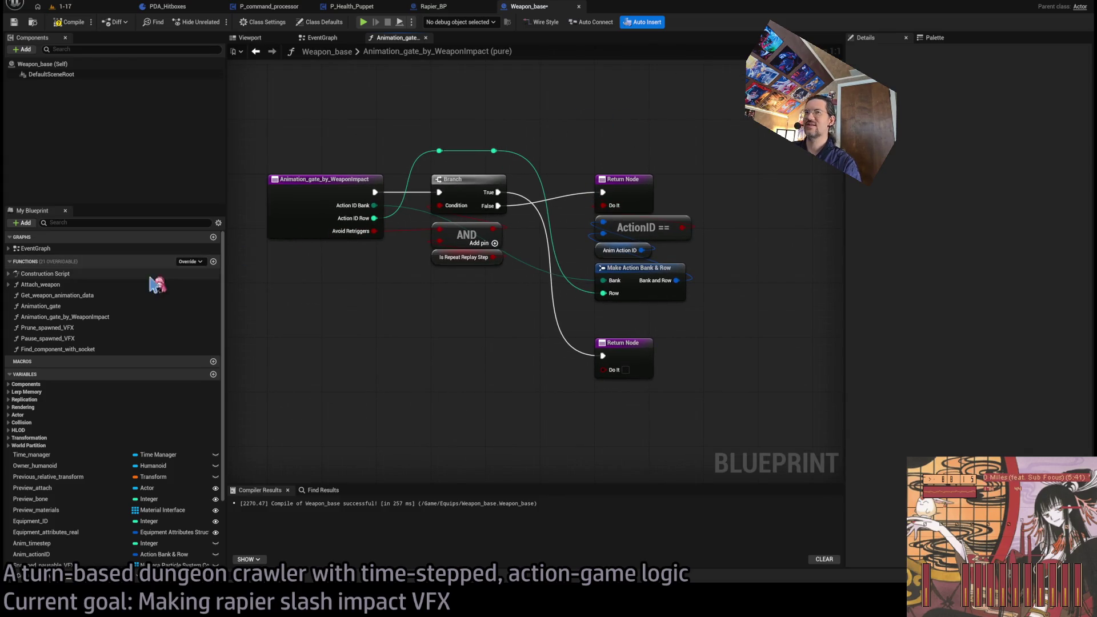
pyautogui.click(93, 317)
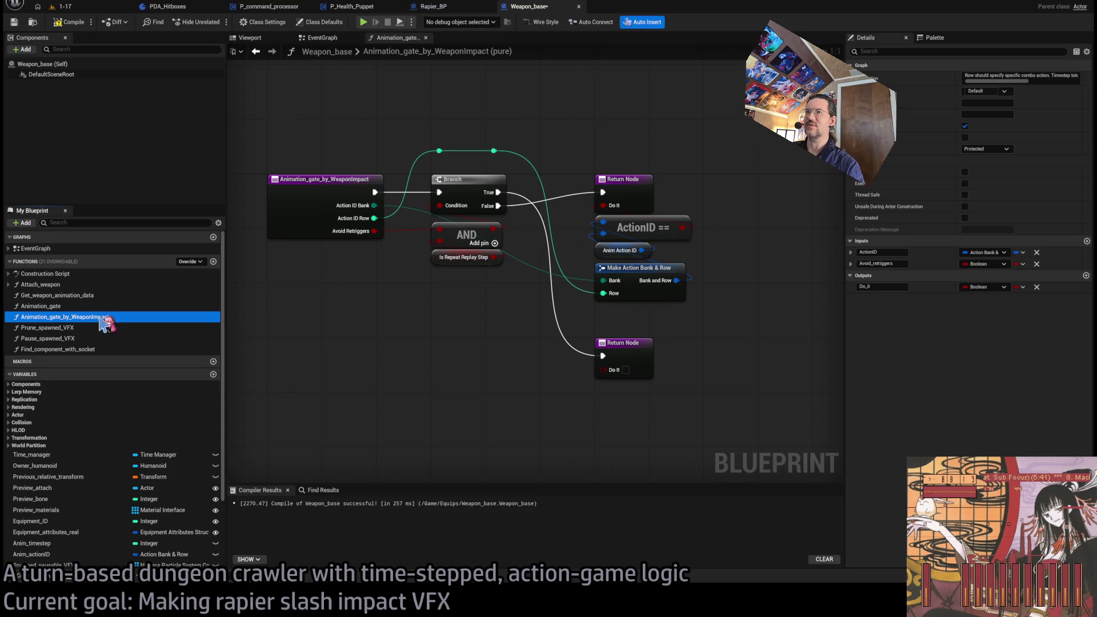
pyautogui.click(355, 227)
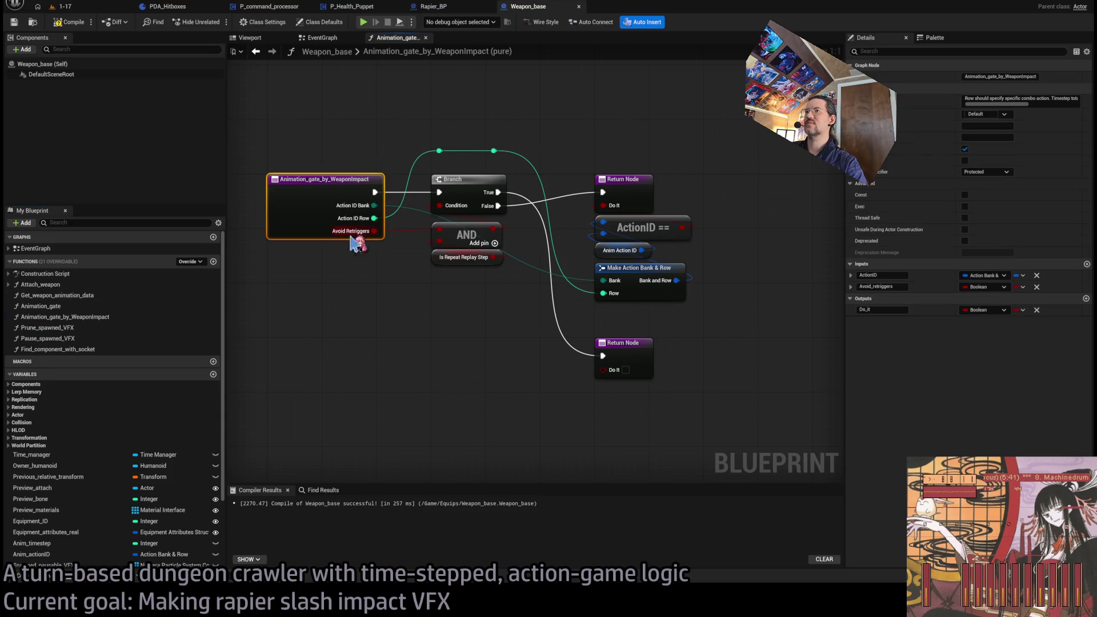
pyautogui.click(460, 328)
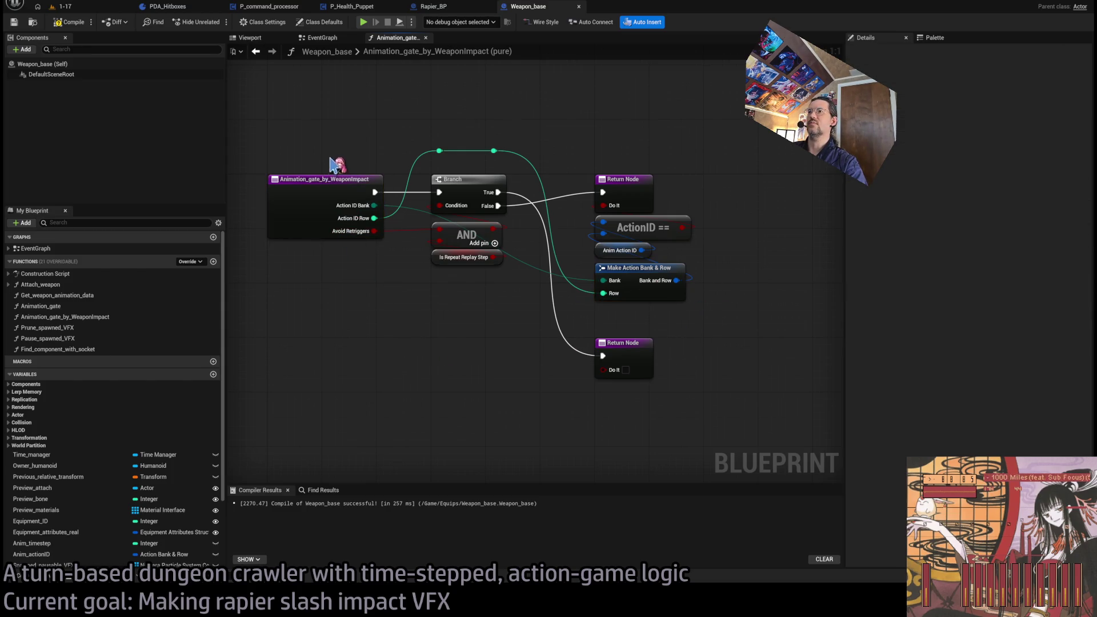
pyautogui.press('Home')
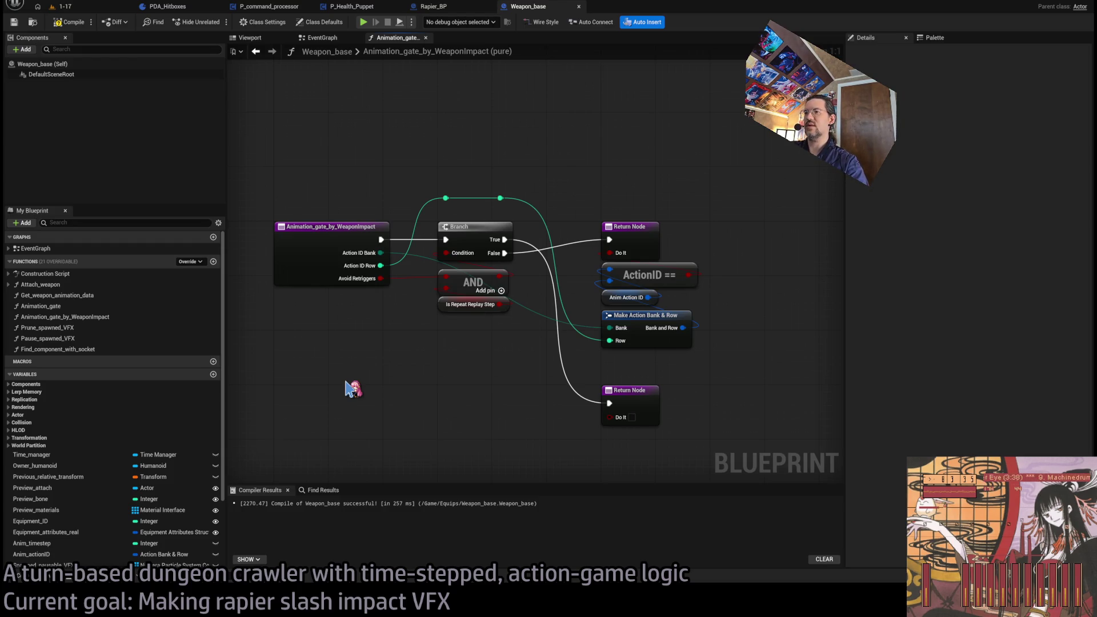
pyautogui.hotkey('ctrl', 'v')
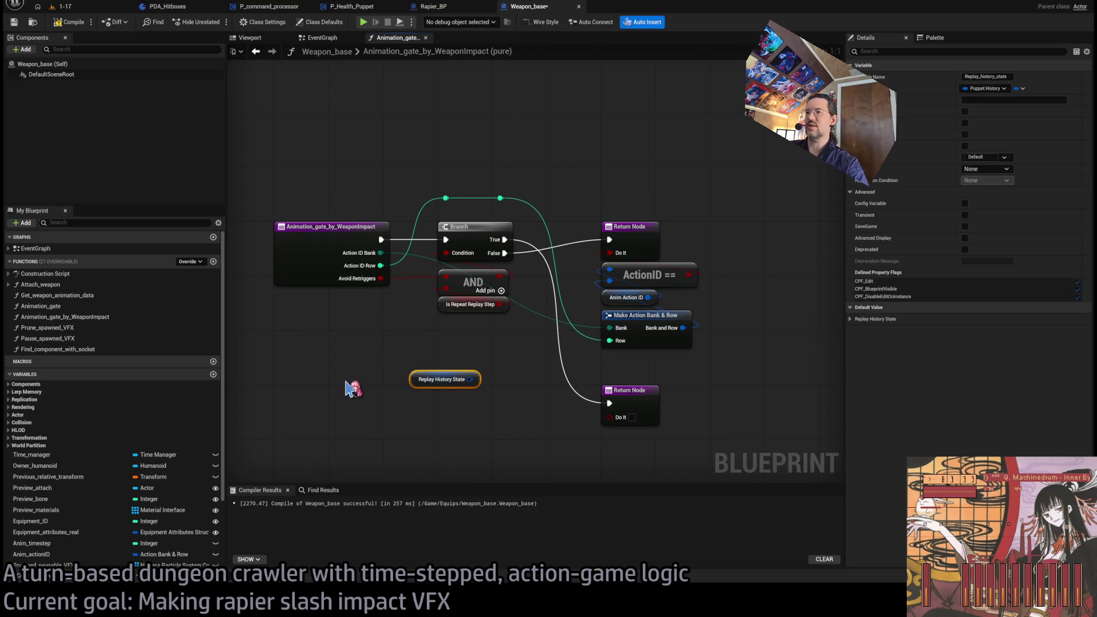
# Break Replay History State into a Break Puppet History node exposing Weapon impacts, and move both down-left
pyautogui.moveTo(470, 380)
pyautogui.mouseDown()
pyautogui.moveTo(426, 357)
pyautogui.moveTo(439, 343)
pyautogui.mouseUp()
pyautogui.click(991, 306)
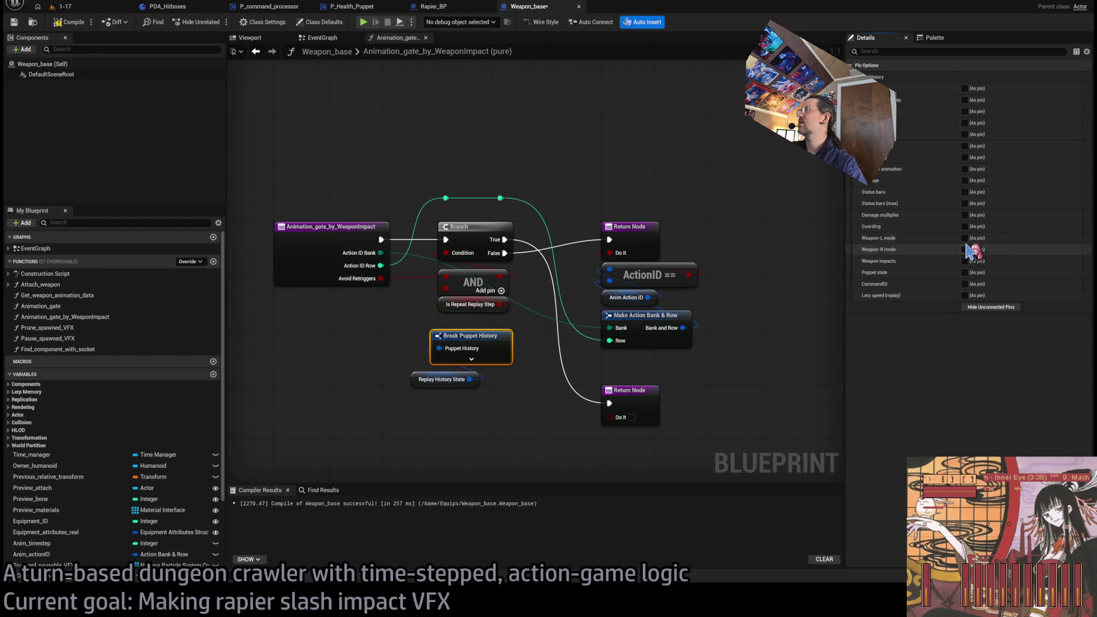
pyautogui.click(965, 261)
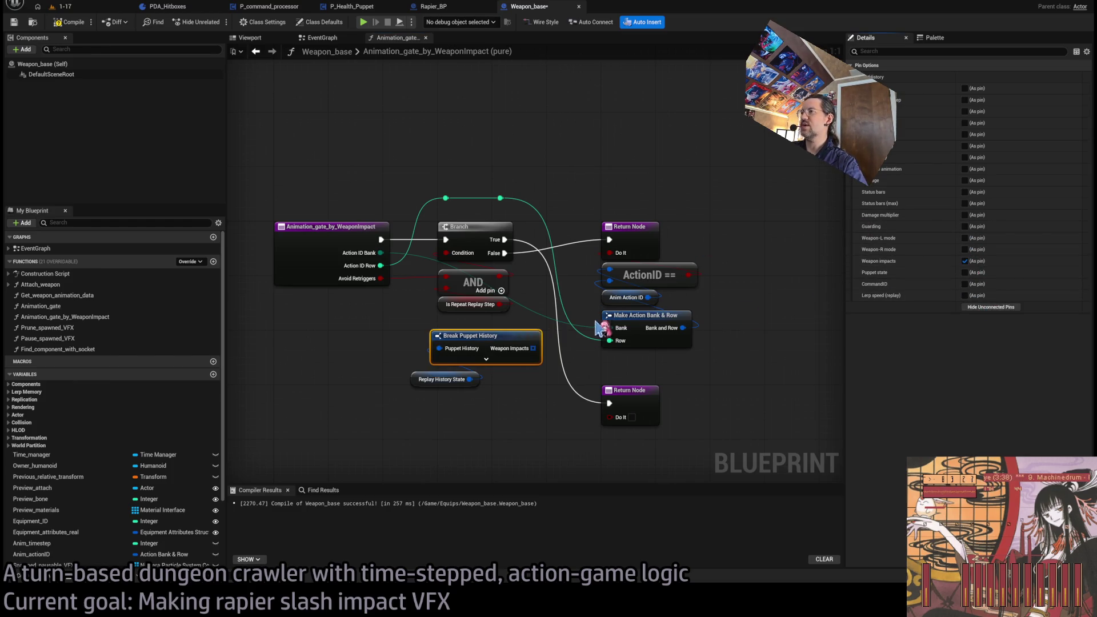
pyautogui.click(421, 380)
pyautogui.keyDown('ctrl'); pyautogui.click(488, 351); pyautogui.keyUp('ctrl')
pyautogui.moveTo(488, 351)
pyautogui.mouseDown()
pyautogui.moveTo(331, 405)
pyautogui.moveTo(413, 365)
pyautogui.mouseUp()
pyautogui.click(348, 377)
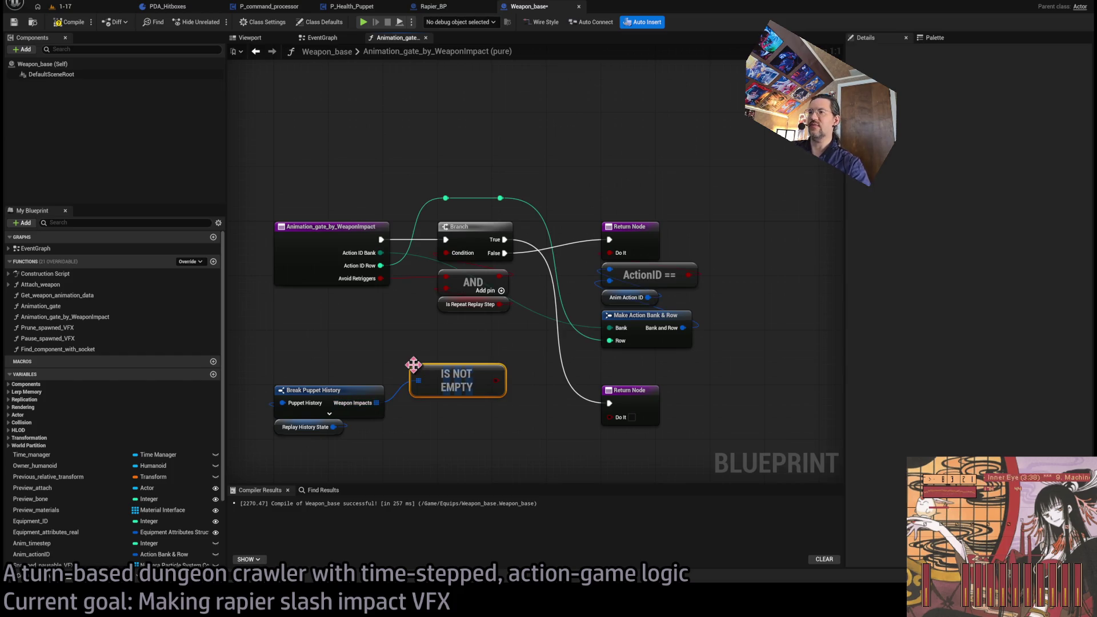
# Reposition the lower Return Node and ActionID comparison group, then paste a second AND above ActionID ==
pyautogui.moveTo(654, 368); pyautogui.dragTo(713, 266)
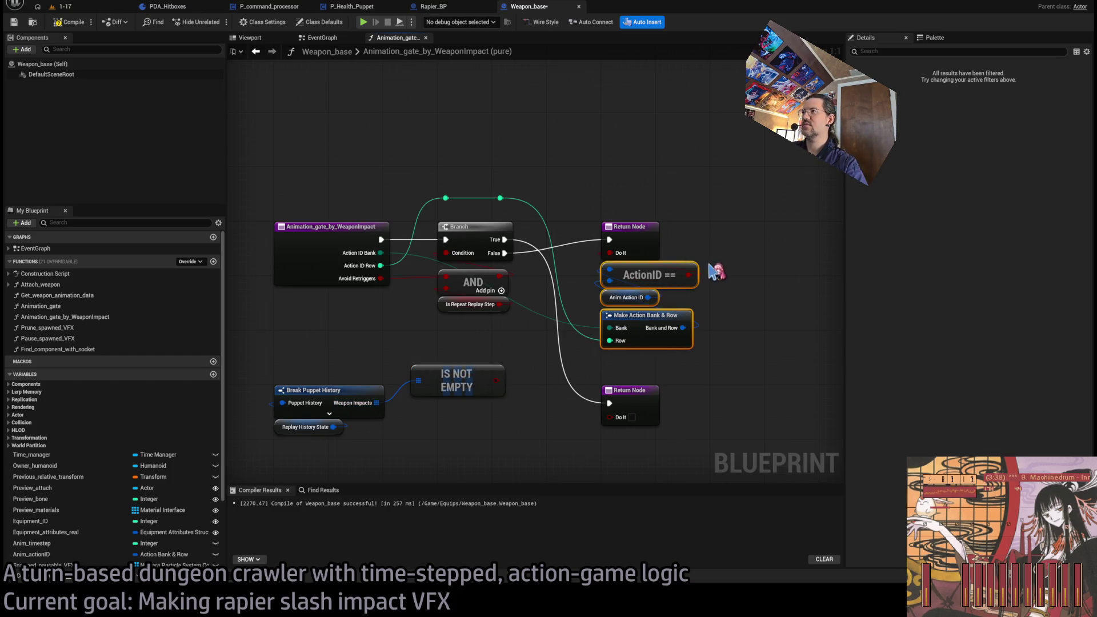
pyautogui.scroll(-2, 750, 278)
pyautogui.moveTo(632, 350); pyautogui.dragTo(630, 404)
pyautogui.click(641, 364)
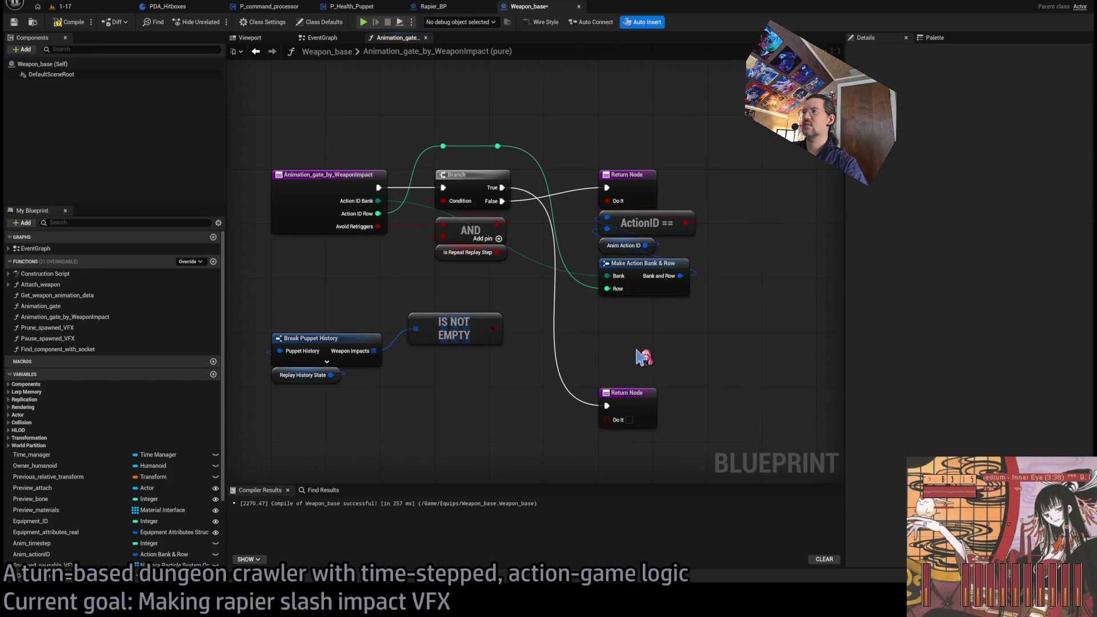
pyautogui.moveTo(721, 312)
pyautogui.mouseDown()
pyautogui.moveTo(685, 222)
pyautogui.moveTo(688, 290)
pyautogui.mouseUp()
pyautogui.hotkey('ctrl', 'v')
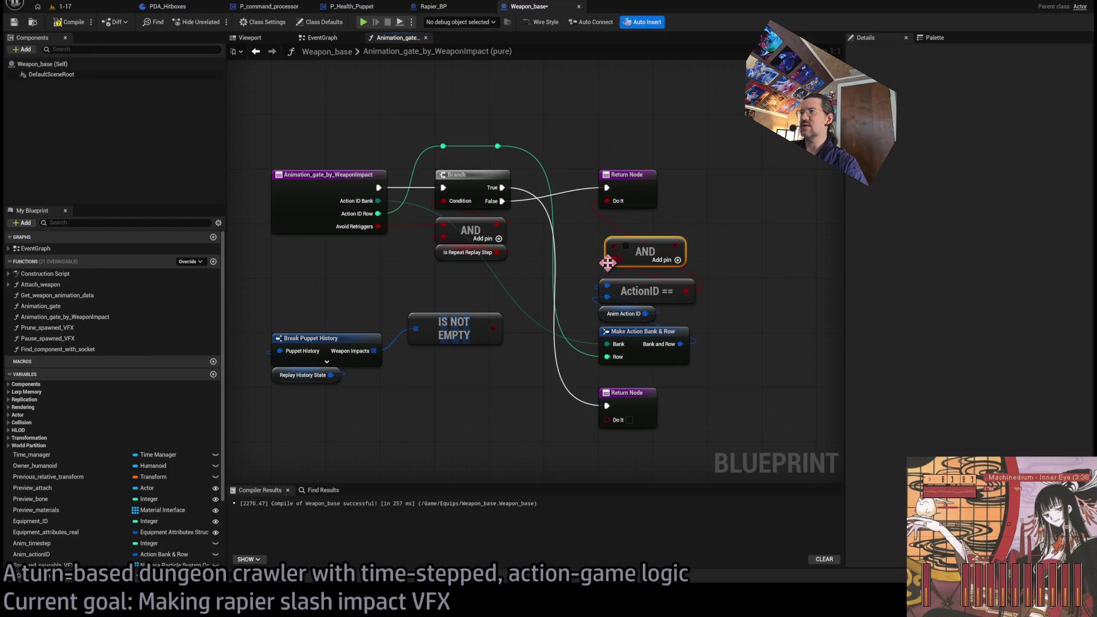
# Connect the AND result to the second Return Node's Do It and move that Return Node near the Branch
pyautogui.moveTo(490, 327)
pyautogui.mouseDown()
pyautogui.moveTo(534, 260)
pyautogui.moveTo(486, 335)
pyautogui.moveTo(646, 228)
pyautogui.moveTo(616, 205)
pyautogui.mouseUp()
pyautogui.moveTo(652, 259); pyautogui.dragTo(646, 271)
pyautogui.click(745, 284)
pyautogui.moveTo(721, 366)
pyautogui.mouseDown()
pyautogui.moveTo(600, 239)
pyautogui.moveTo(641, 234)
pyautogui.mouseUp()
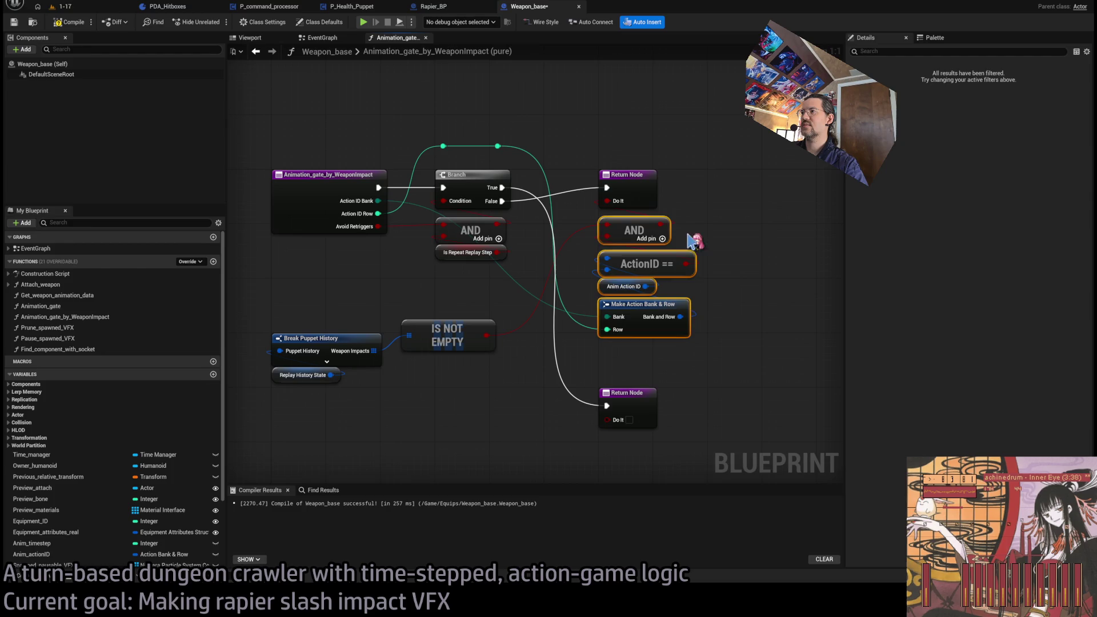
pyautogui.click(732, 260)
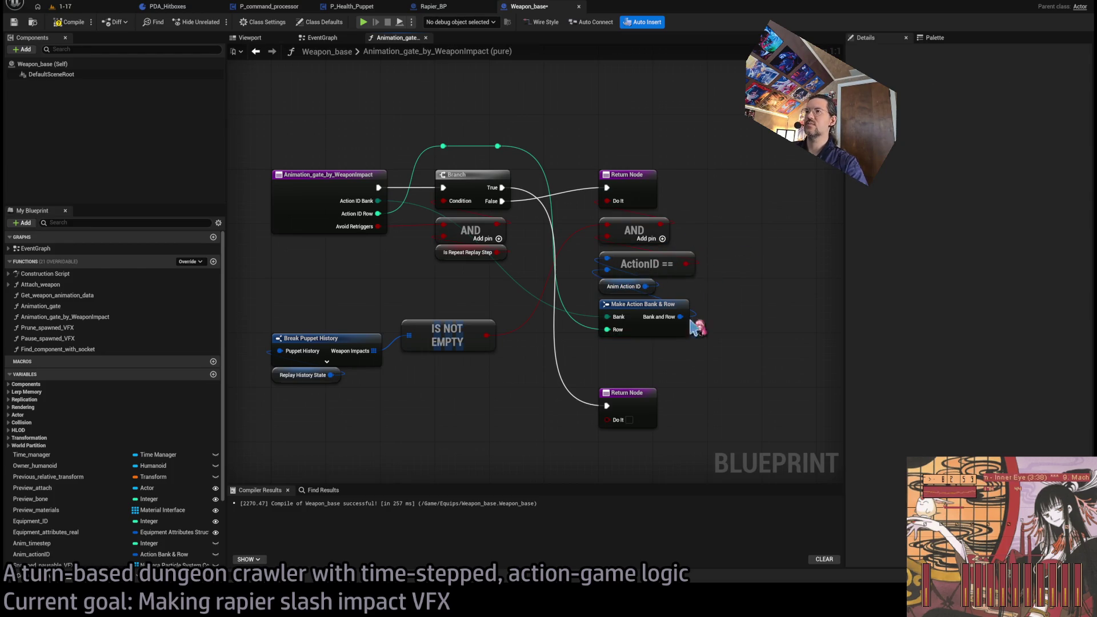
pyautogui.moveTo(639, 418)
pyautogui.mouseDown()
pyautogui.moveTo(639, 147)
pyautogui.moveTo(644, 193)
pyautogui.mouseUp()
# Regroup Replay History State, Break Puppet History, IS NOT EMPTY and the ActionID nodes into the middle column
pyautogui.click(673, 152)
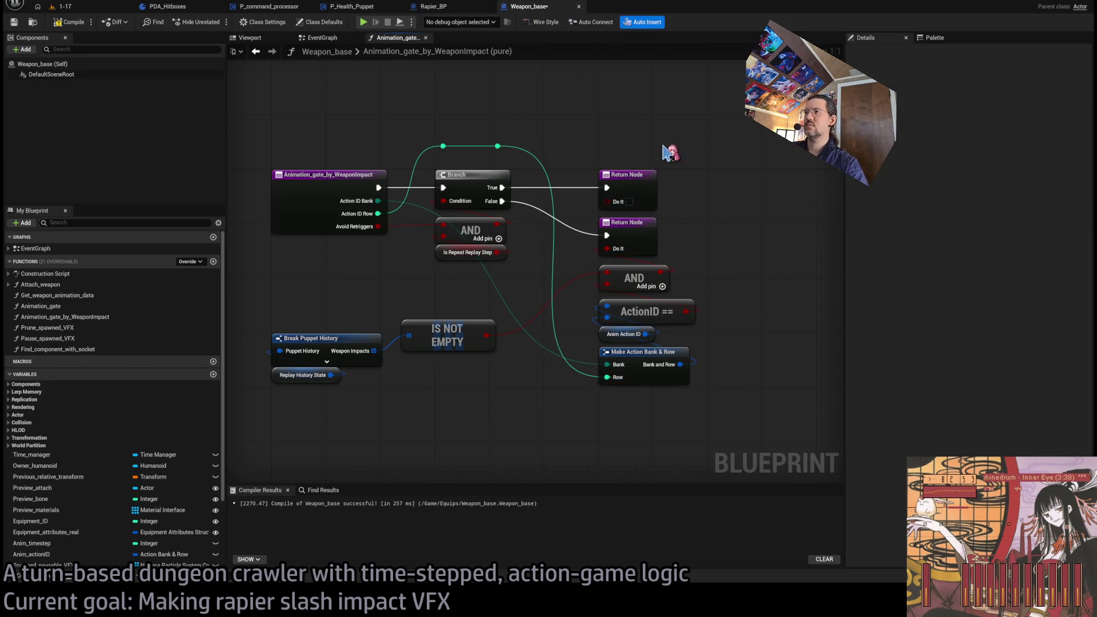
pyautogui.click(294, 337)
pyautogui.keyDown('ctrl'); pyautogui.click(314, 378); pyautogui.keyUp('ctrl')
pyautogui.moveTo(314, 378)
pyautogui.mouseDown()
pyautogui.moveTo(411, 417)
pyautogui.moveTo(441, 401)
pyautogui.mouseUp()
pyautogui.keyDown('ctrl'); pyautogui.click(446, 336); pyautogui.keyUp('ctrl')
pyautogui.moveTo(445, 336); pyautogui.dragTo(320, 294)
pyautogui.click(480, 354)
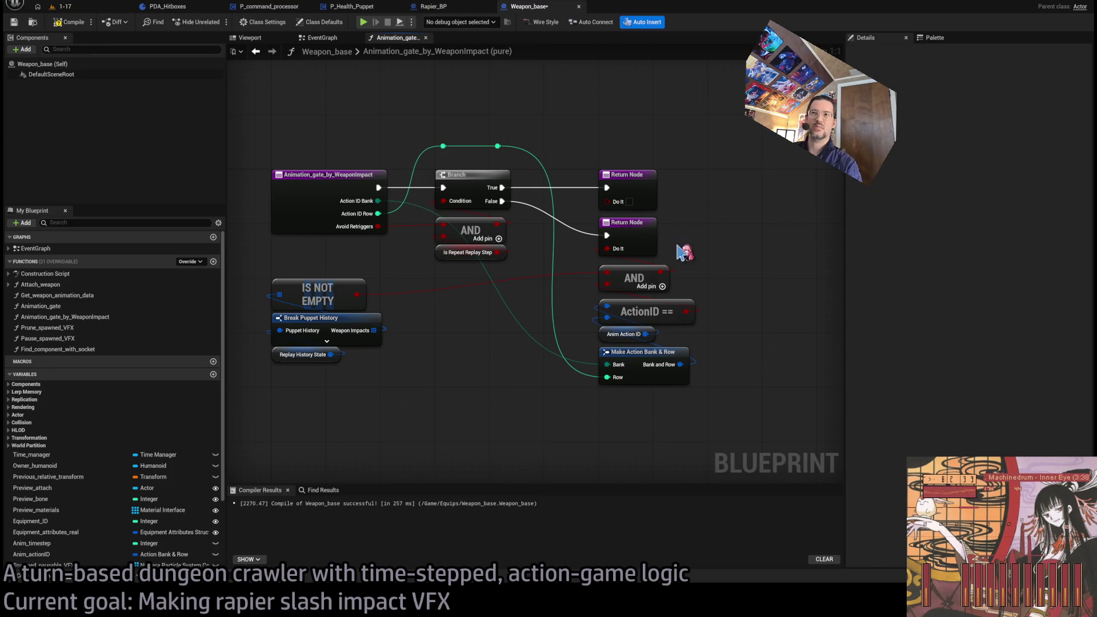
pyautogui.moveTo(309, 387)
pyautogui.mouseDown()
pyautogui.moveTo(309, 290)
pyautogui.moveTo(441, 354)
pyautogui.moveTo(469, 348)
pyautogui.moveTo(374, 297)
pyautogui.moveTo(471, 294)
pyautogui.mouseUp()
pyautogui.moveTo(591, 414)
pyautogui.mouseDown()
pyautogui.moveTo(611, 303)
pyautogui.moveTo(626, 320)
pyautogui.moveTo(506, 386)
pyautogui.moveTo(473, 381)
pyautogui.mouseUp()
# Delete the two reroute knots, reconnect Action ID Row to Row, then save and compile Weapon_base
pyautogui.moveTo(406, 136); pyautogui.dragTo(486, 154)
pyautogui.press('Delete')
pyautogui.moveTo(380, 213); pyautogui.dragTo(443, 452)
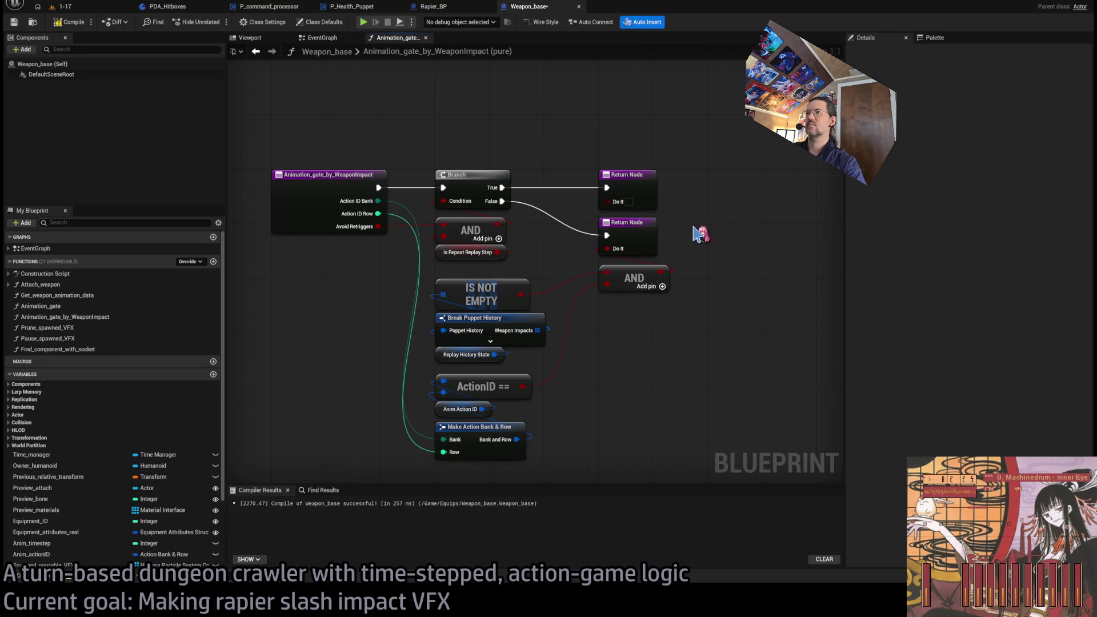
pyautogui.hotkey('ctrl', 's')
pyautogui.click(258, 51)
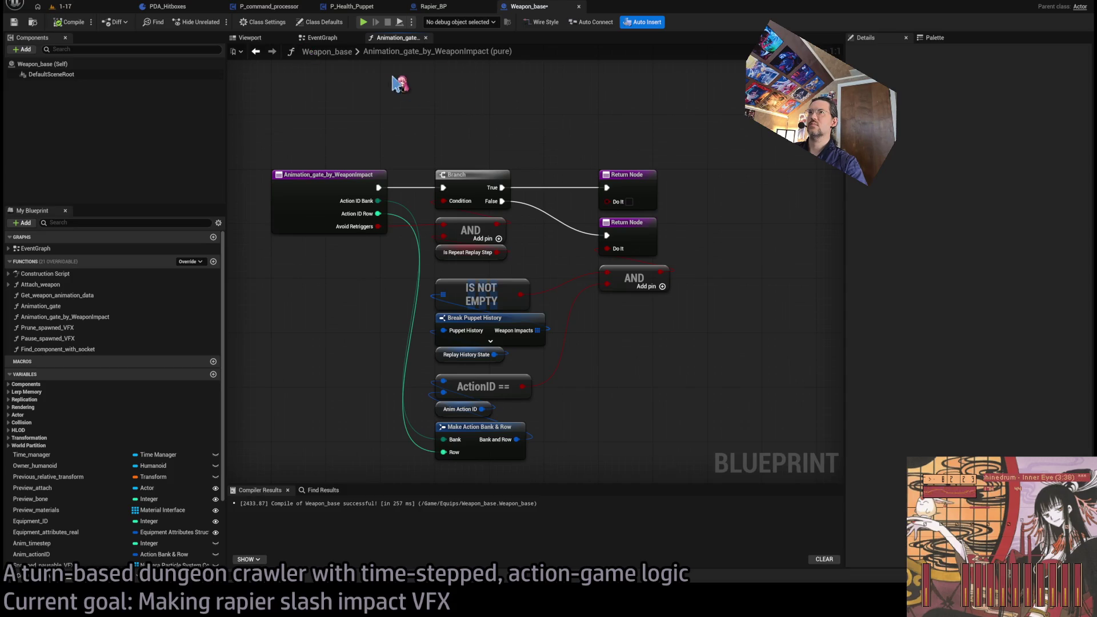
# In Rapier_BP, delete the old IS NOT EMPTY and Break Puppet History nodes
pyautogui.scroll(2, 469, 330)
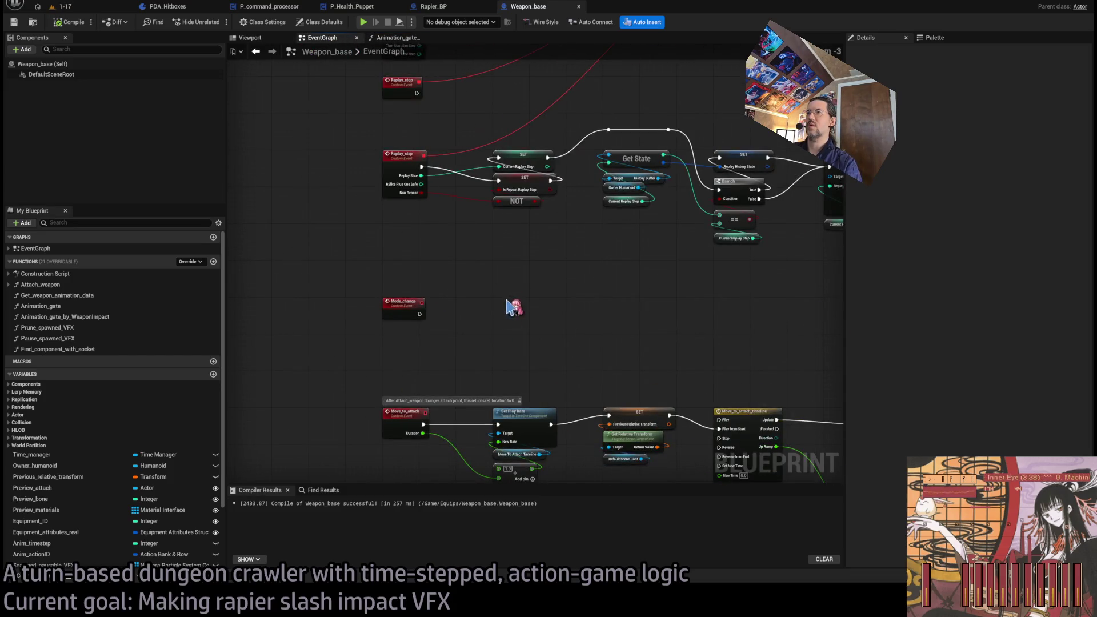
pyautogui.click(458, 10)
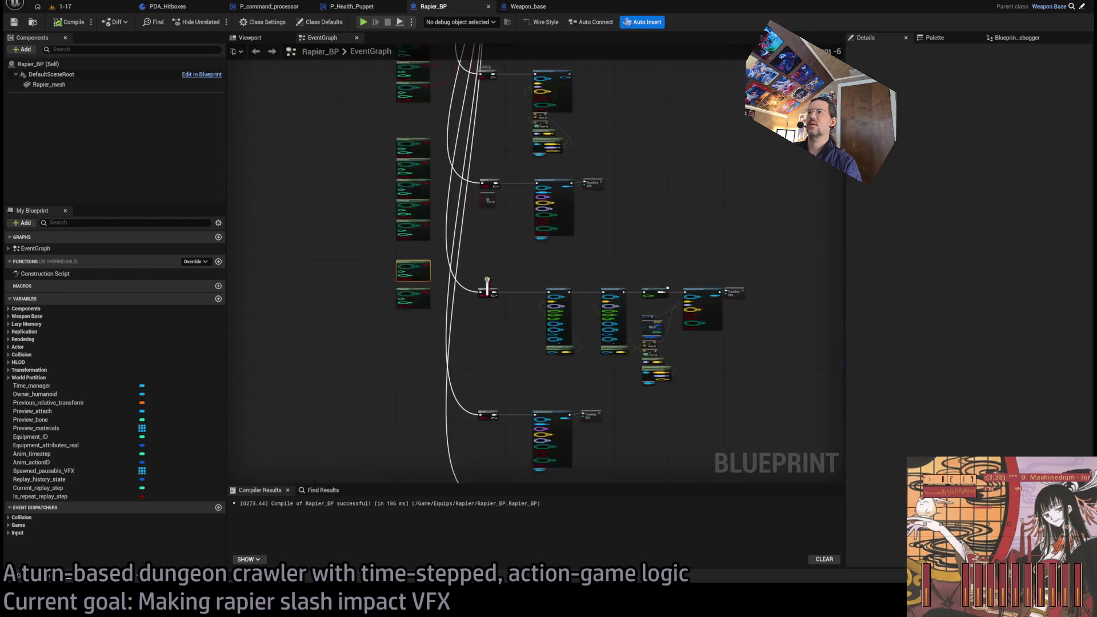
pyautogui.moveTo(594, 284); pyautogui.dragTo(502, 350)
pyautogui.press('Delete')
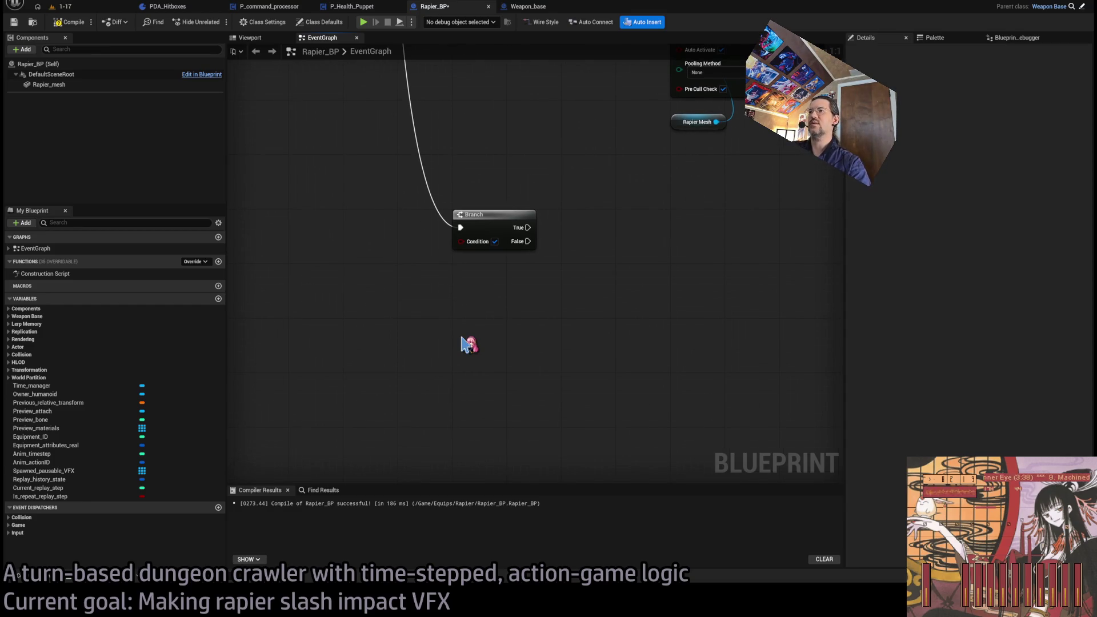
# Add an Animation Gate By Weapon Impact node under Branch, wire Do It into Condition, and open its graph
pyautogui.hotkey('ctrl', 'v')
pyautogui.moveTo(482, 342); pyautogui.dragTo(470, 311)
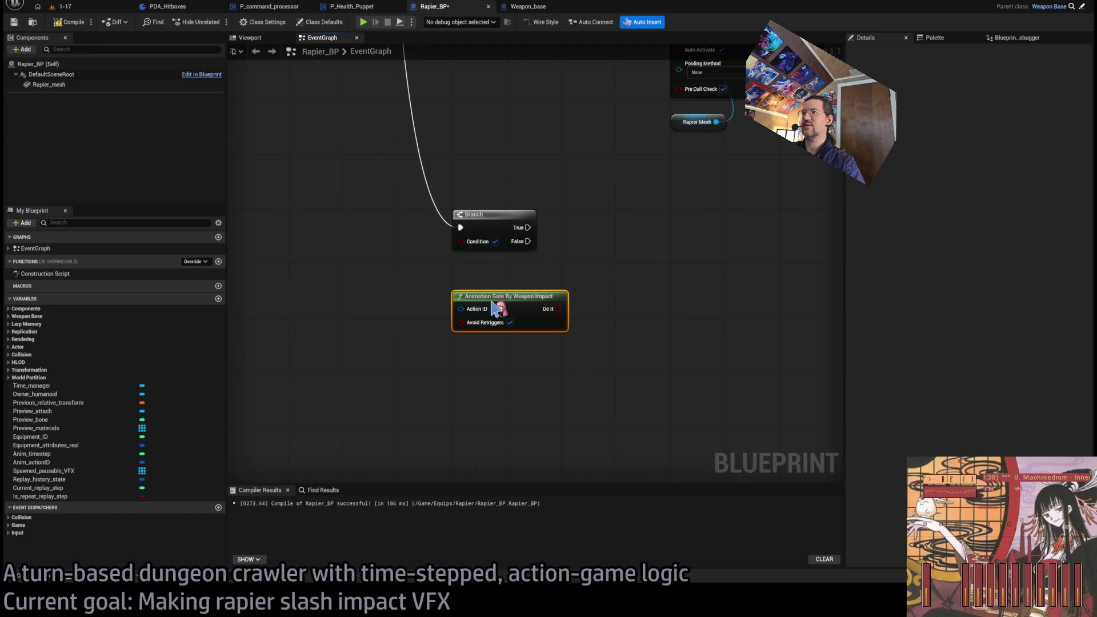
pyautogui.moveTo(578, 308); pyautogui.dragTo(461, 240)
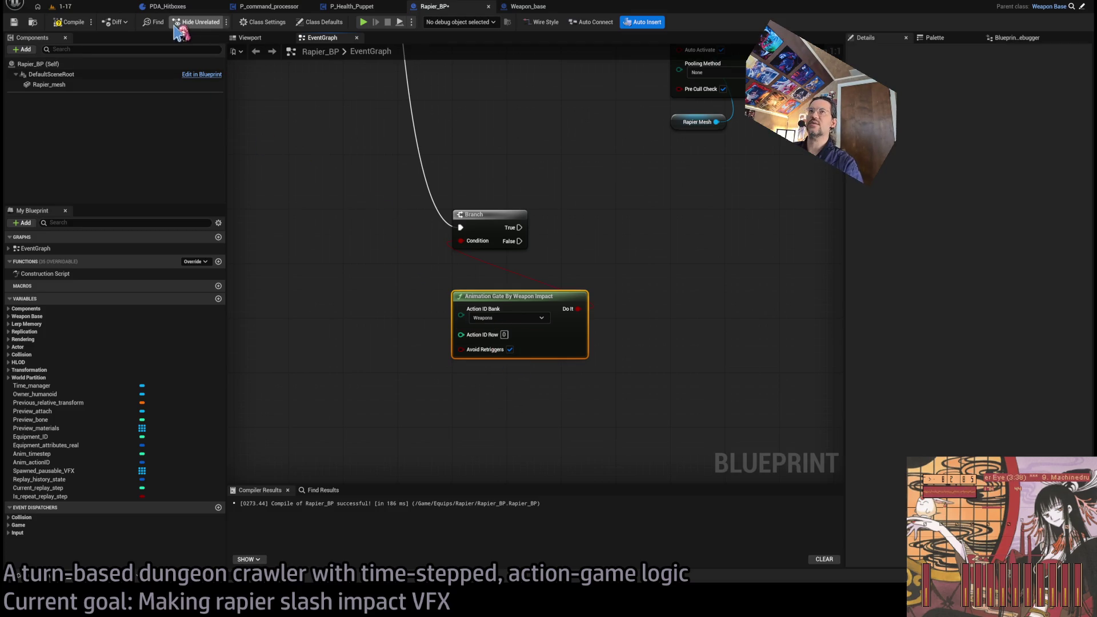
pyautogui.moveTo(514, 297); pyautogui.dragTo(513, 271)
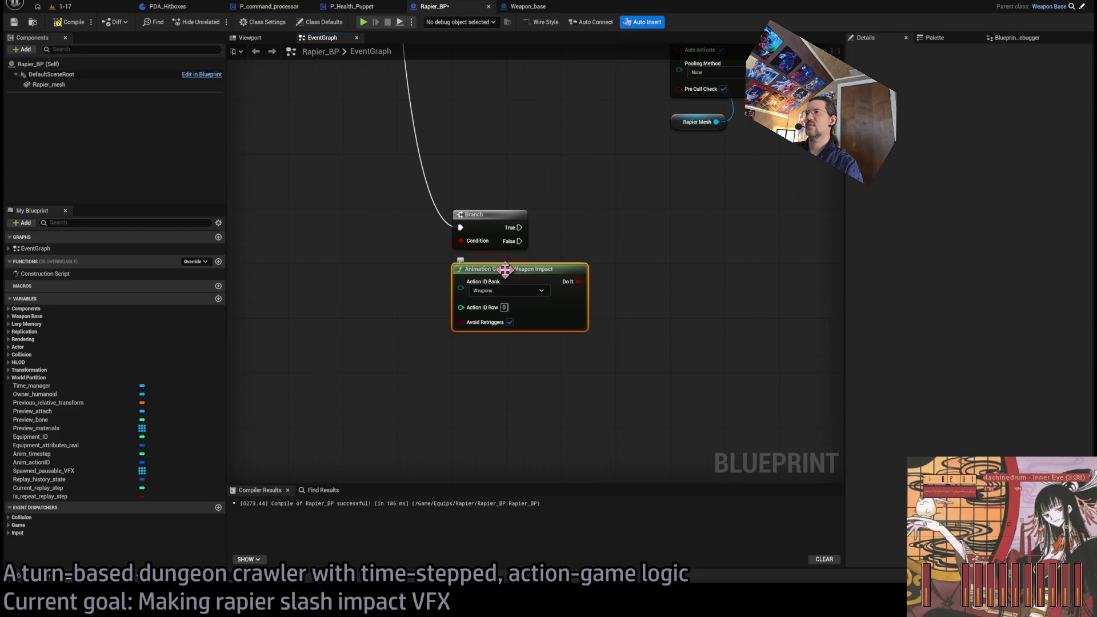
pyautogui.doubleClick(505, 270)
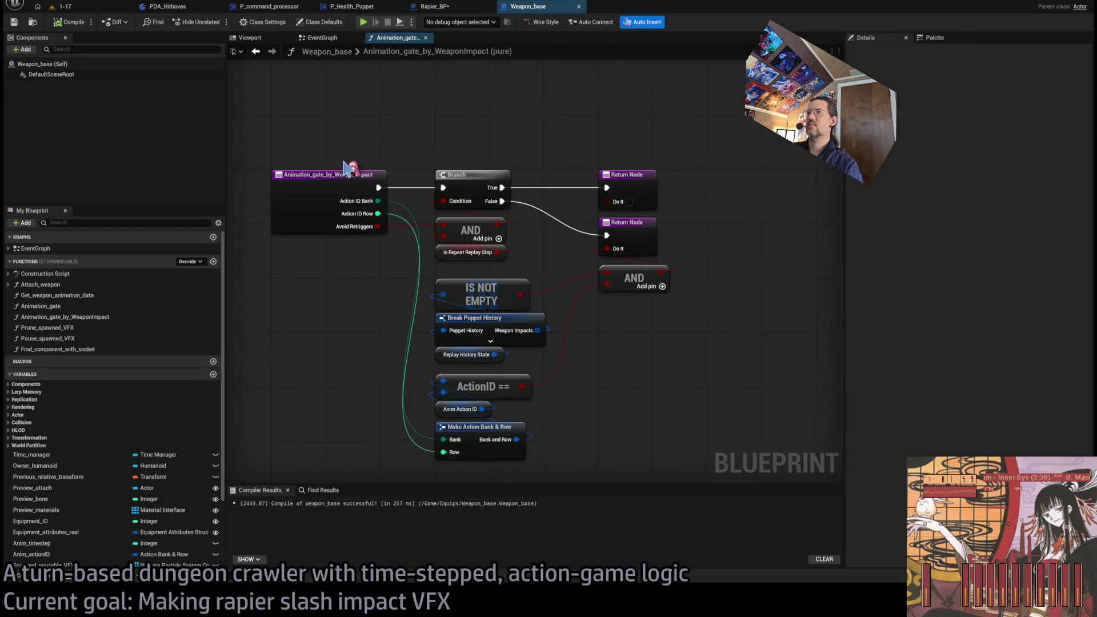
pyautogui.click(328, 192)
pyautogui.click(851, 276)
pyautogui.click(851, 275)
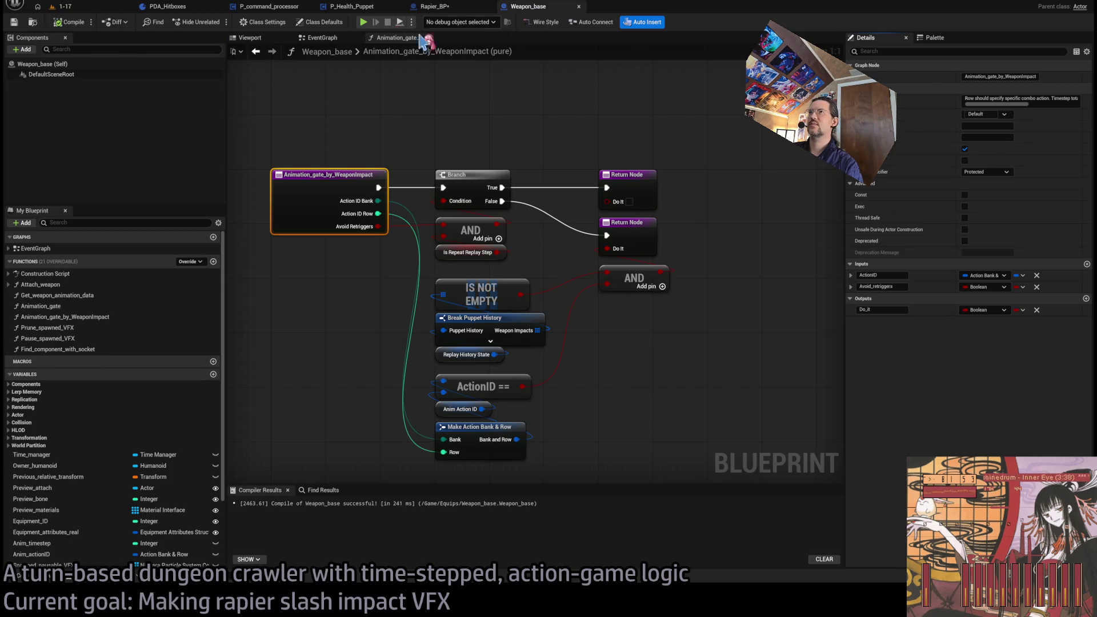
pyautogui.click(321, 38)
pyautogui.click(397, 38)
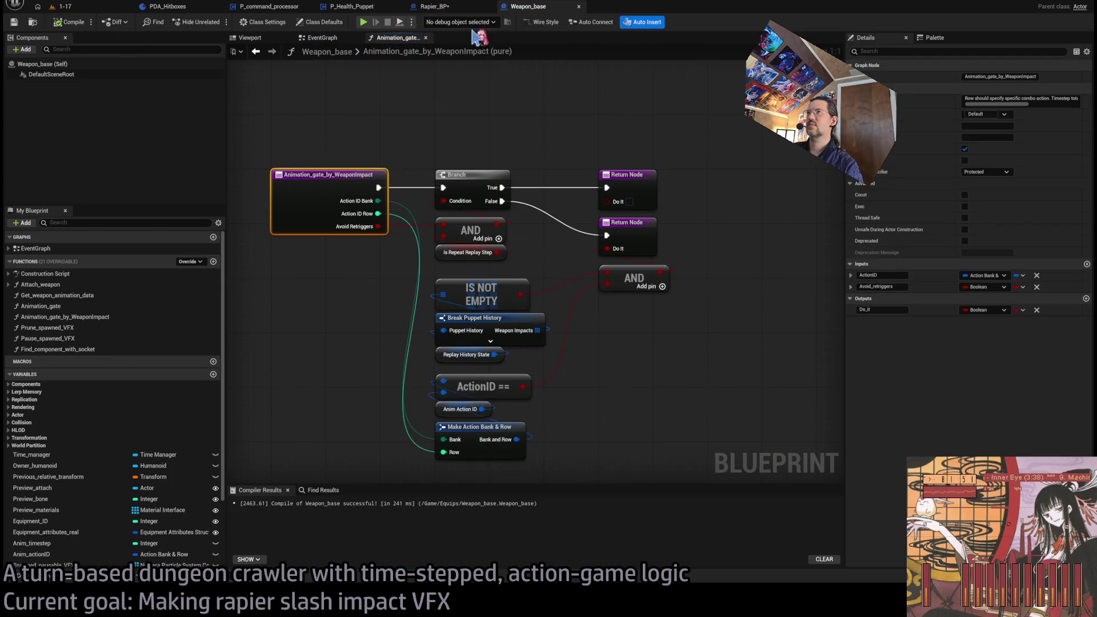
# Back in Rapier_BP's event graph, nudge the Animation Gate By Weapon Impact node up directly beneath Branch
pyautogui.click(455, 8)
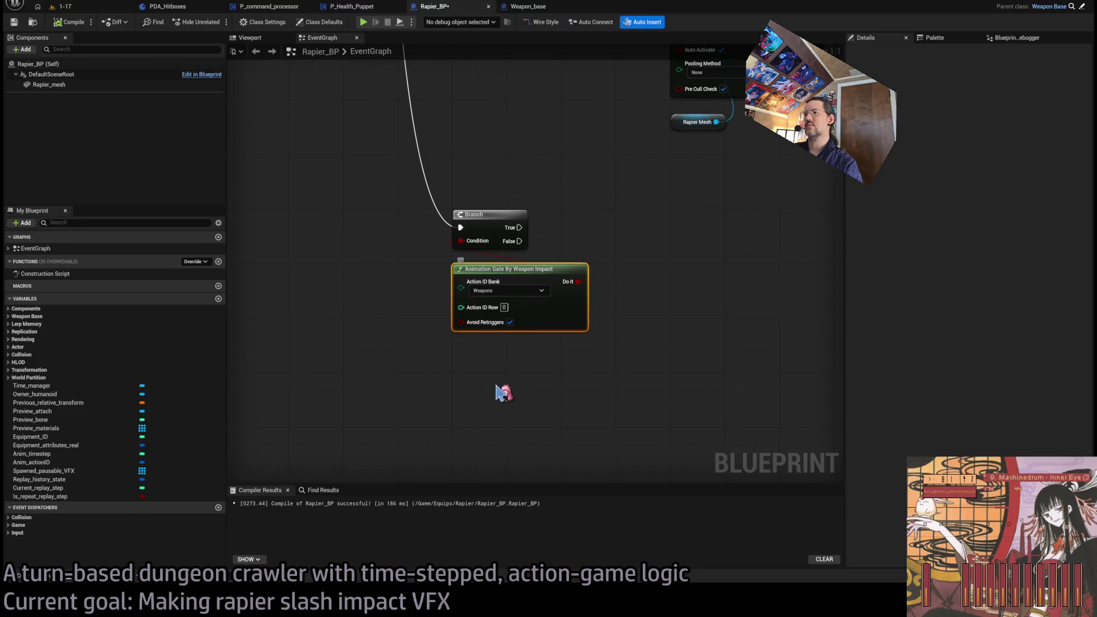
pyautogui.moveTo(497, 266); pyautogui.dragTo(498, 259)
pyautogui.click(618, 258)
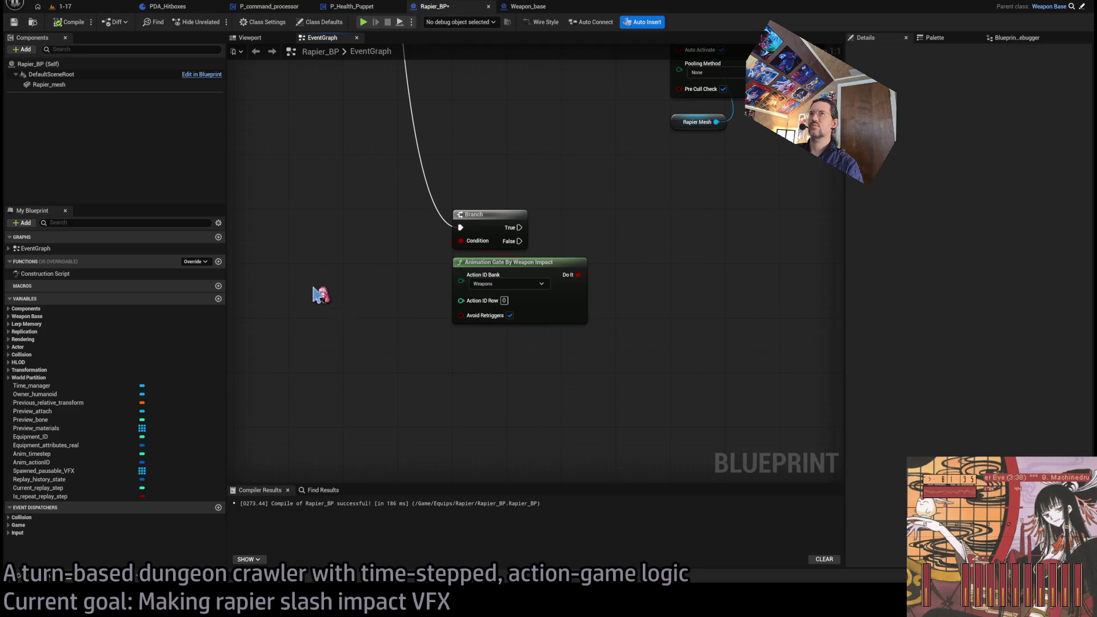
# Search 'weapon' to open Actions04_Weapons_DT, inspect the RapierR2a row, and return to Rapier_BP
pyautogui.hotkey('ctrl', 'p')
pyautogui.write('weapon')
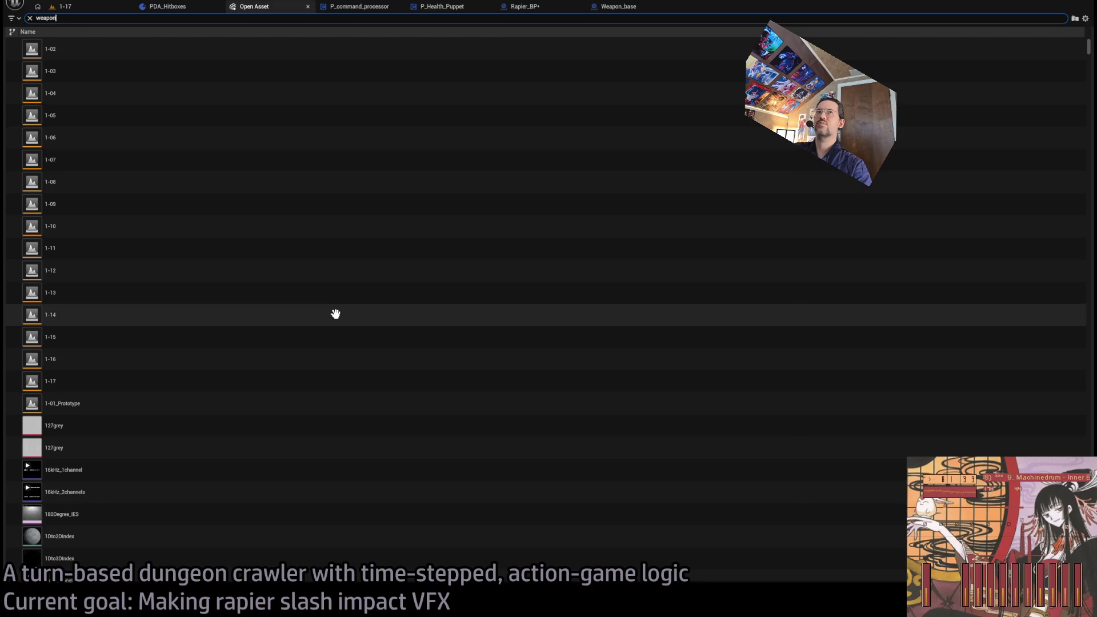
pyautogui.doubleClick(156, 54)
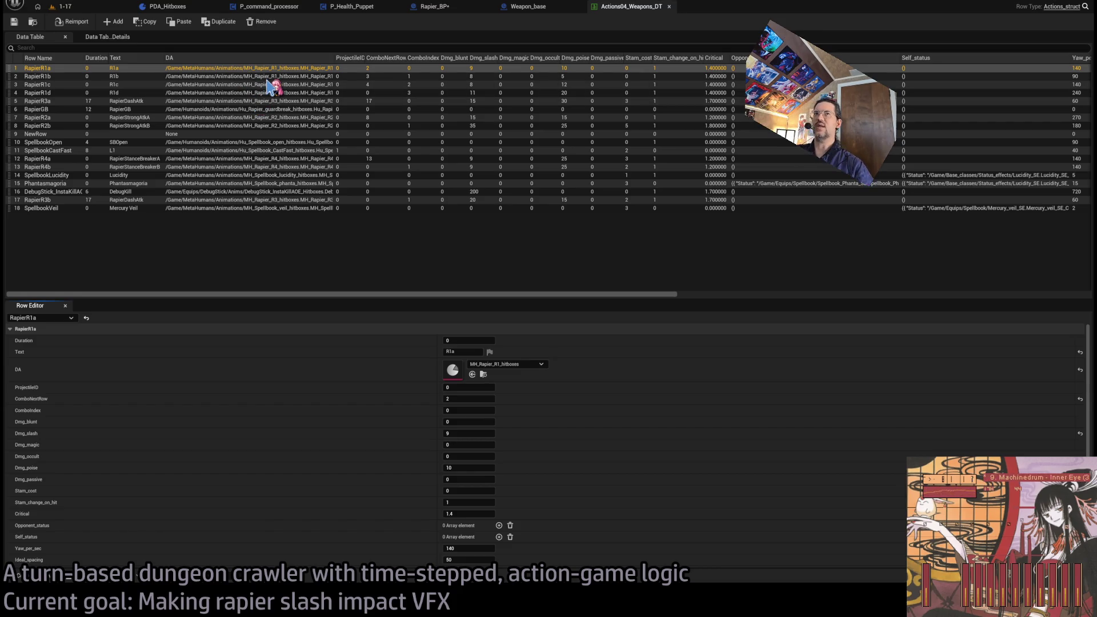
pyautogui.click(240, 118)
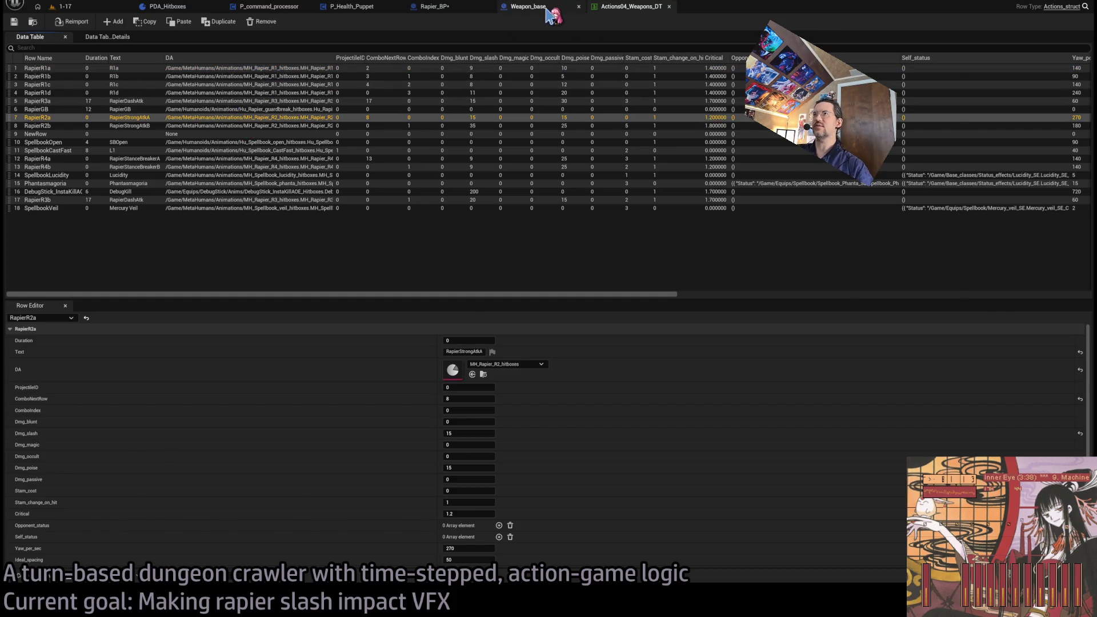
pyautogui.click(548, 8)
pyautogui.click(448, 8)
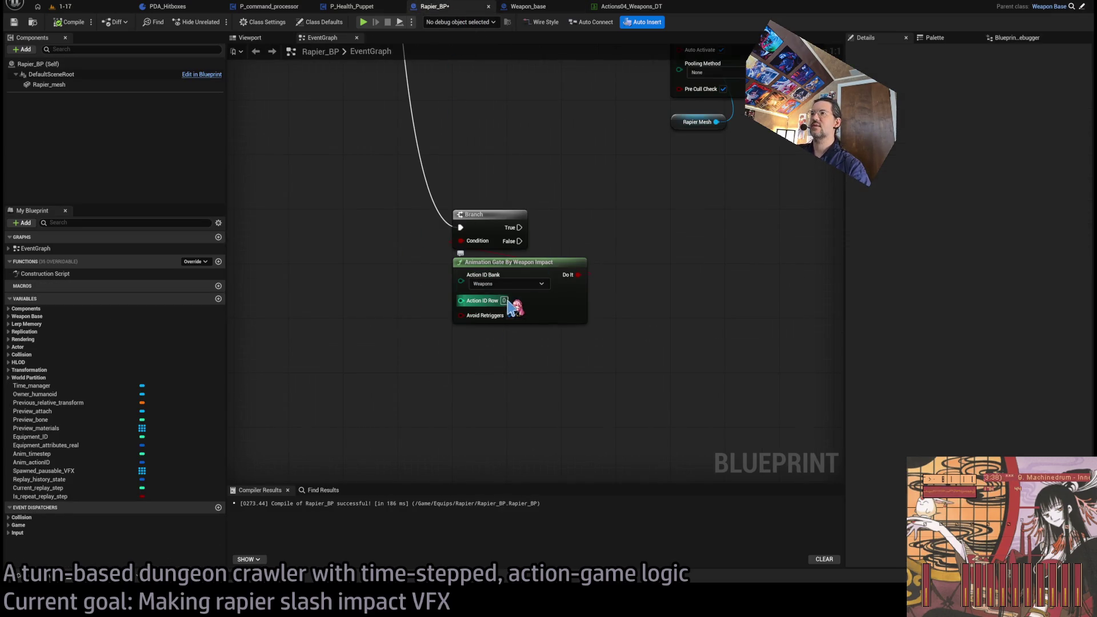
# Set the gate's Action ID Row to 7 and move the gate node left of the Branch
pyautogui.click(505, 301)
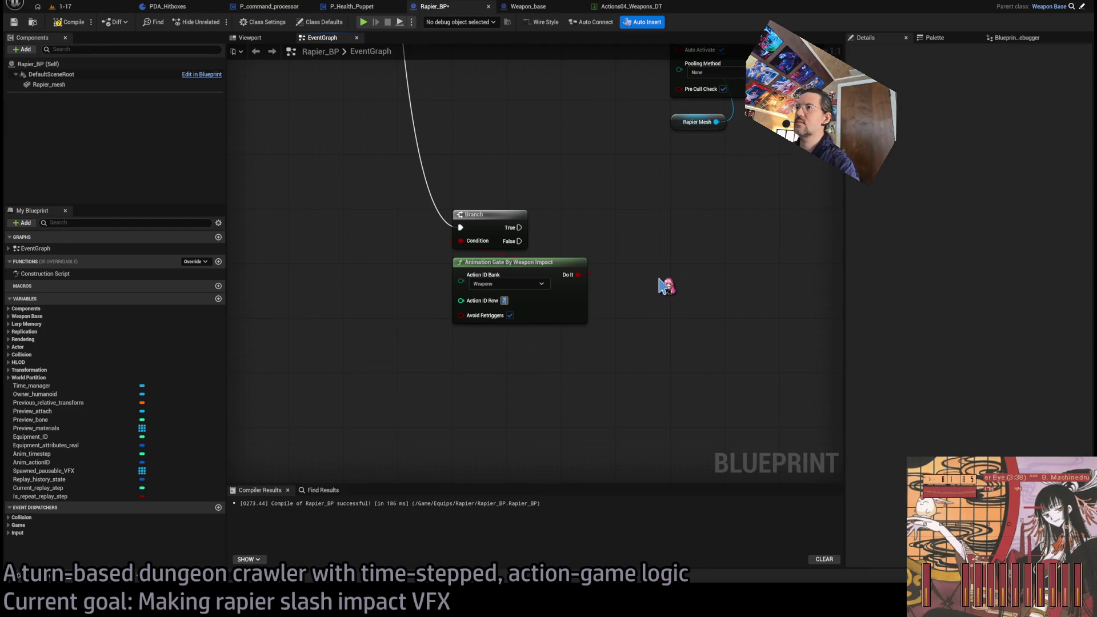
pyautogui.press('Return')
pyautogui.scroll(-2, 663, 286)
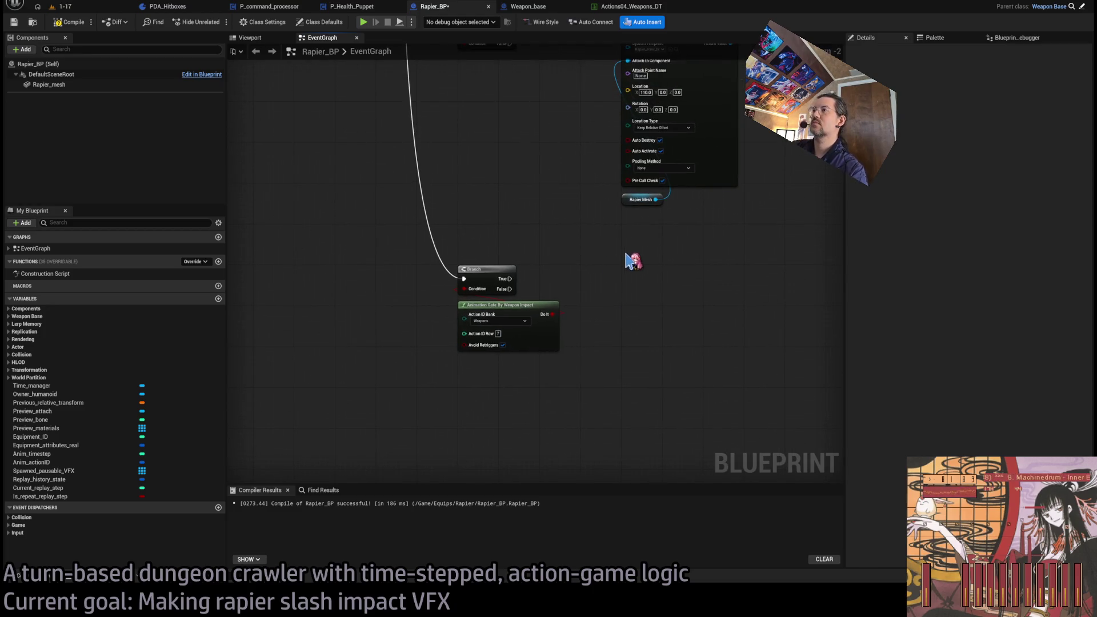
pyautogui.moveTo(560, 286)
pyautogui.mouseDown()
pyautogui.moveTo(678, 379)
pyautogui.moveTo(661, 385)
pyautogui.moveTo(675, 249)
pyautogui.mouseUp()
pyautogui.moveTo(616, 272)
pyautogui.mouseDown()
pyautogui.moveTo(427, 228)
pyautogui.moveTo(370, 235)
pyautogui.mouseUp()
pyautogui.click(375, 288)
# Paste a second gate, add an OR feeding Branch's Condition, and wire both gates' Do It into it
pyautogui.hotkey('ctrl', 'v')
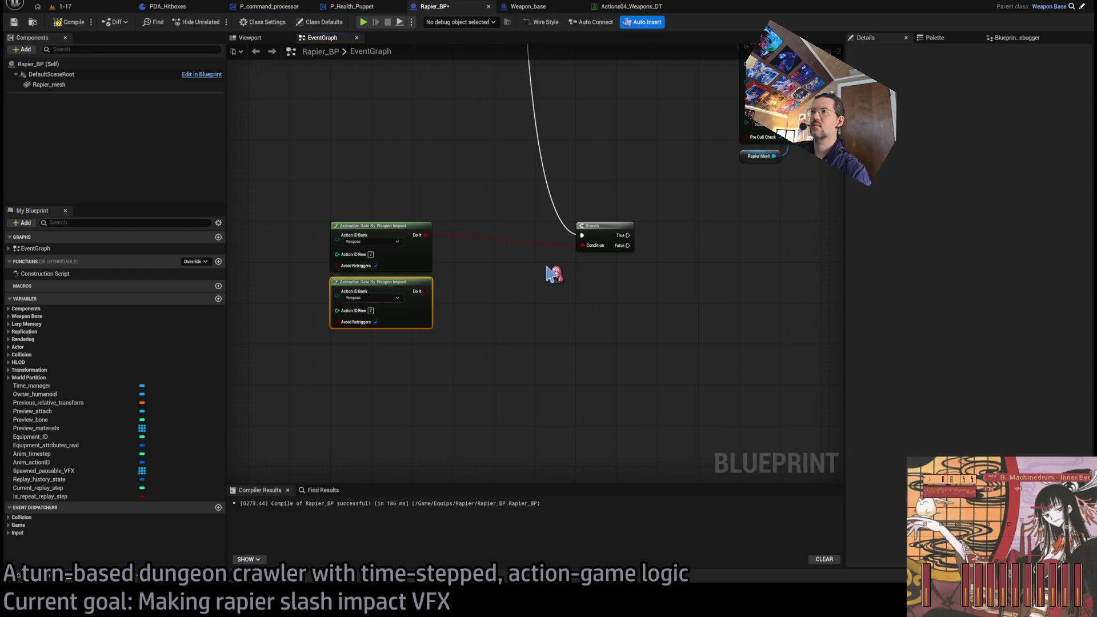
pyautogui.moveTo(584, 242)
pyautogui.mouseDown()
pyautogui.moveTo(594, 294)
pyautogui.moveTo(613, 259)
pyautogui.mouseUp()
pyautogui.write('or')
pyautogui.press('Return')
pyautogui.scroll(1, 587, 320)
pyautogui.scroll(1, 587, 321)
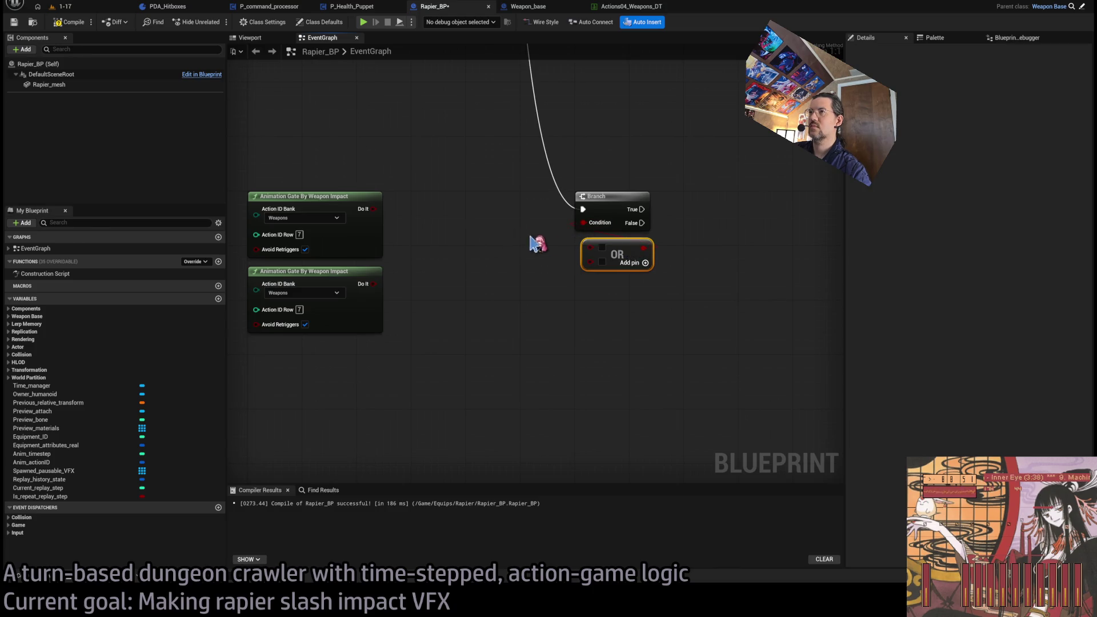
pyautogui.moveTo(364, 218)
pyautogui.mouseDown()
pyautogui.moveTo(583, 247)
pyautogui.moveTo(372, 286)
pyautogui.mouseUp()
pyautogui.click(628, 7)
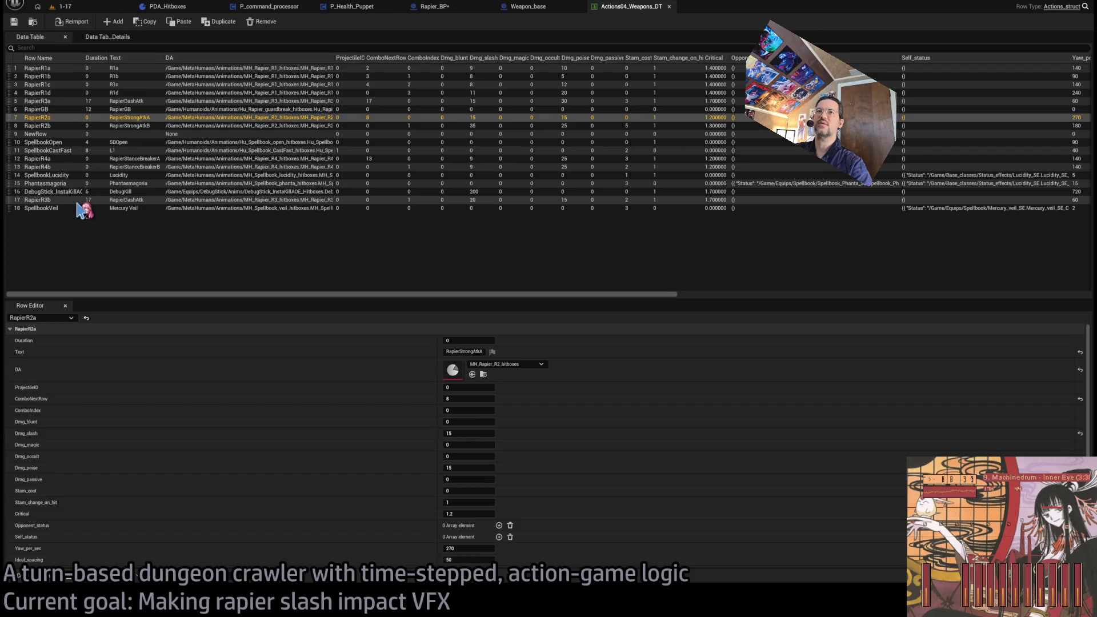
# Look up the RapierR3b row, set the second gate's Action ID Row to 17, and paste a third gate
pyautogui.click(54, 200)
pyautogui.click(528, 7)
pyautogui.click(629, 7)
pyautogui.click(528, 7)
pyautogui.click(437, 8)
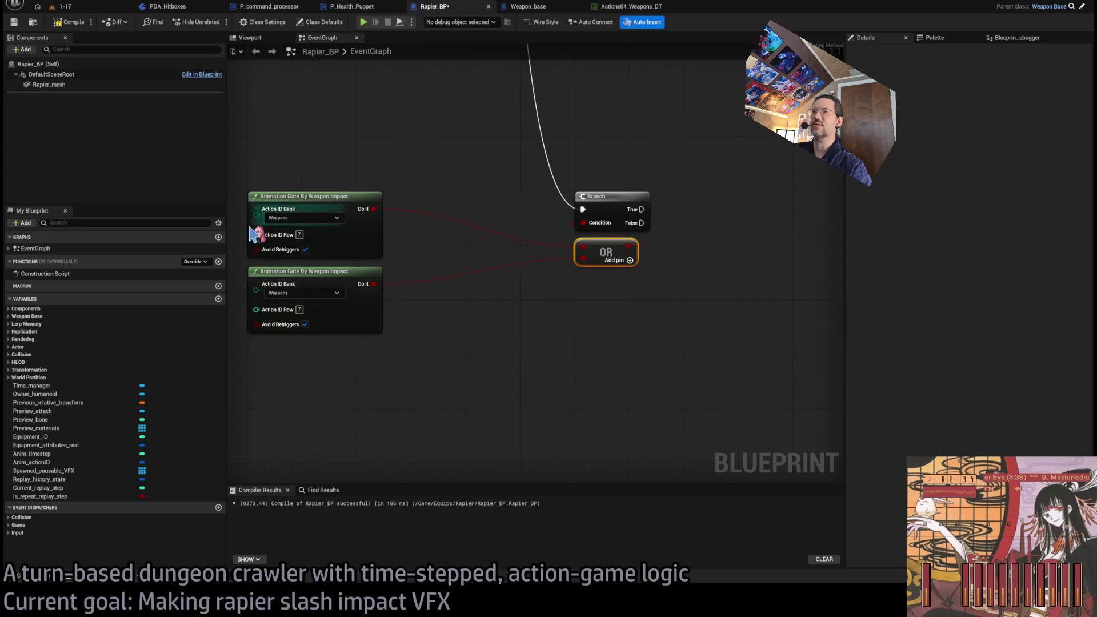
pyautogui.click(372, 363)
pyautogui.click(320, 271)
pyautogui.hotkey('ctrl', 'c')
pyautogui.hotkey('ctrl', 'v')
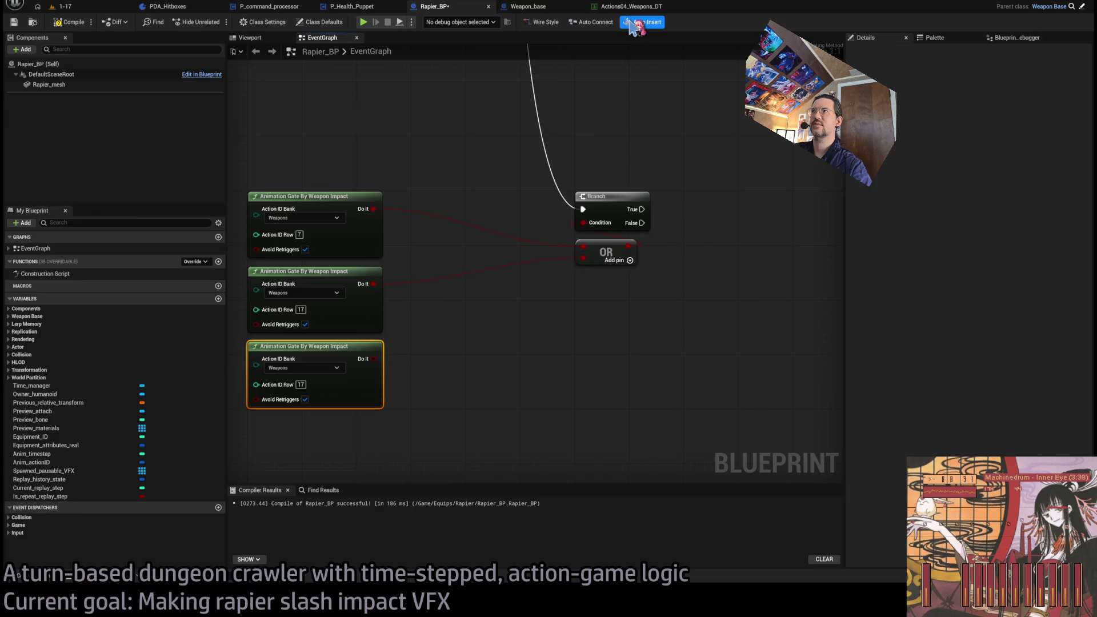
# Set the third gate's row to 12, paste a fourth gate with row 13, and line it up
pyautogui.click(629, 7)
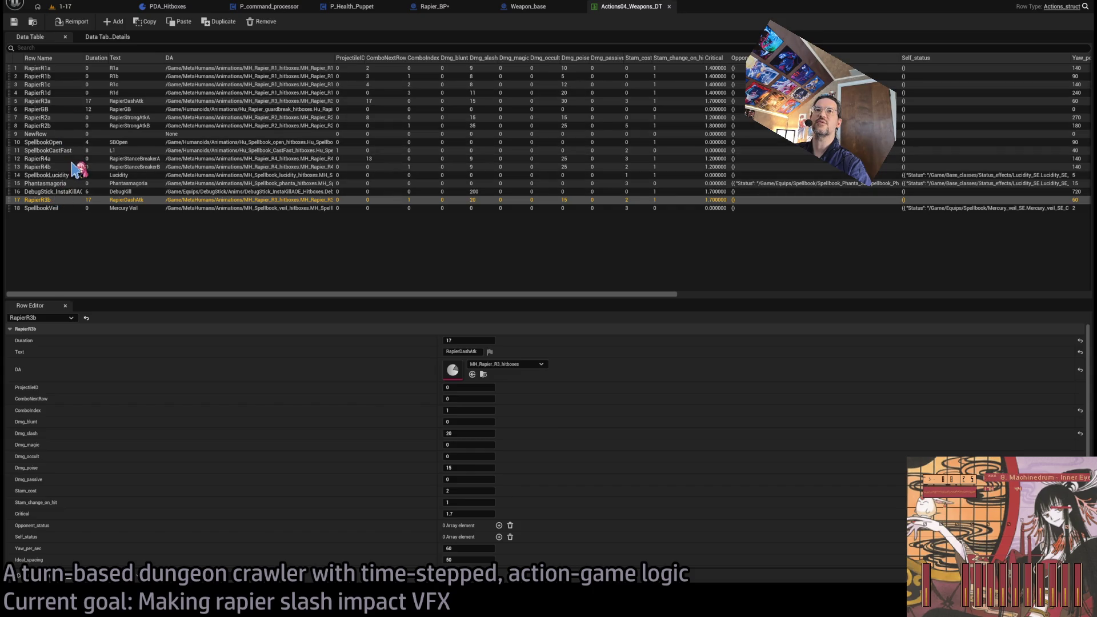
pyautogui.click(563, 8)
pyautogui.click(431, 6)
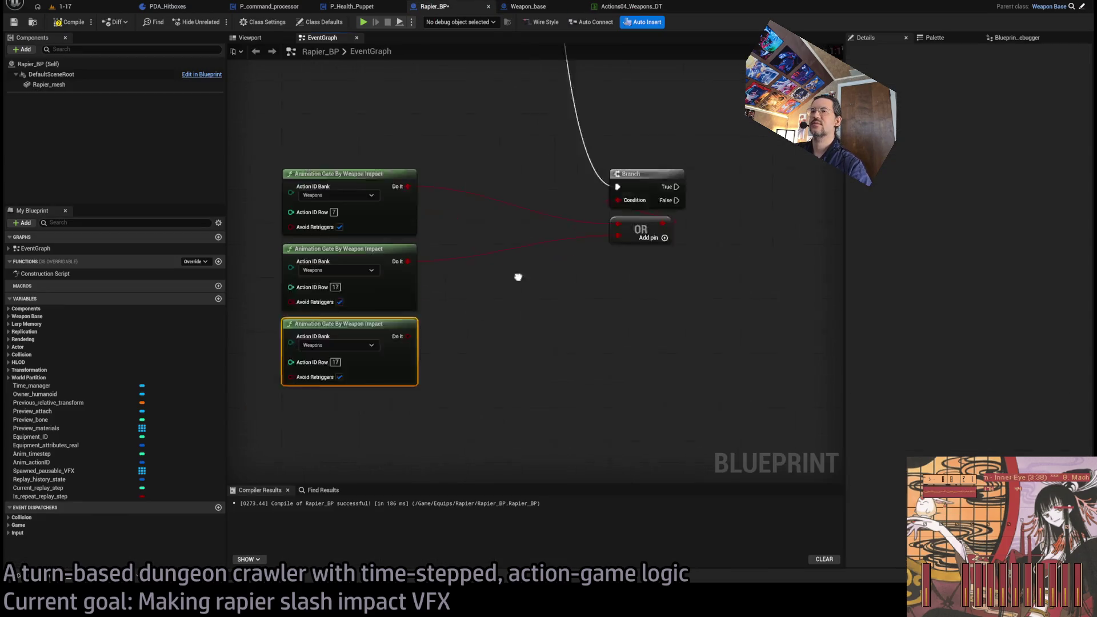
pyautogui.click(404, 310)
pyautogui.write('12')
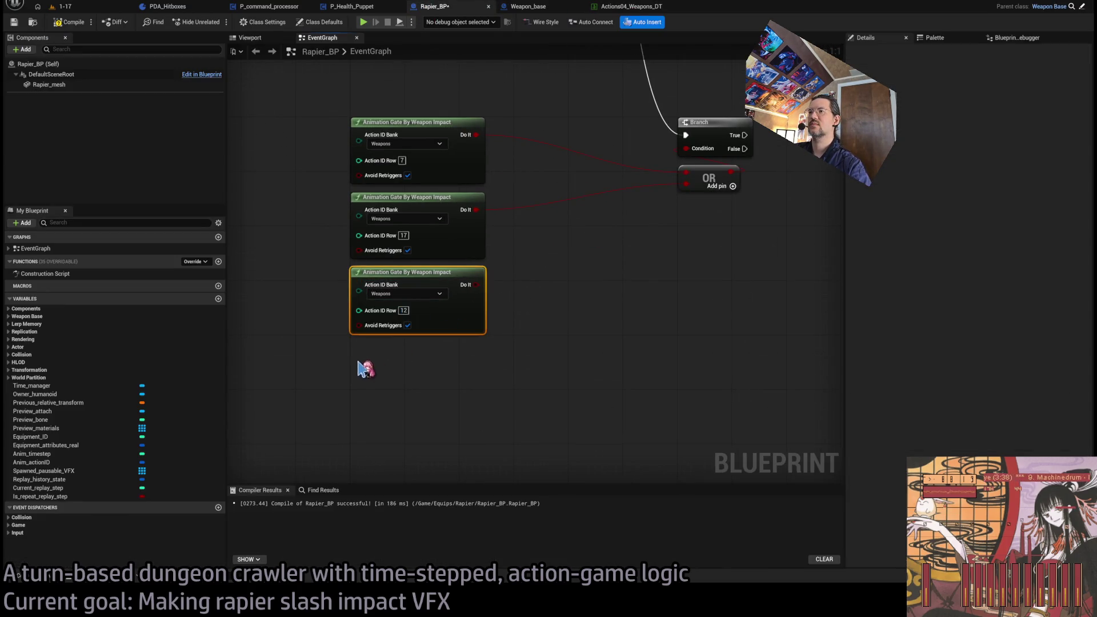
pyautogui.hotkey('ctrl', 'v')
pyautogui.click(411, 398)
pyautogui.write('13')
pyautogui.click(395, 347)
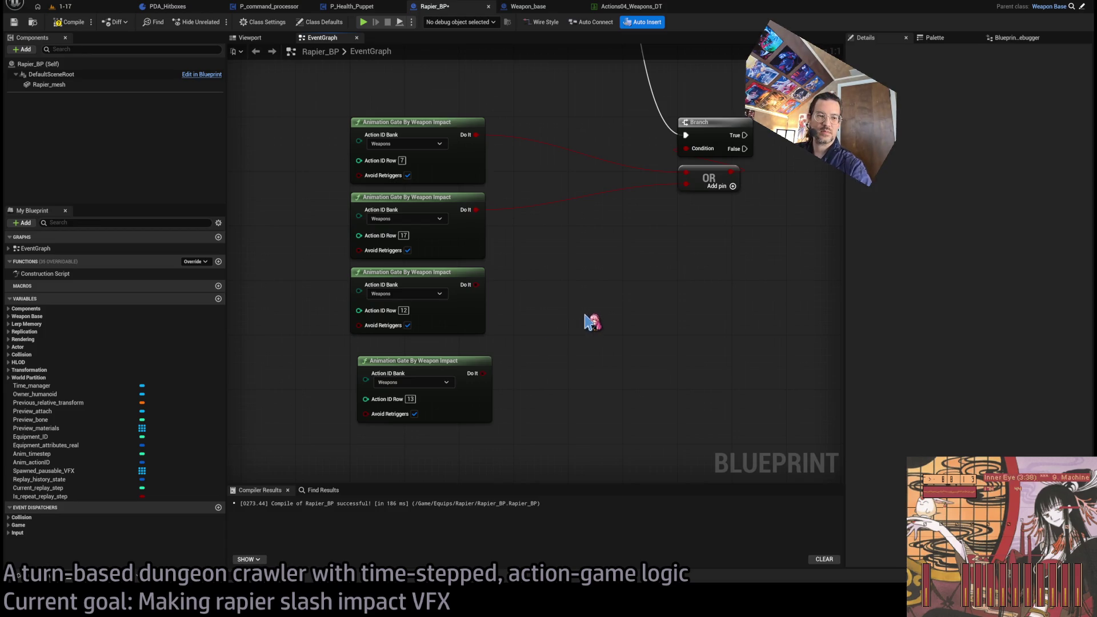
pyautogui.moveTo(424, 333); pyautogui.dragTo(417, 320)
# Add two more inputs to the OR node and wire the new gates' Do It outputs into them
pyautogui.click(717, 166)
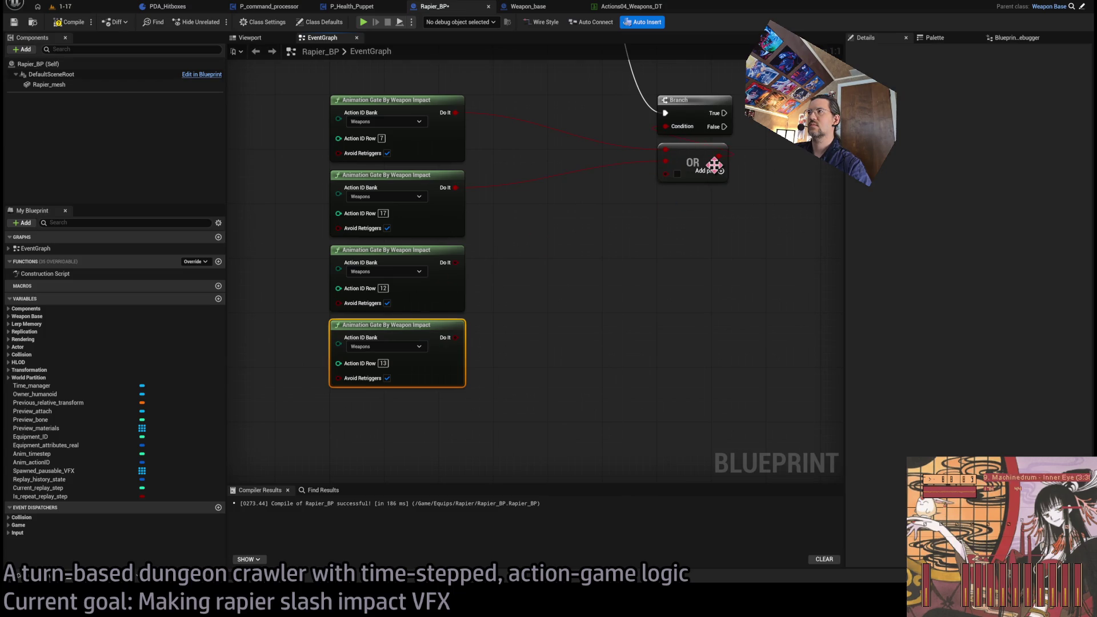
pyautogui.click(722, 171)
pyautogui.moveTo(665, 185)
pyautogui.mouseDown()
pyautogui.moveTo(551, 257)
pyautogui.moveTo(548, 305)
pyautogui.moveTo(455, 338)
pyautogui.mouseUp()
pyautogui.moveTo(558, 227)
pyautogui.mouseDown()
pyautogui.moveTo(662, 248)
pyautogui.moveTo(759, 222)
pyautogui.mouseUp()
# Add a Replay History State getter in Rapier_BP's event graph
pyautogui.click(572, 341)
pyautogui.scroll(-3, 571, 341)
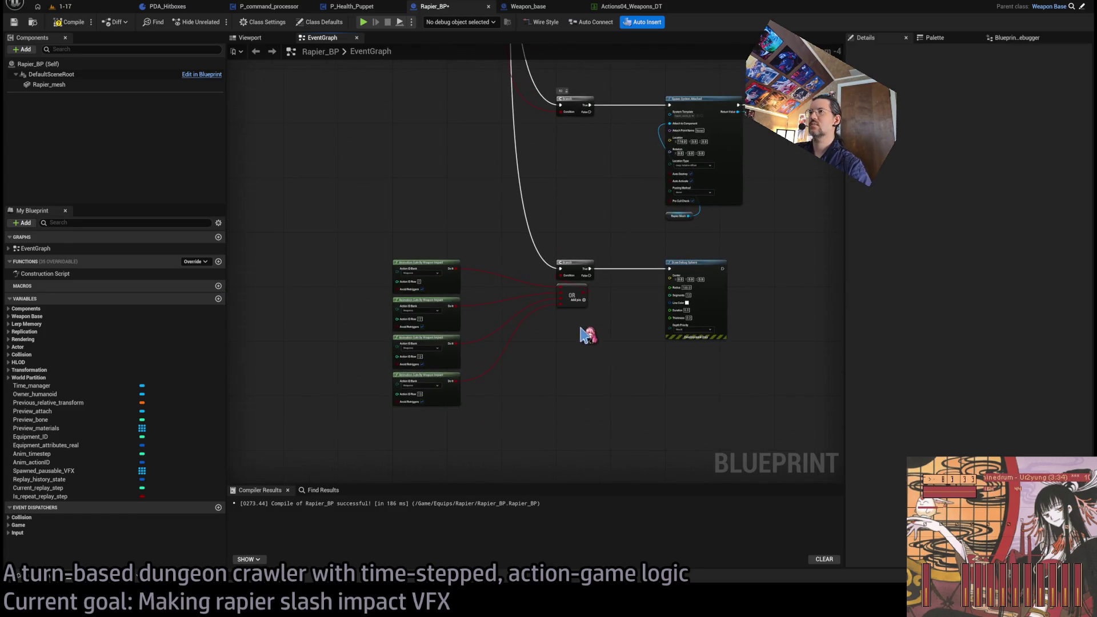
pyautogui.scroll(1, 592, 341)
pyautogui.moveTo(512, 346); pyautogui.dragTo(555, 334)
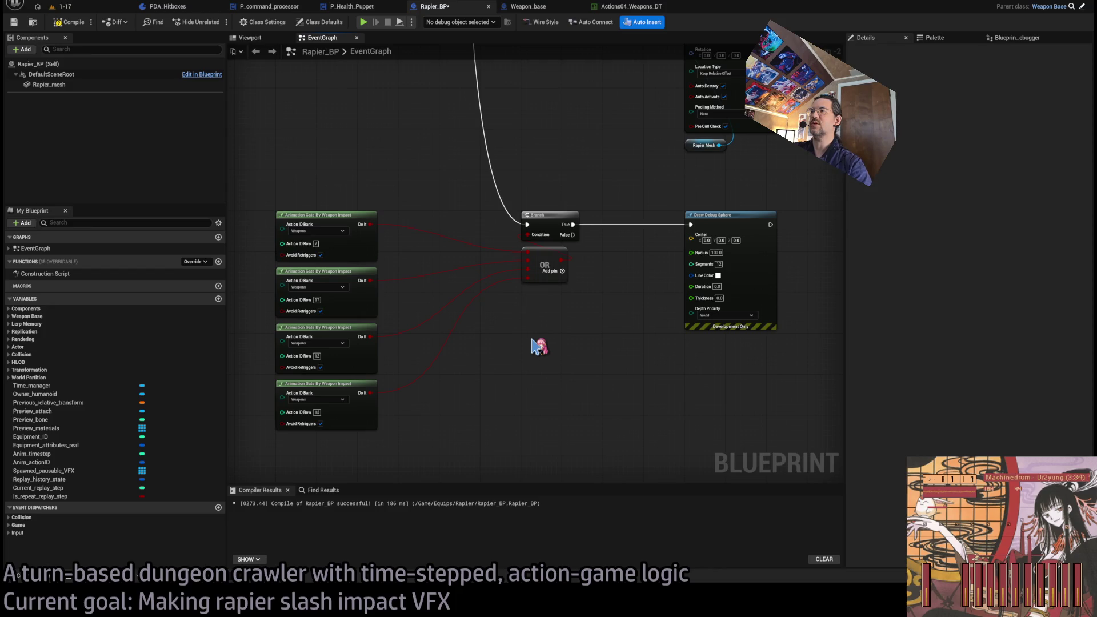
pyautogui.hotkey('ctrl', 'v')
pyautogui.scroll(2, 605, 399)
# Break it into Break Puppet History exposing only Weapon impacts, and move Draw Debug Sphere further right
pyautogui.moveTo(570, 321); pyautogui.dragTo(528, 280)
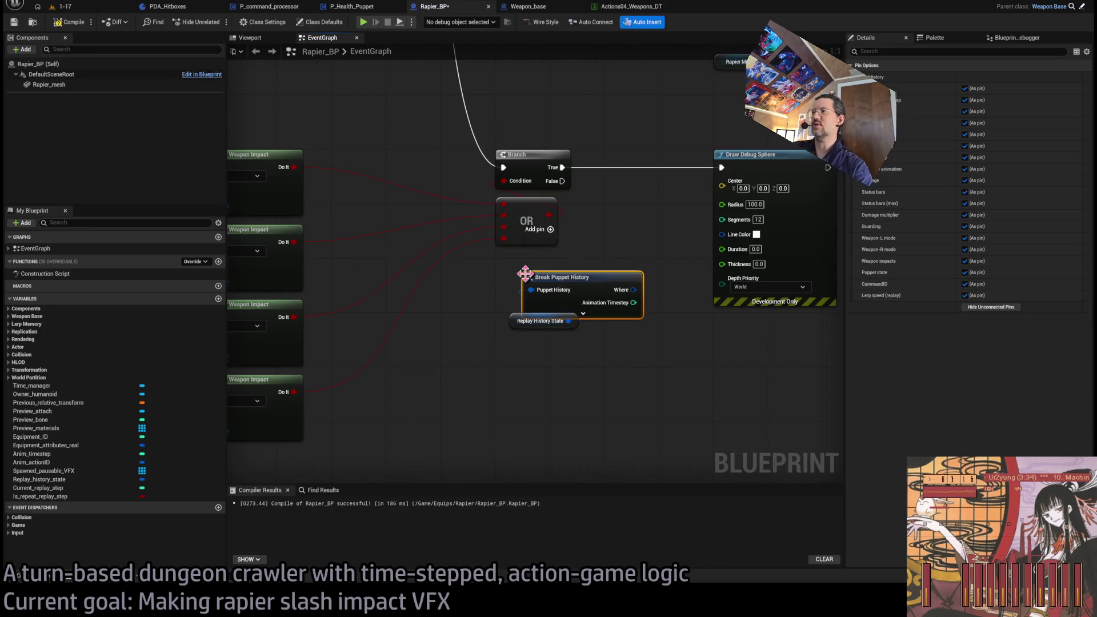
pyautogui.click(992, 307)
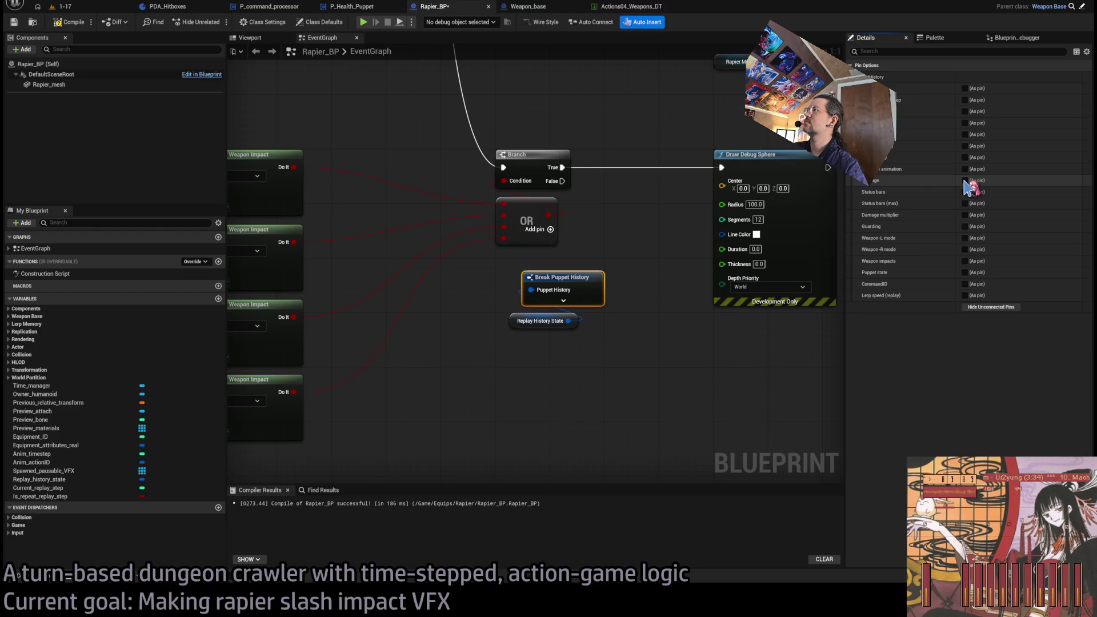
pyautogui.click(965, 269)
pyautogui.moveTo(561, 372)
pyautogui.mouseDown()
pyautogui.moveTo(543, 289)
pyautogui.moveTo(531, 386)
pyautogui.mouseUp()
pyautogui.scroll(-1, 656, 335)
pyautogui.moveTo(675, 209); pyautogui.dragTo(769, 209)
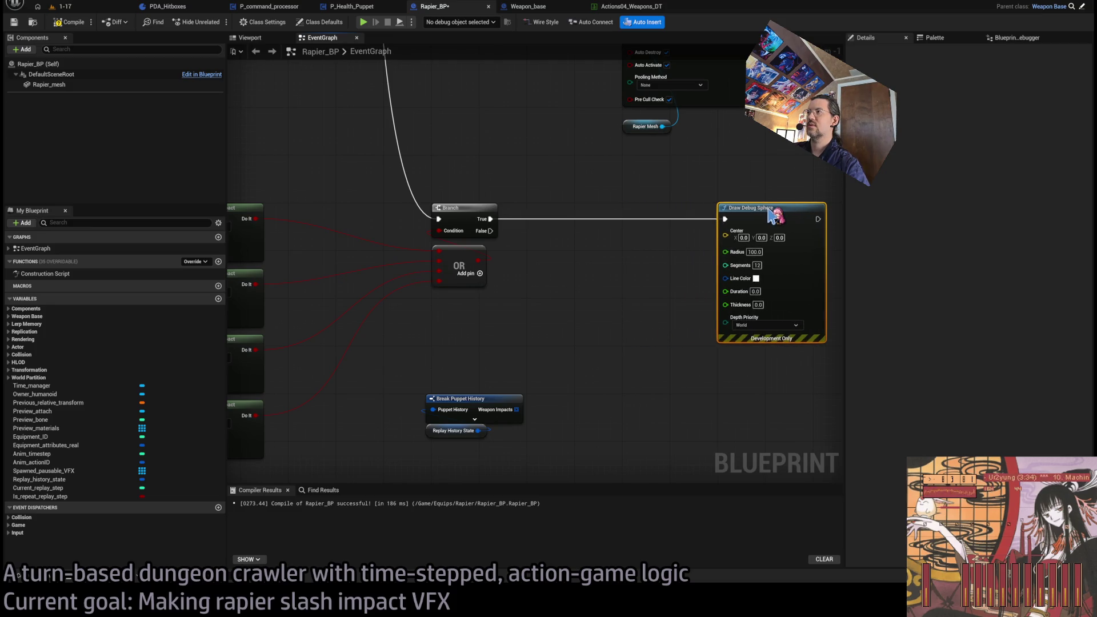
# Loop Weapon Impacts with For Each Loop, break each into Break Damage, and wire Location (WS) to Center
pyautogui.moveTo(517, 410)
pyautogui.mouseDown()
pyautogui.moveTo(549, 368)
pyautogui.moveTo(558, 321)
pyautogui.moveTo(554, 208)
pyautogui.mouseUp()
pyautogui.click(572, 329)
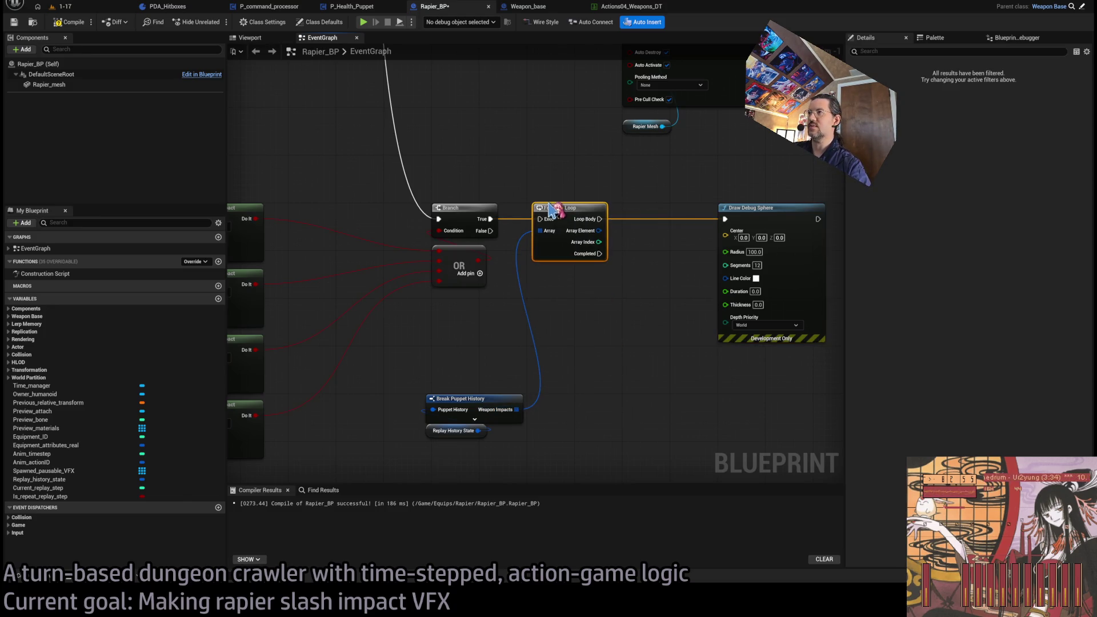
pyautogui.scroll(2, 617, 252)
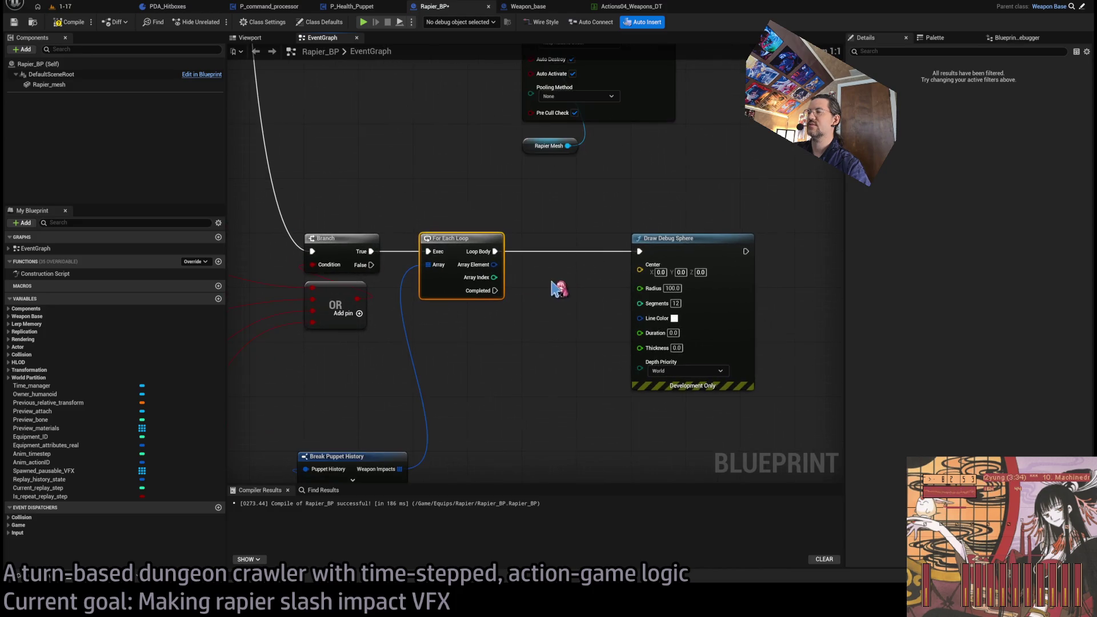
pyautogui.moveTo(494, 265); pyautogui.dragTo(514, 343)
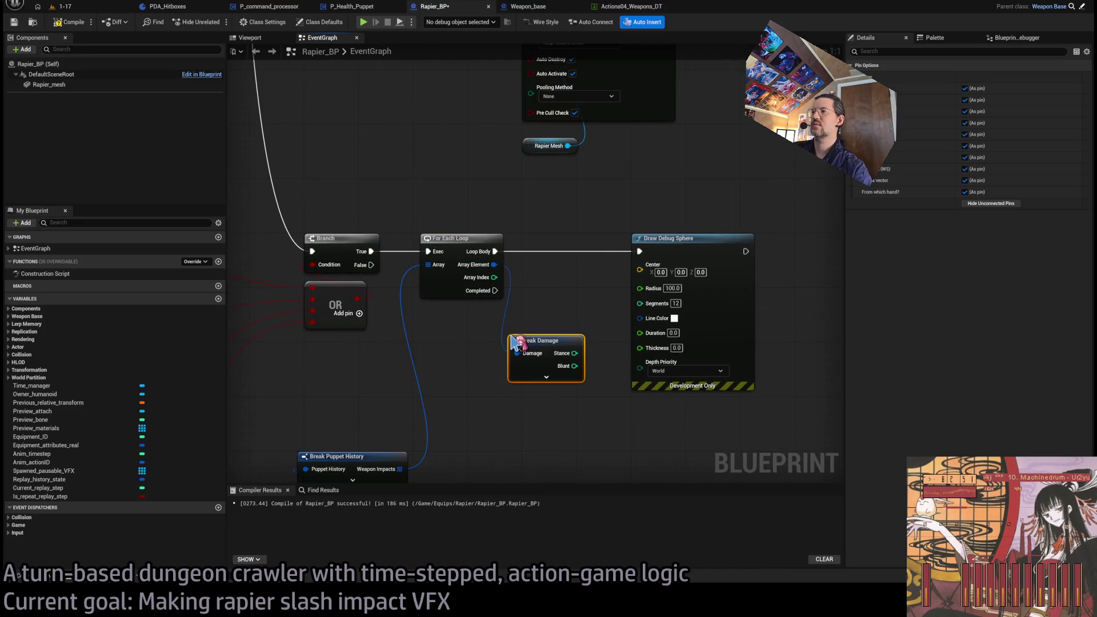
pyautogui.click(965, 168)
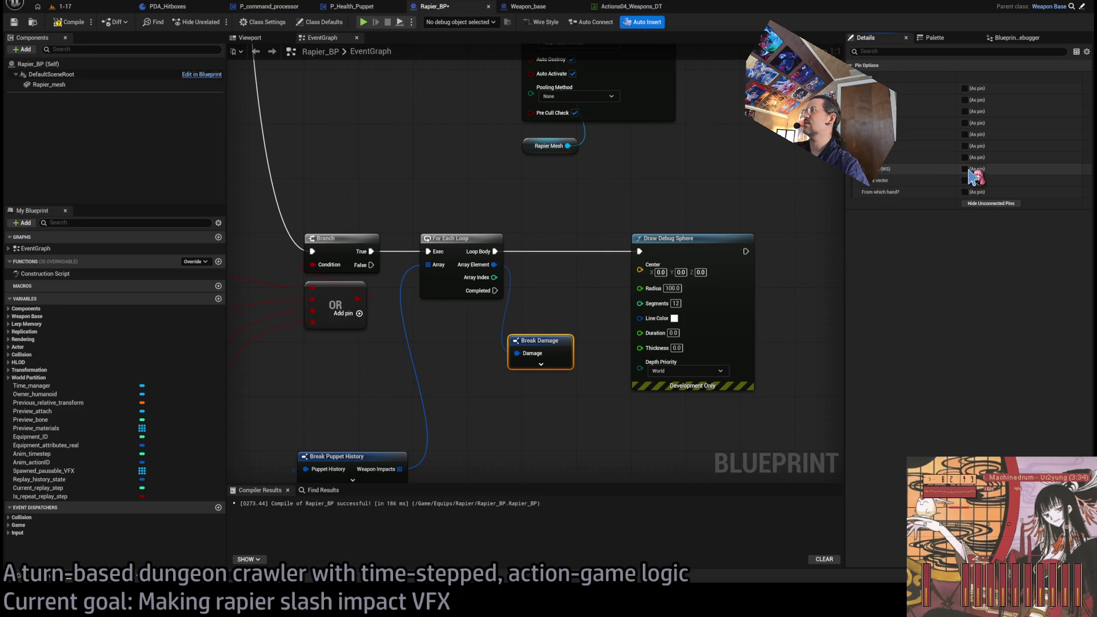
pyautogui.moveTo(592, 353); pyautogui.dragTo(639, 264)
# Set the debug sphere's Duration, Radius 10 and 9 Segments, then start Play in Editor on level 1-17
pyautogui.moveTo(790, 375); pyautogui.dragTo(698, 353)
pyautogui.click(579, 302)
pyautogui.write('5')
pyautogui.press('Return')
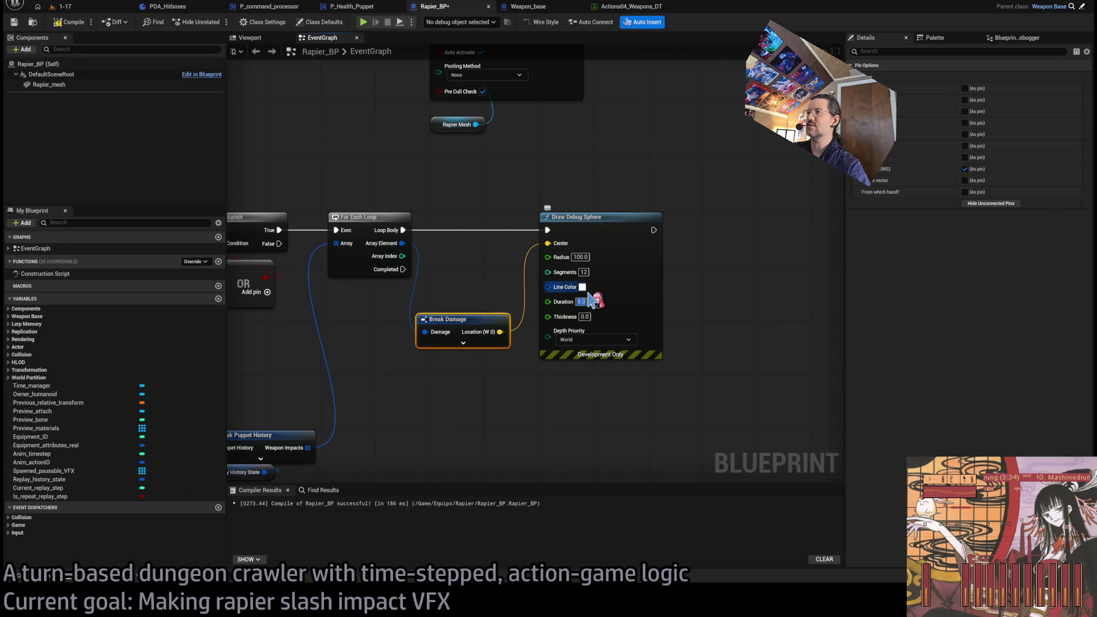
pyautogui.hotkey('shift', 'Tab')
pyautogui.hotkey('shift', 'Tab')
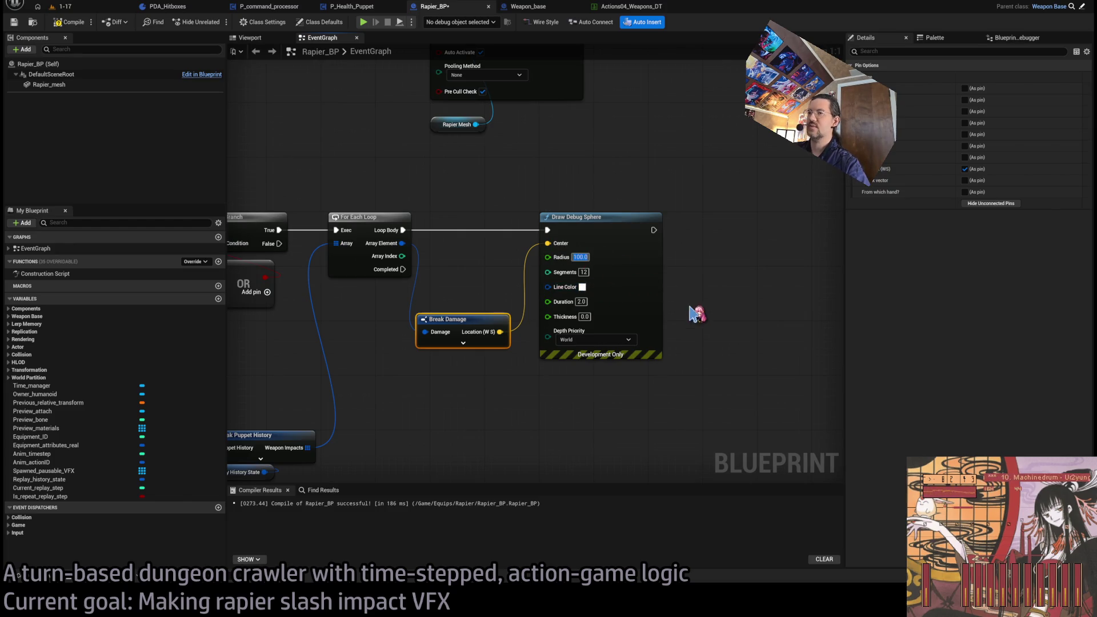
pyautogui.write('10')
pyautogui.press('Tab')
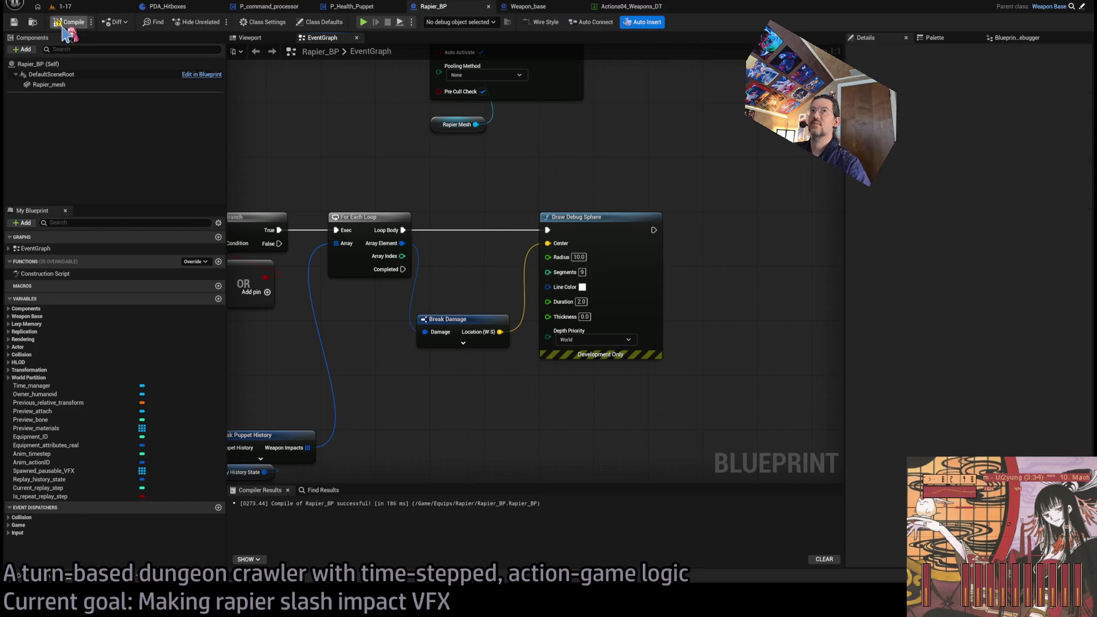
pyautogui.click(63, 7)
pyautogui.hotkey('alt', 'p')
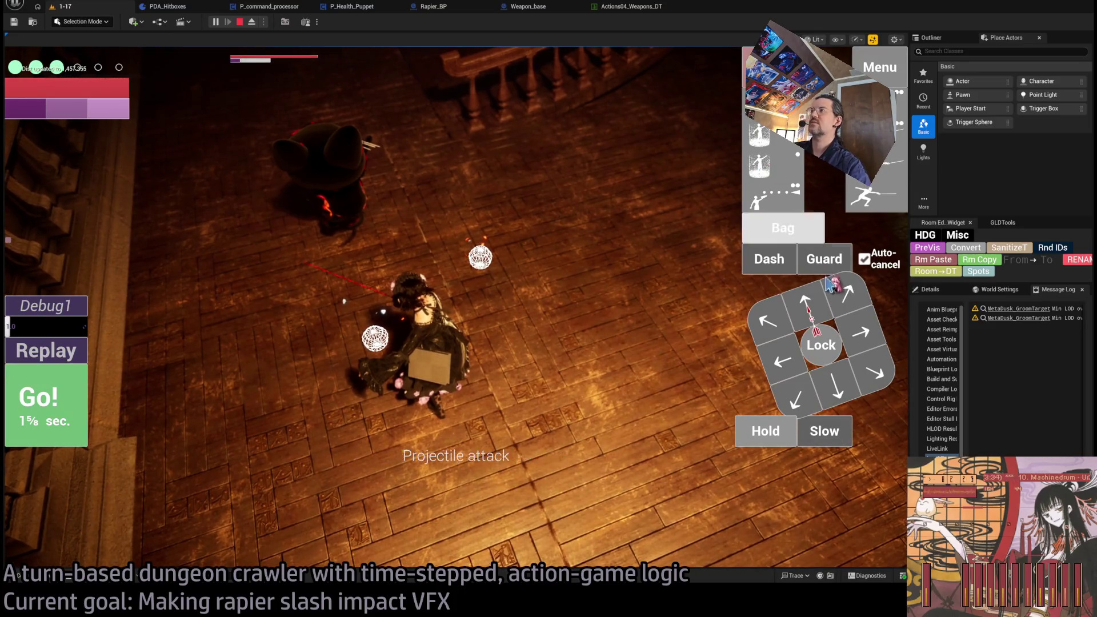
# Playtest a rapier attack turn against the nearby enemy, then stop and return to Weapon_base's gate graph
pyautogui.click(811, 353)
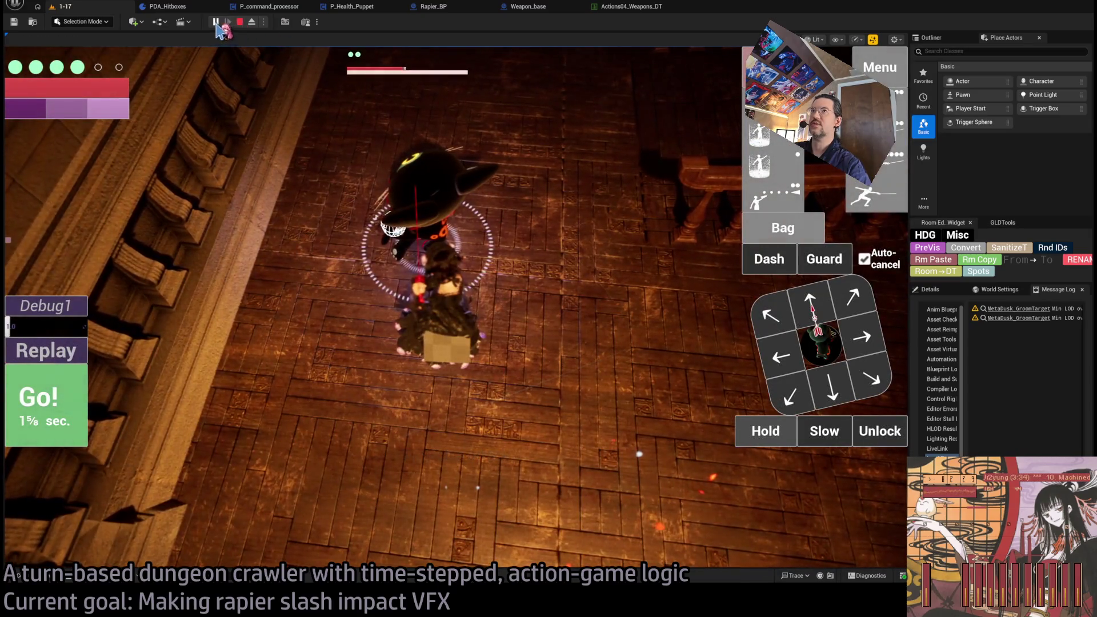
pyautogui.click(240, 23)
pyautogui.hotkey('alt', 'p')
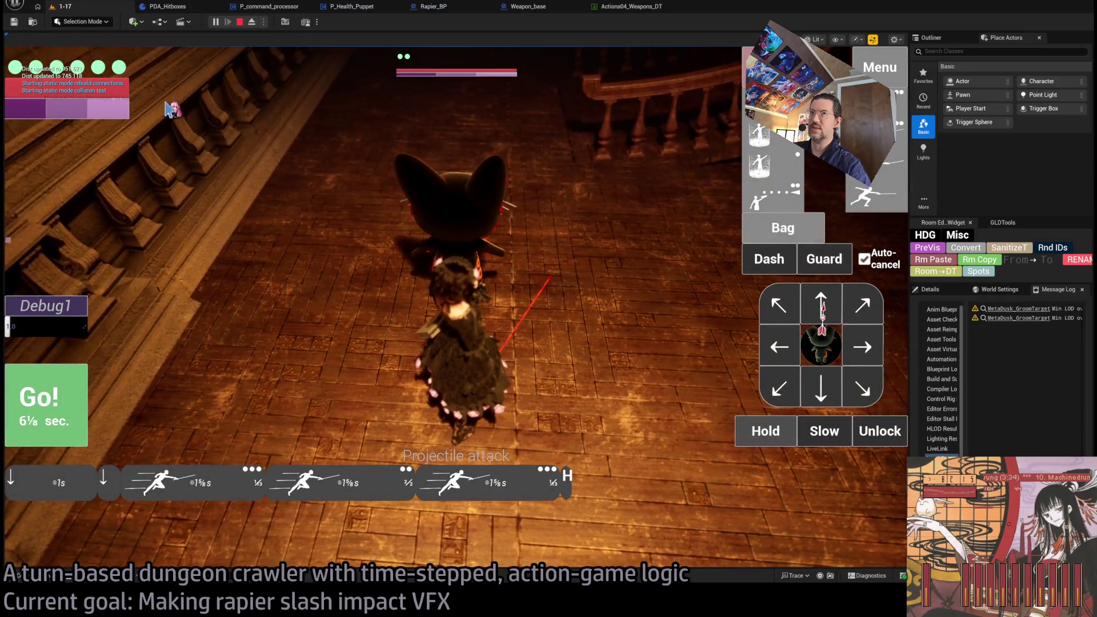
pyautogui.click(61, 420)
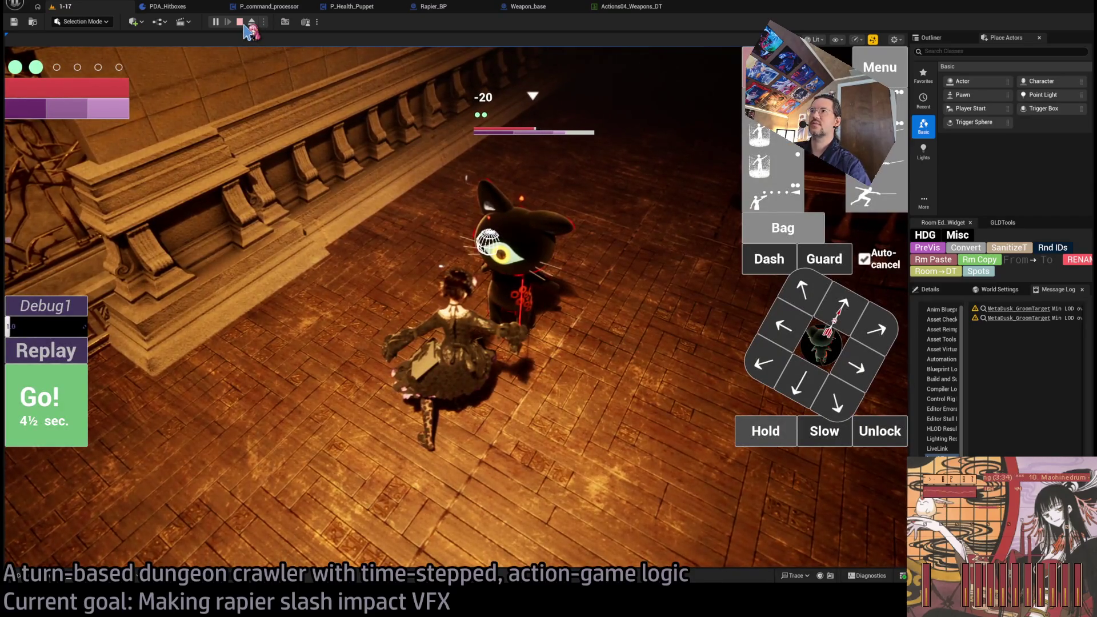
pyautogui.click(240, 22)
pyautogui.click(629, 6)
pyautogui.click(540, 8)
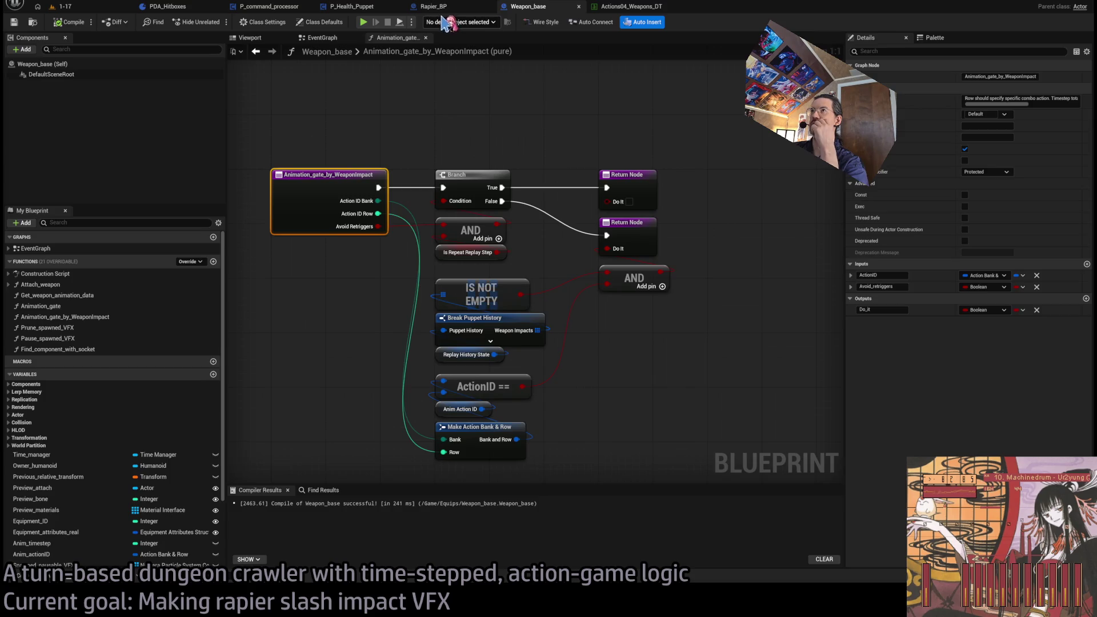
# Move Break Damage lower and expose its Attack Vector output, keeping Location (WS) visible
pyautogui.click(435, 7)
pyautogui.moveTo(472, 332)
pyautogui.mouseDown()
pyautogui.moveTo(526, 434)
pyautogui.moveTo(505, 427)
pyautogui.mouseUp()
pyautogui.click(966, 181)
pyautogui.click(965, 170)
pyautogui.click(629, 274)
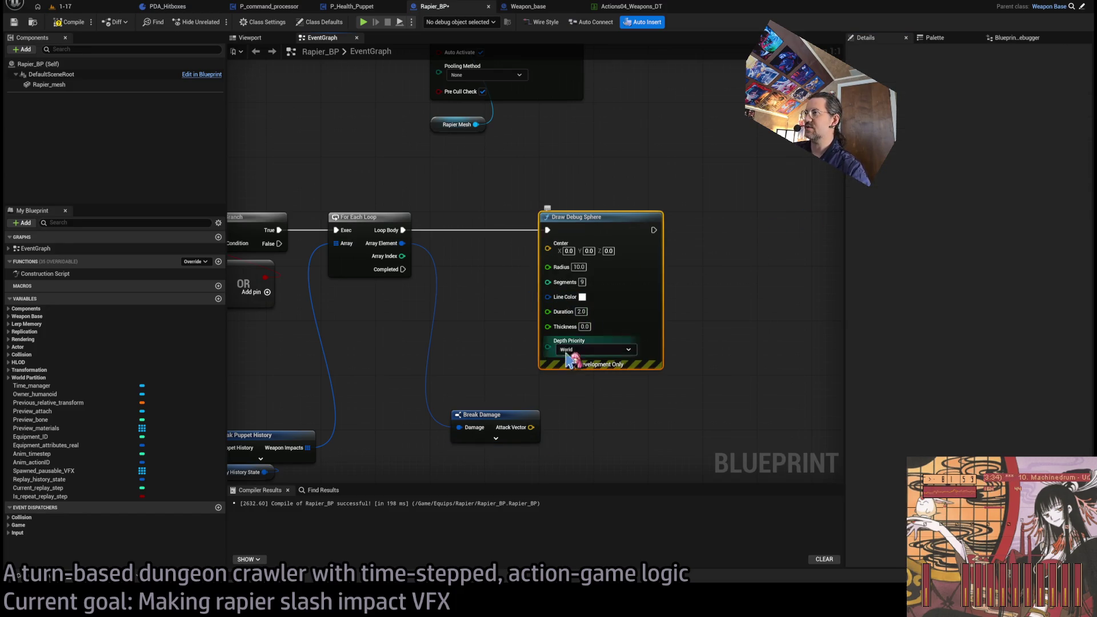
pyautogui.click(528, 417)
pyautogui.click(966, 170)
# Delete the Draw Debug Sphere node and pull a new execution wire from Loop Body
pyautogui.moveTo(739, 269)
pyautogui.mouseDown()
pyautogui.moveTo(742, 244)
pyautogui.moveTo(457, 258)
pyautogui.mouseUp()
pyautogui.press('Delete')
pyautogui.moveTo(403, 231); pyautogui.dragTo(537, 243)
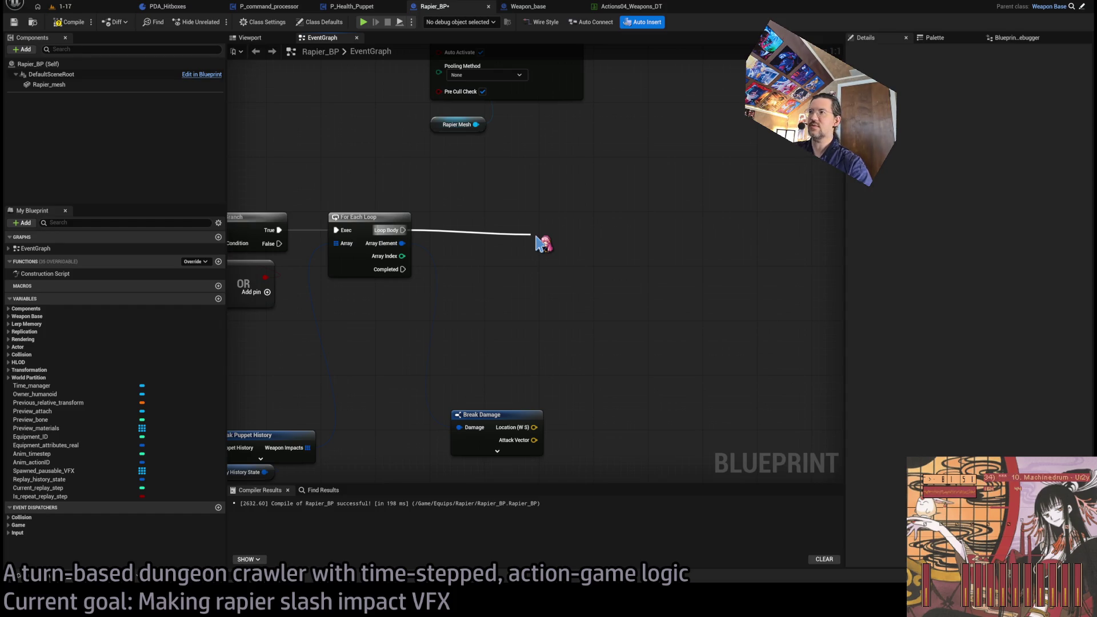
# Add a Draw Debug Arrow ending at the damage Location, starting from a -20 offset along the negated Attack Vector
pyautogui.moveTo(537, 242); pyautogui.dragTo(538, 243)
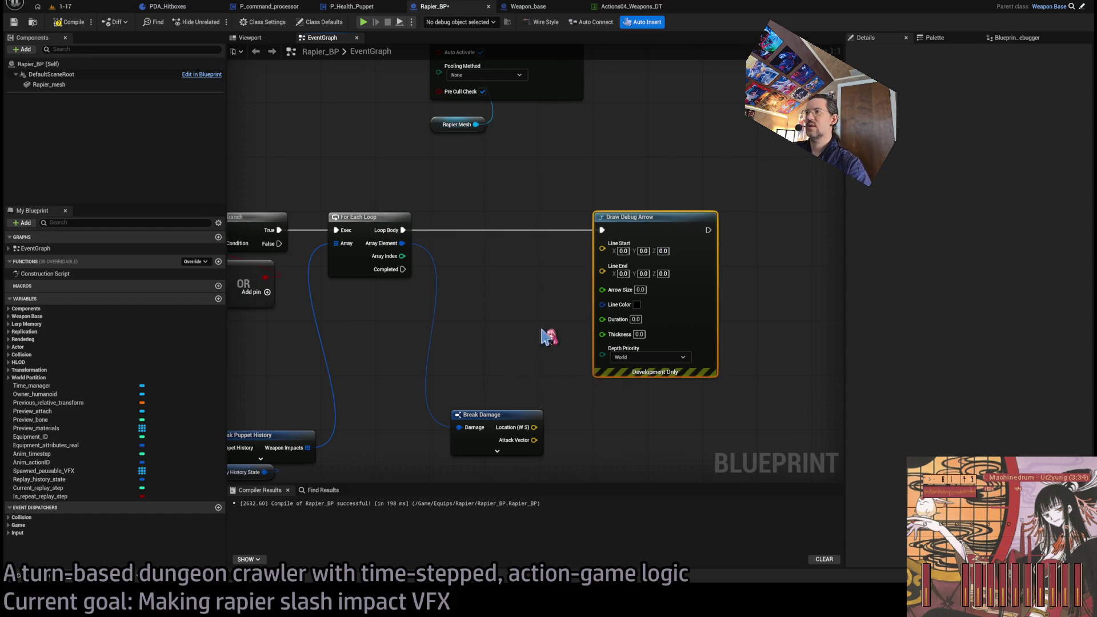
pyautogui.moveTo(535, 427); pyautogui.dragTo(602, 266)
pyautogui.moveTo(535, 440)
pyautogui.mouseDown()
pyautogui.moveTo(464, 348)
pyautogui.moveTo(522, 359)
pyautogui.moveTo(468, 278)
pyautogui.mouseUp()
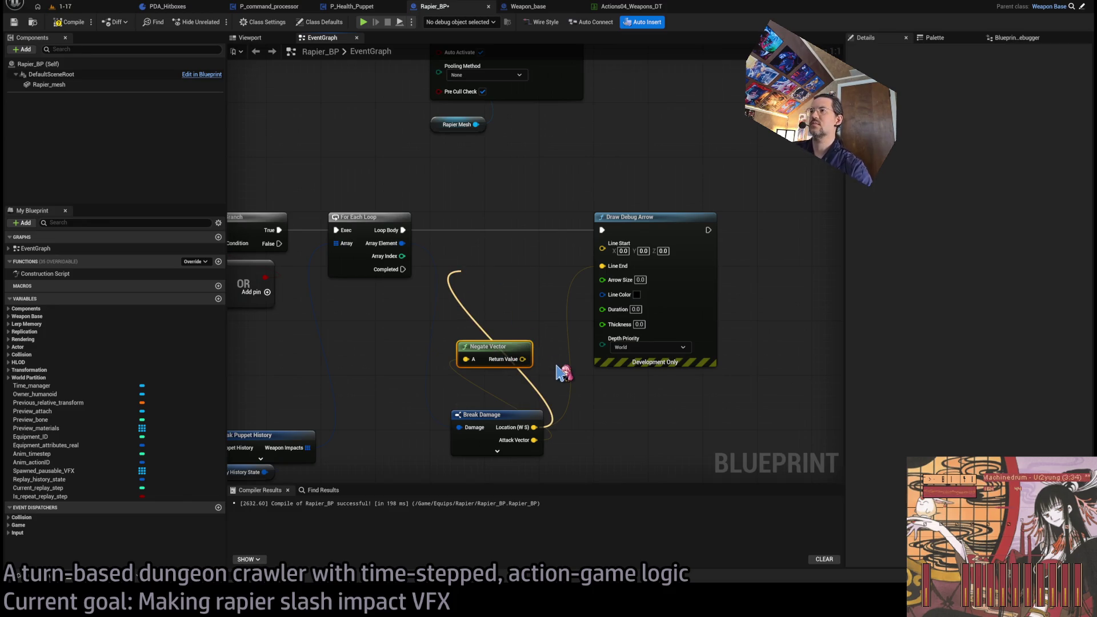
pyautogui.moveTo(647, 231); pyautogui.dragTo(729, 233)
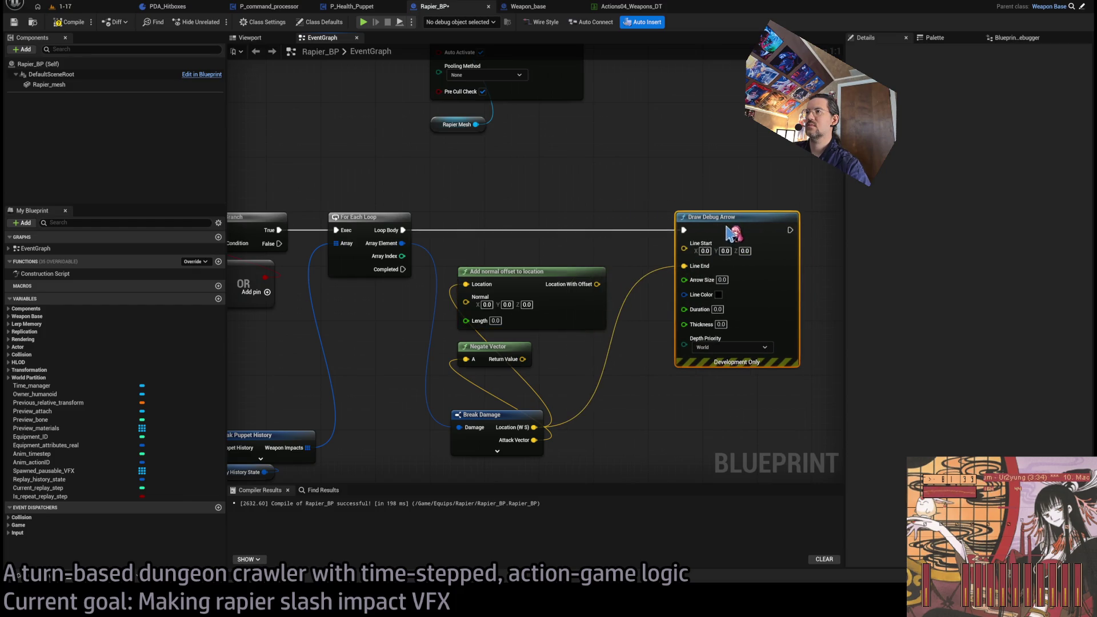
pyautogui.moveTo(522, 359); pyautogui.dragTo(467, 297)
pyautogui.moveTo(565, 284); pyautogui.dragTo(684, 246)
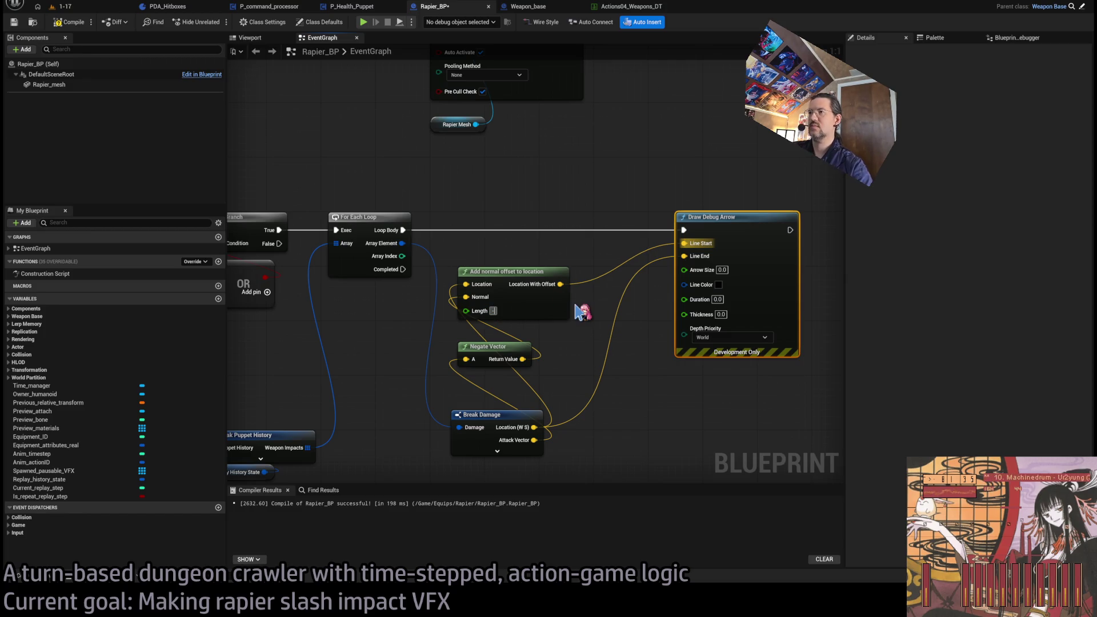
pyautogui.write('20')
pyautogui.press('Return')
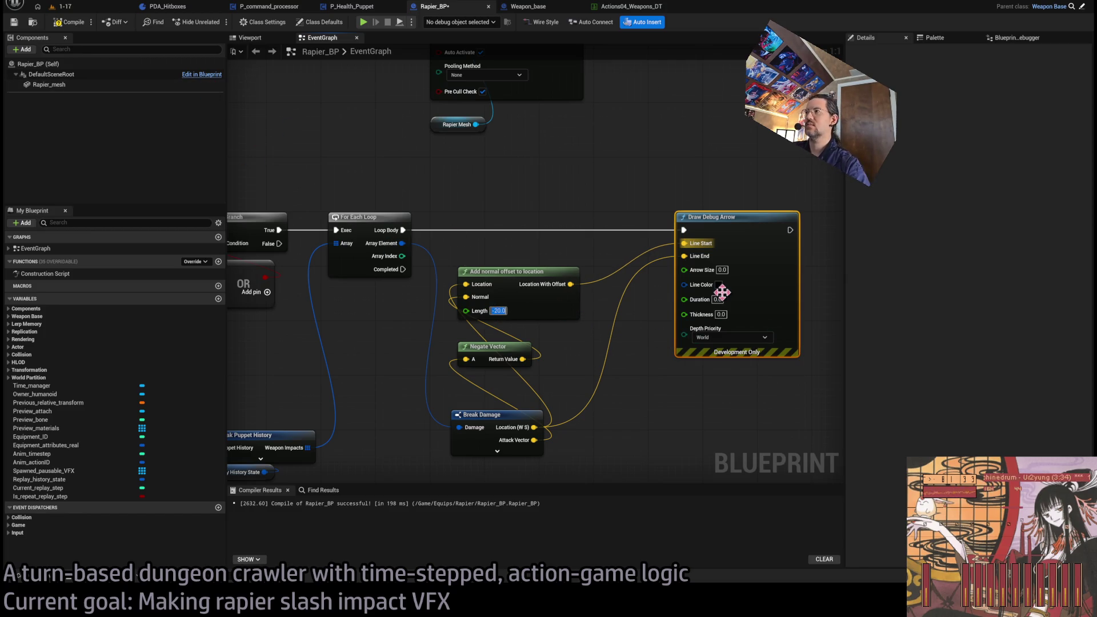
# Set the debug arrow's size to 5, thickness to 2 and duration to 5
pyautogui.click(721, 270)
pyautogui.write('5')
pyautogui.press('Return')
pyautogui.click(721, 314)
pyautogui.write('2')
pyautogui.press('Return')
pyautogui.moveTo(633, 372); pyautogui.dragTo(652, 304)
pyautogui.click(718, 300)
pyautogui.write('5')
pyautogui.press('Return')
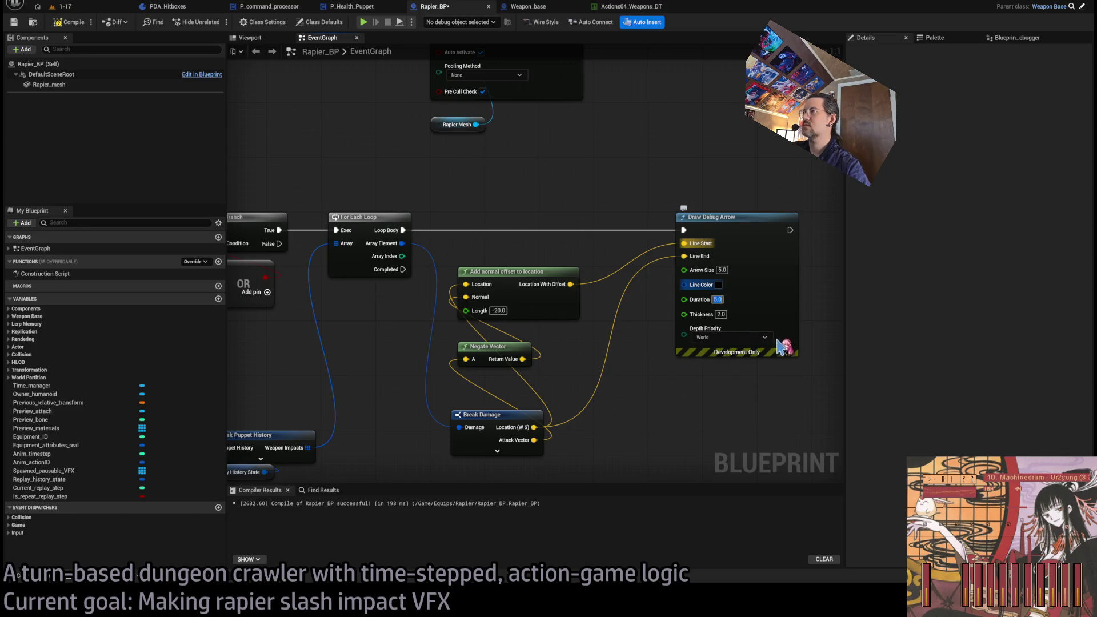
pyautogui.click(62, 6)
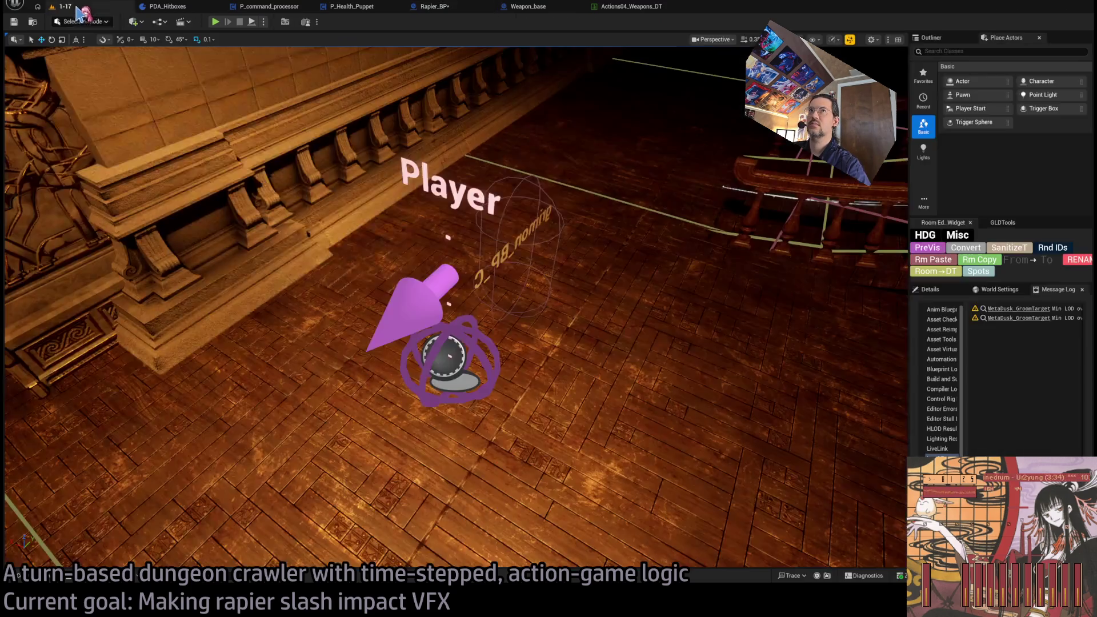
# Playtest a rapier slash turn in level 1-17 to see the debug arrows, then return to Rapier_BP
pyautogui.hotkey('alt', 'p')
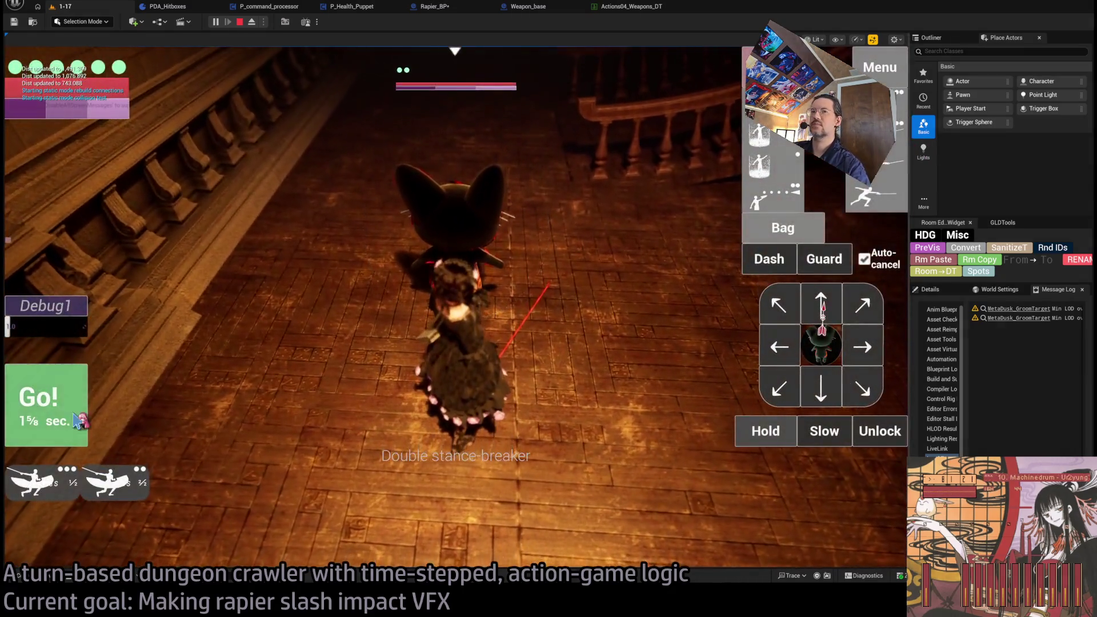
pyautogui.click(76, 419)
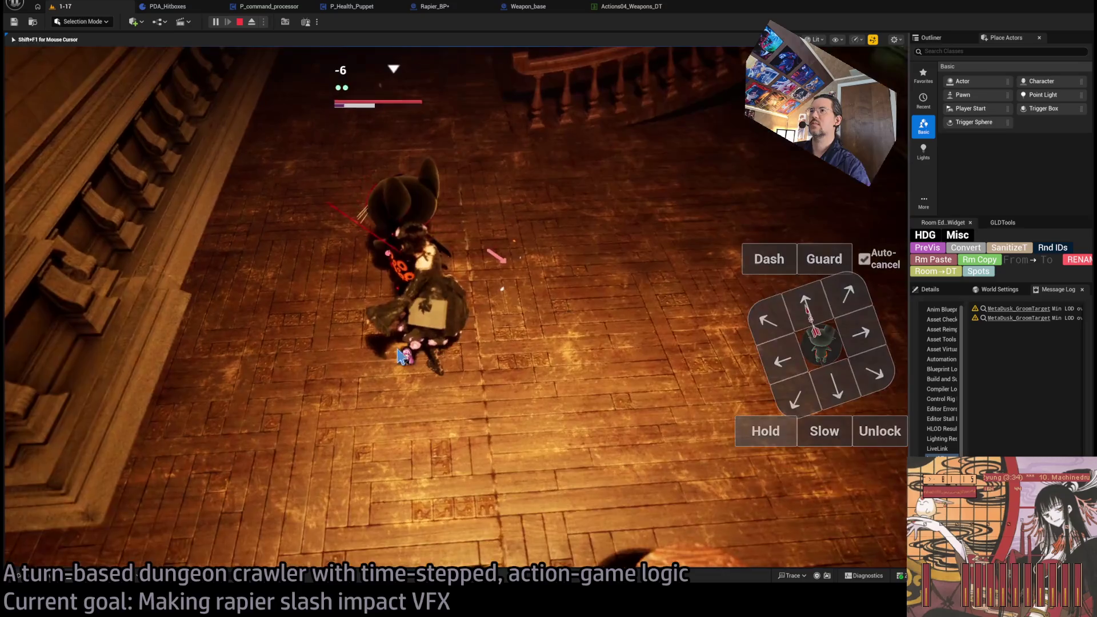
pyautogui.press('Escape')
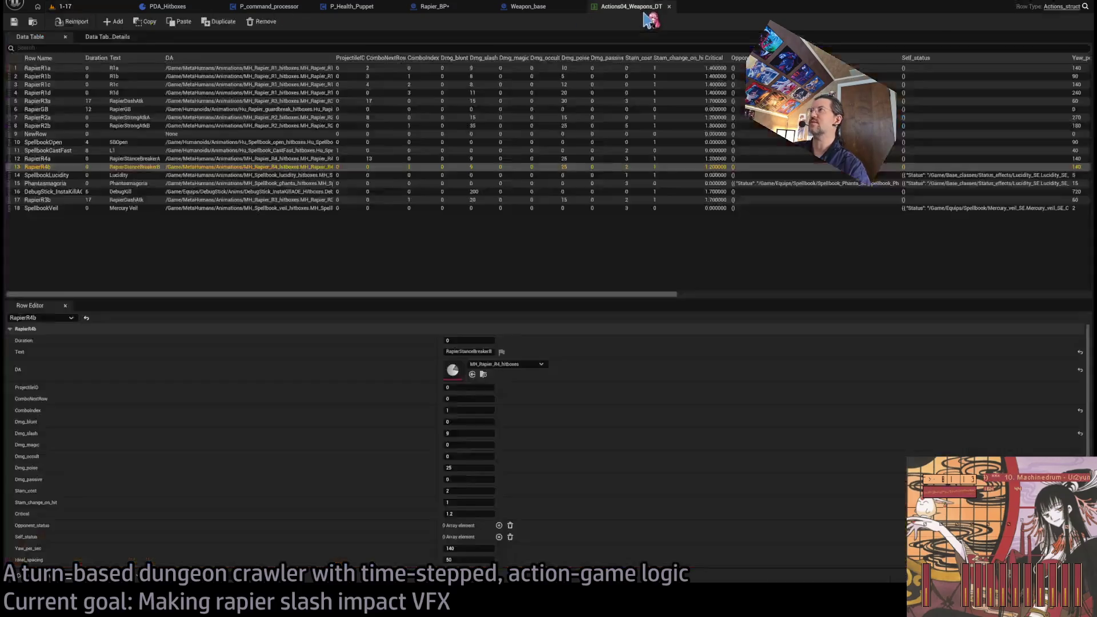
pyautogui.click(521, 7)
pyautogui.click(434, 6)
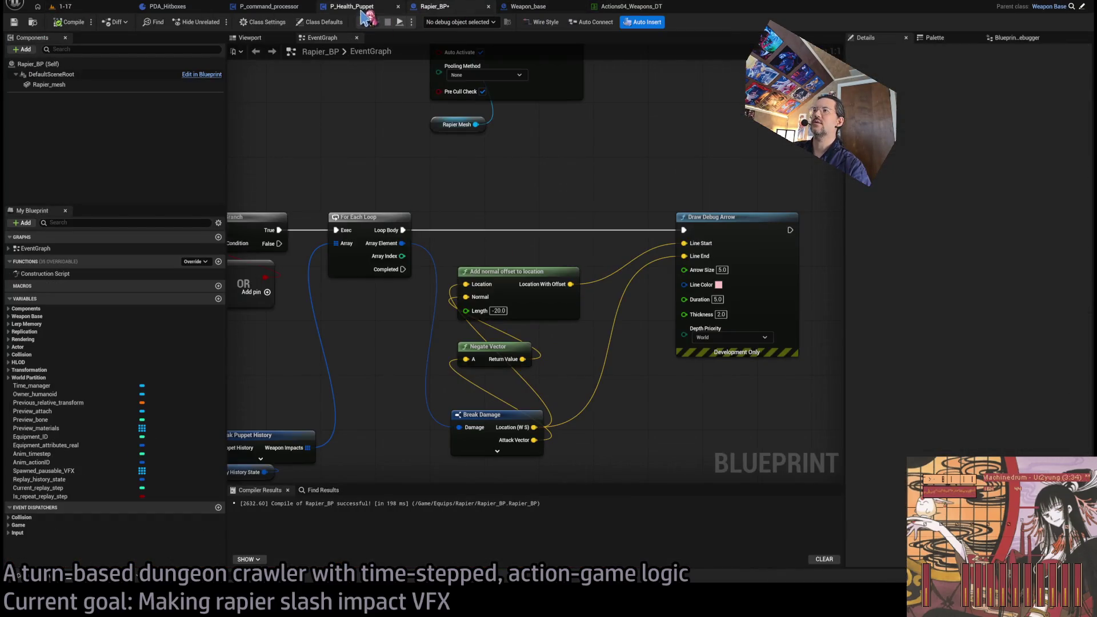
# Swap the arrow's inputs: offset location into Line End, damage Location into Line Start
pyautogui.moveTo(514, 272)
pyautogui.mouseDown()
pyautogui.moveTo(513, 291)
pyautogui.moveTo(525, 274)
pyautogui.mouseUp()
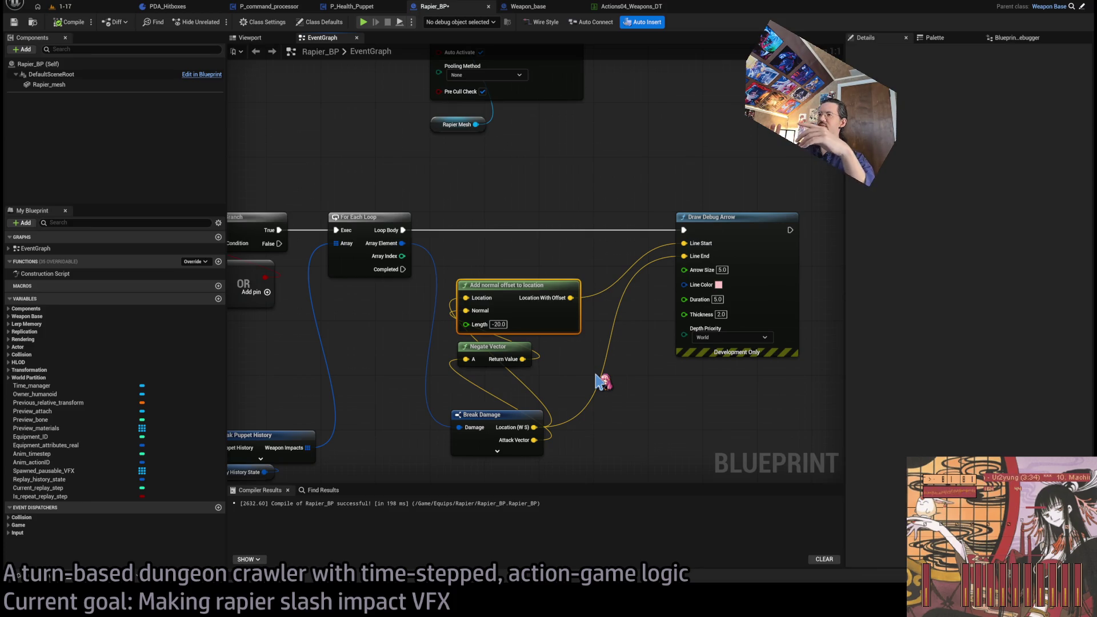
pyautogui.press('Return')
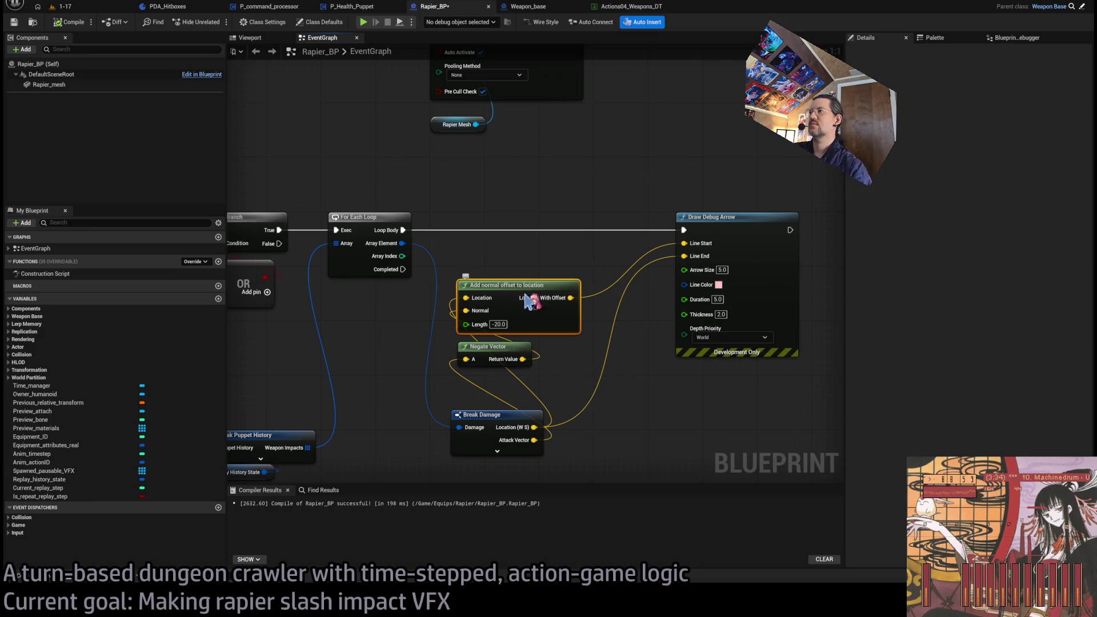
pyautogui.moveTo(570, 297)
pyautogui.mouseDown()
pyautogui.moveTo(615, 292)
pyautogui.moveTo(685, 256)
pyautogui.mouseUp()
pyautogui.click(555, 367)
pyautogui.moveTo(534, 427)
pyautogui.mouseDown()
pyautogui.moveTo(657, 259)
pyautogui.moveTo(684, 243)
pyautogui.mouseUp()
# Rearrange Negate Vector and the offset node, and set the offset Length to 20
pyautogui.moveTo(485, 355)
pyautogui.mouseDown()
pyautogui.moveTo(405, 357)
pyautogui.moveTo(555, 365)
pyautogui.moveTo(505, 368)
pyautogui.mouseUp()
pyautogui.moveTo(526, 291)
pyautogui.mouseDown()
pyautogui.moveTo(696, 400)
pyautogui.moveTo(683, 393)
pyautogui.mouseUp()
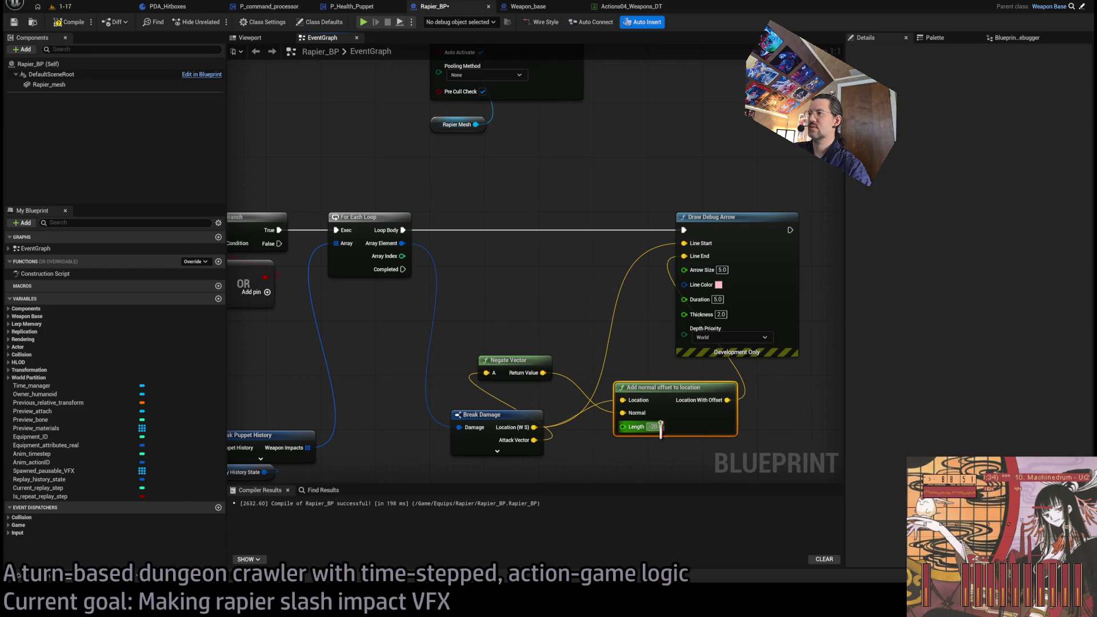
pyautogui.write('20')
pyautogui.press('Return')
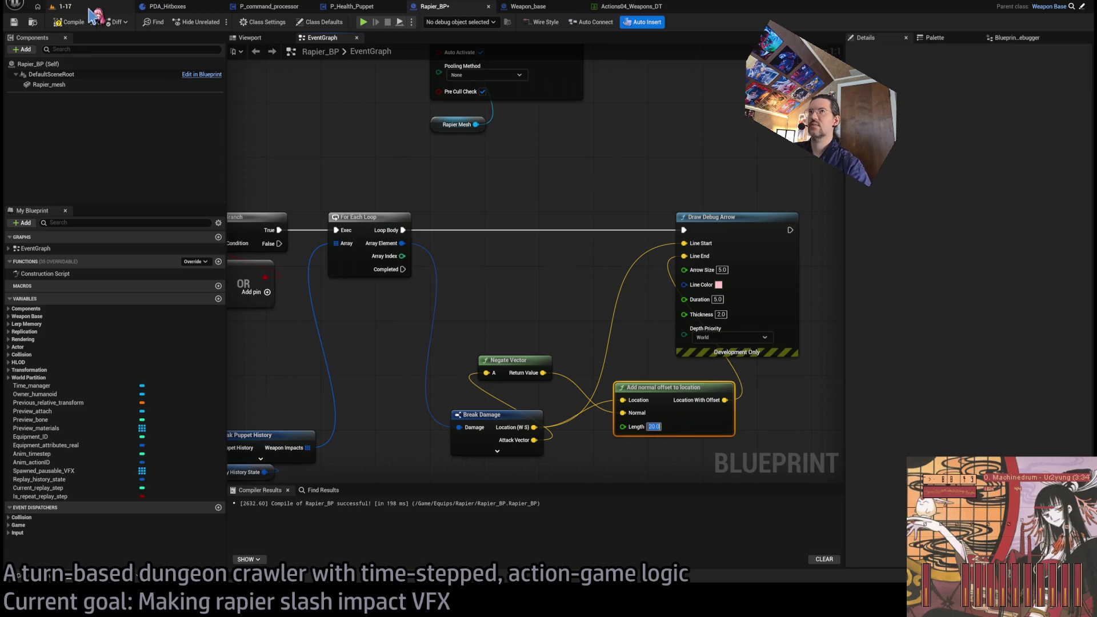
pyautogui.click(89, 8)
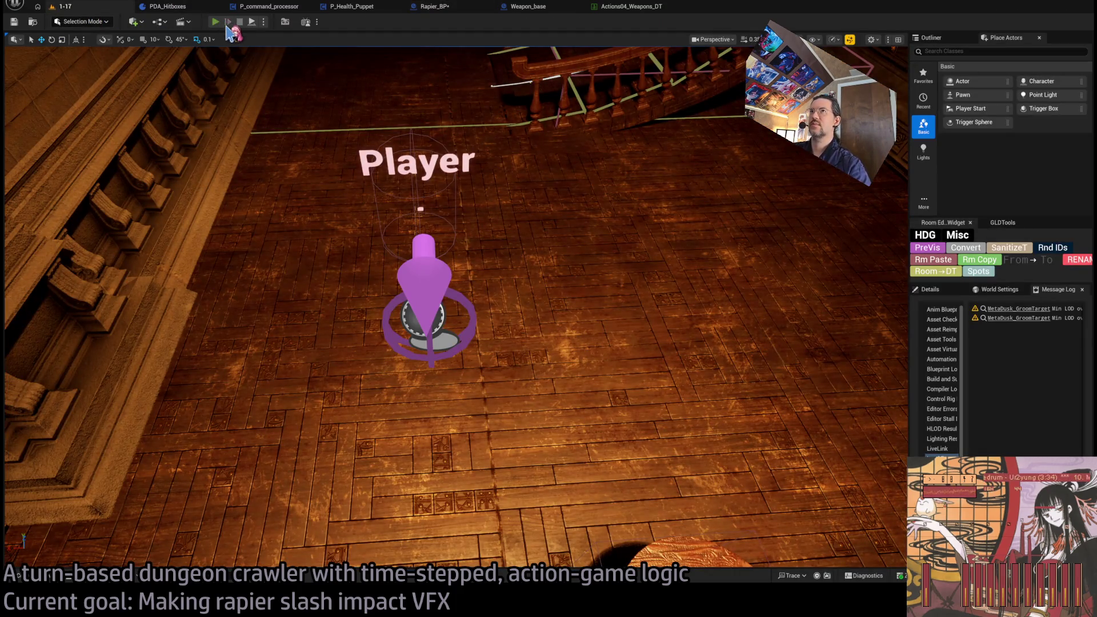
# Playtest the reversed debug arrow in the level, then go back to the Rapier_BP graph
pyautogui.click(216, 22)
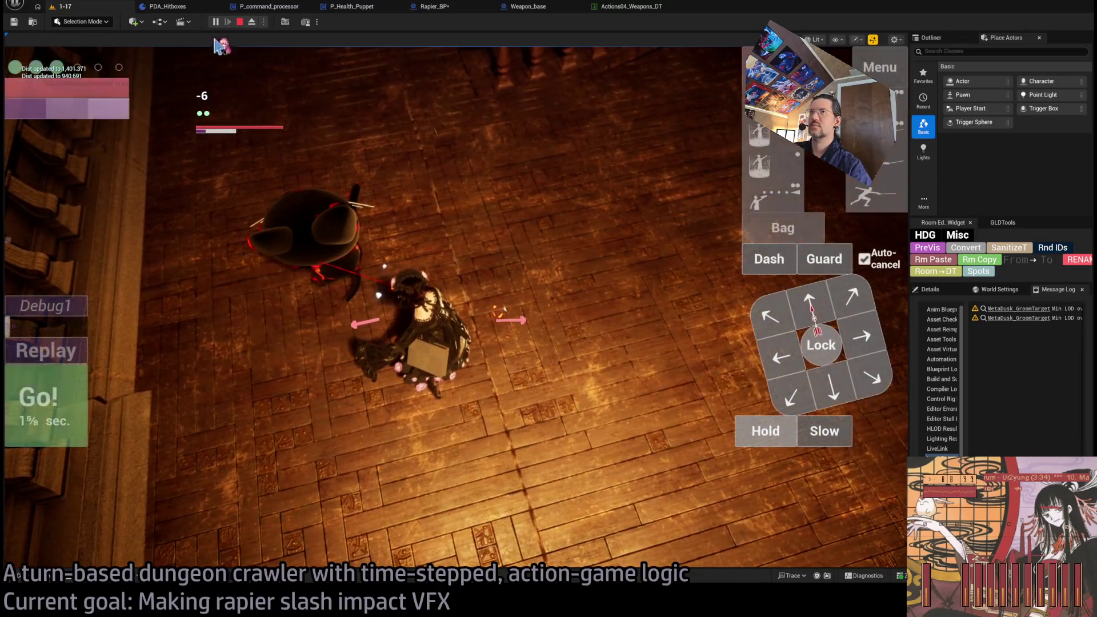
pyautogui.click(239, 21)
pyautogui.click(550, 9)
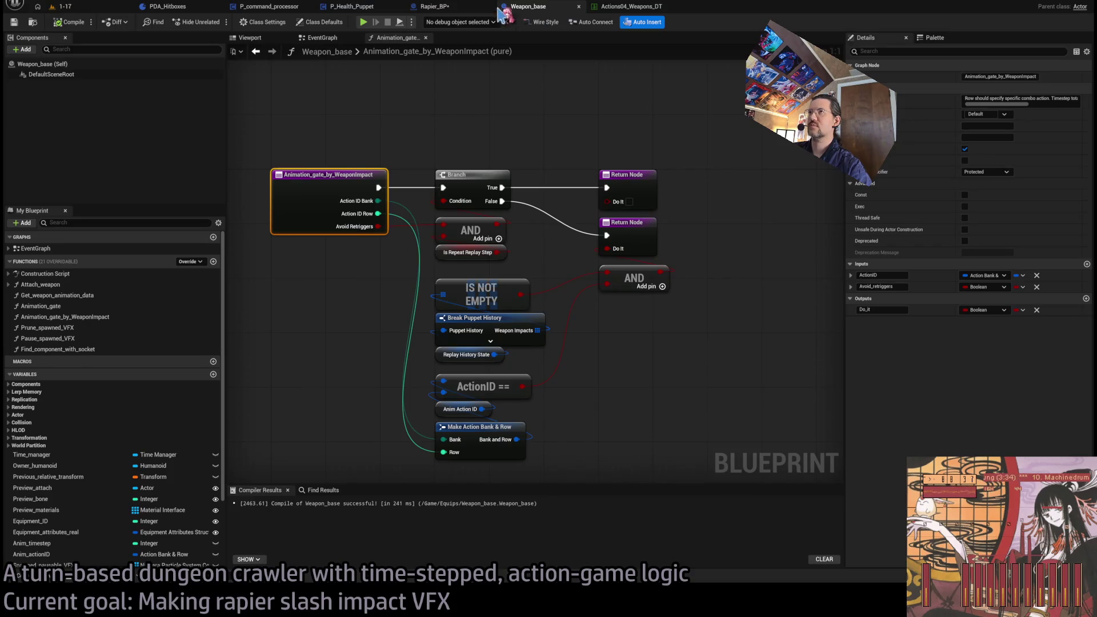
pyautogui.click(434, 7)
# Tuck Negate Vector beneath the offset node and open Add normal offset to location's C++ source in Rider
pyautogui.scroll(-1, 510, 248)
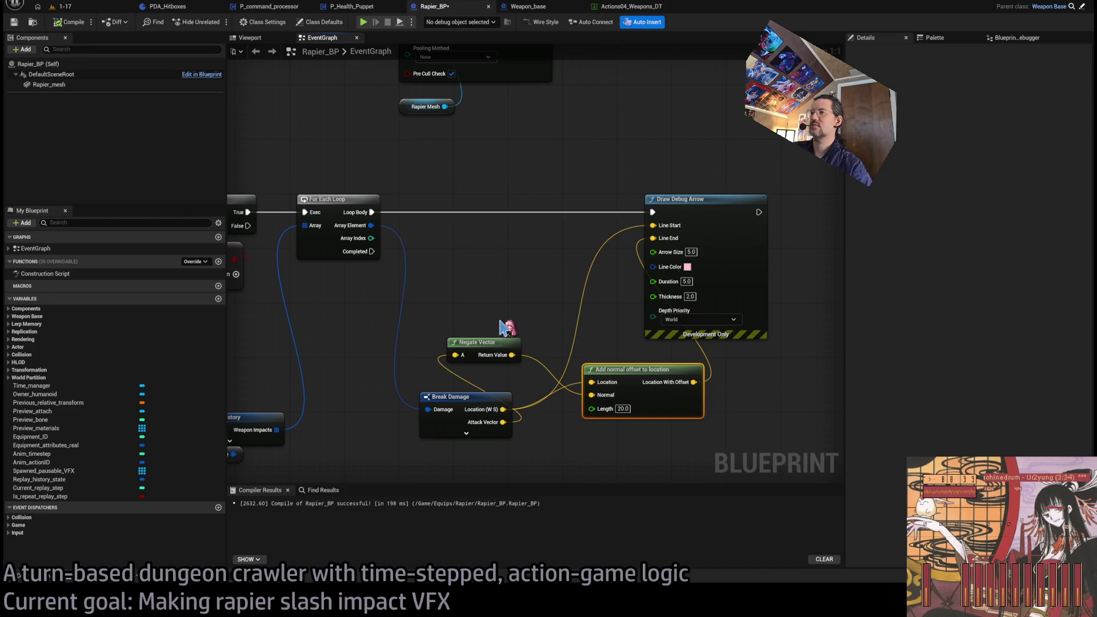
pyautogui.moveTo(470, 294)
pyautogui.mouseDown()
pyautogui.moveTo(590, 397)
pyautogui.moveTo(607, 376)
pyautogui.mouseUp()
pyautogui.click(626, 320)
pyautogui.moveTo(626, 320); pyautogui.dragTo(579, 329)
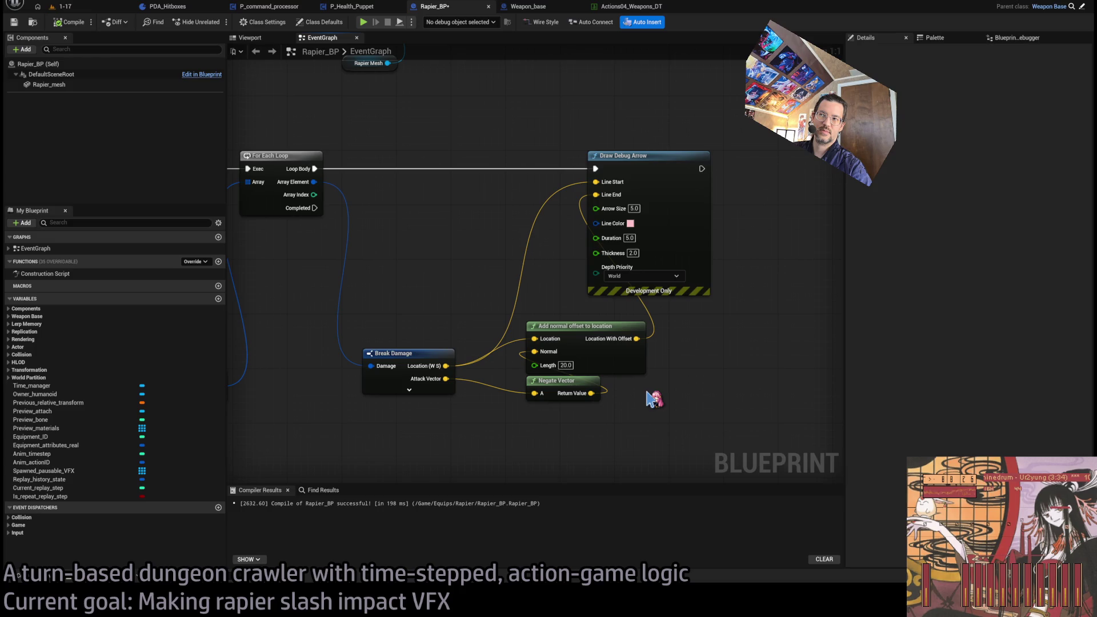
pyautogui.doubleClick(628, 363)
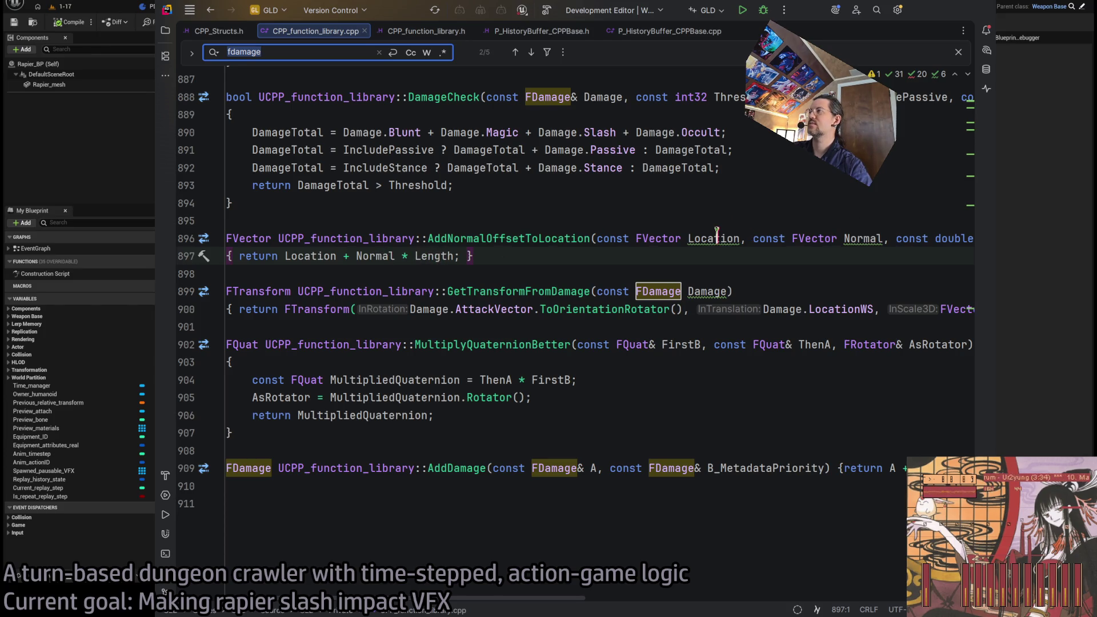
# Delete the Add normal offset and Negate Vector nodes from the arrow setup
pyautogui.hotkey('alt', 'Tab')
pyautogui.click(669, 374)
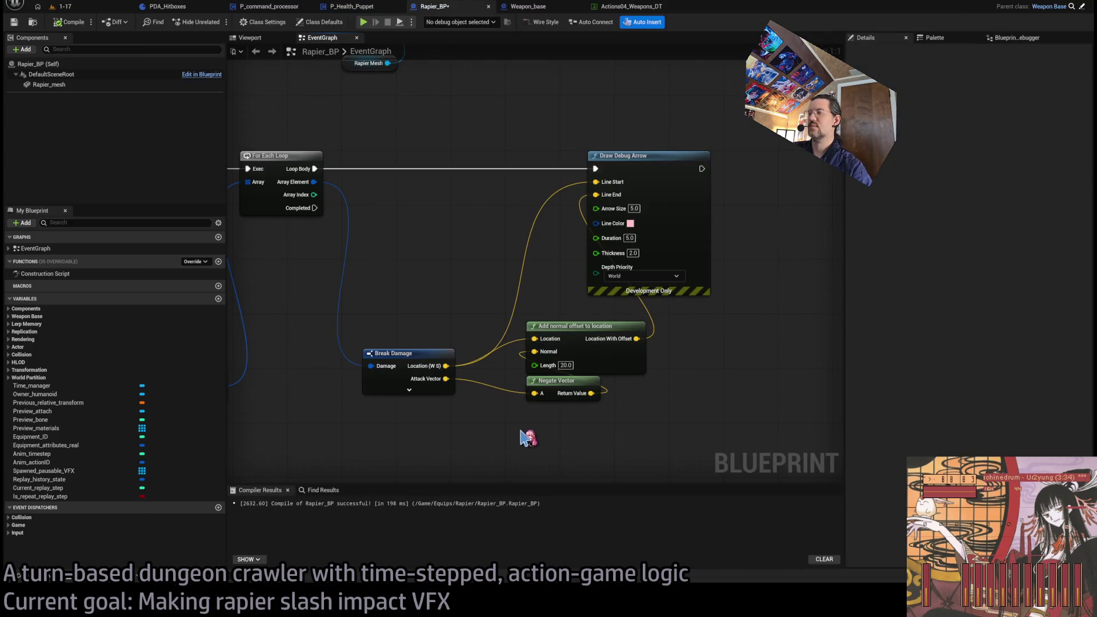
pyautogui.click(567, 325)
pyautogui.press('Delete')
pyautogui.moveTo(446, 379); pyautogui.dragTo(571, 348)
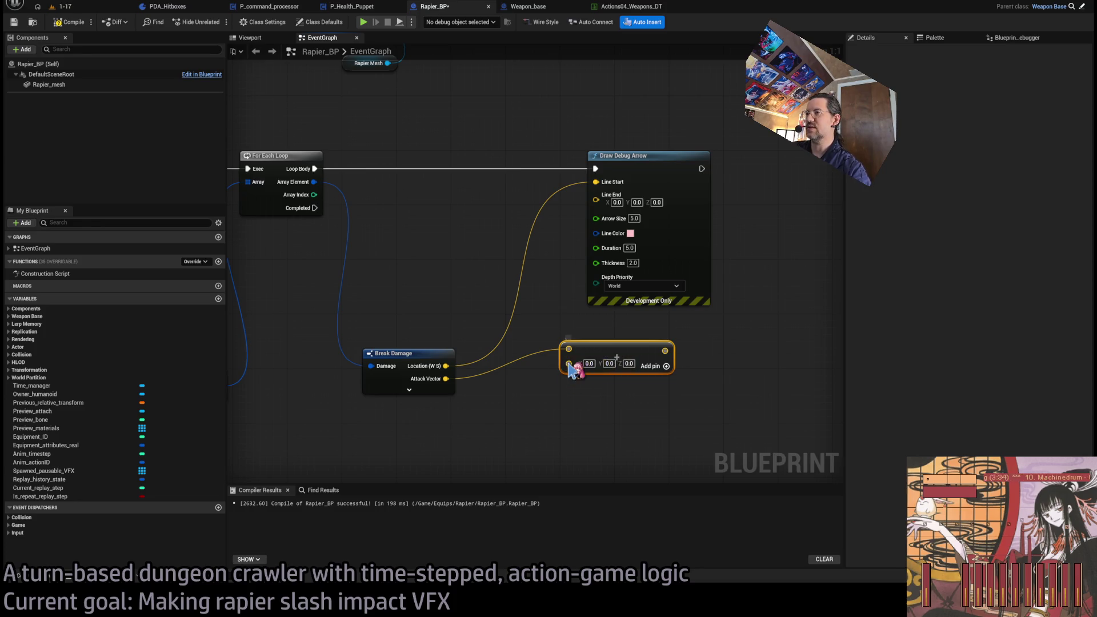
pyautogui.press('Delete')
# Scale the Attack Vector by 20 and wire the result into the debug arrow's Line End
pyautogui.moveTo(446, 378); pyautogui.dragTo(549, 382)
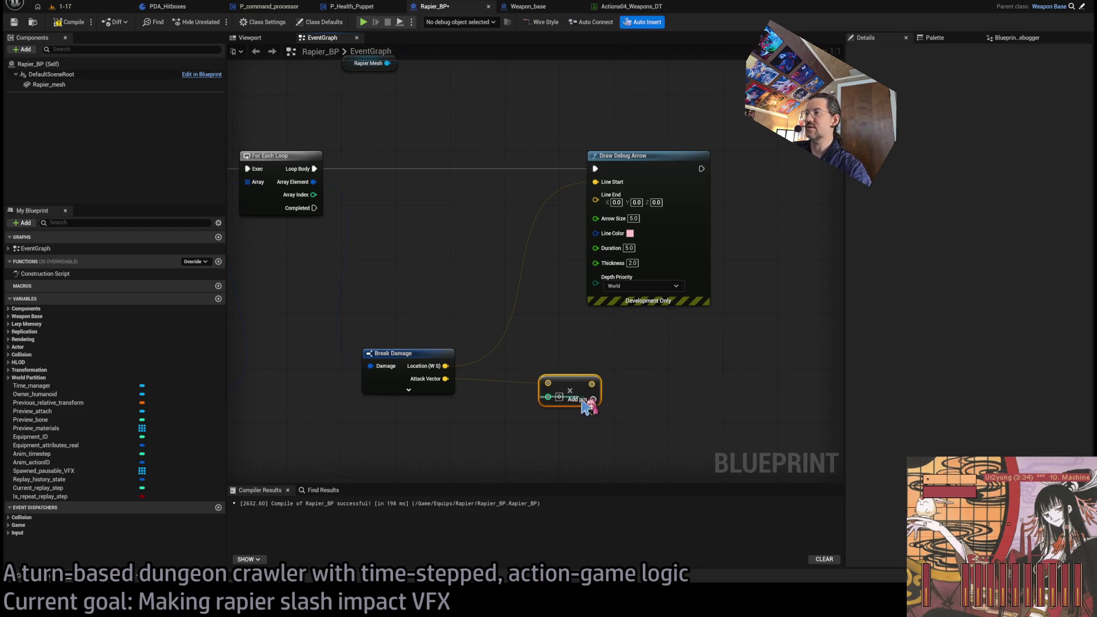
pyautogui.moveTo(502, 431); pyautogui.dragTo(565, 401)
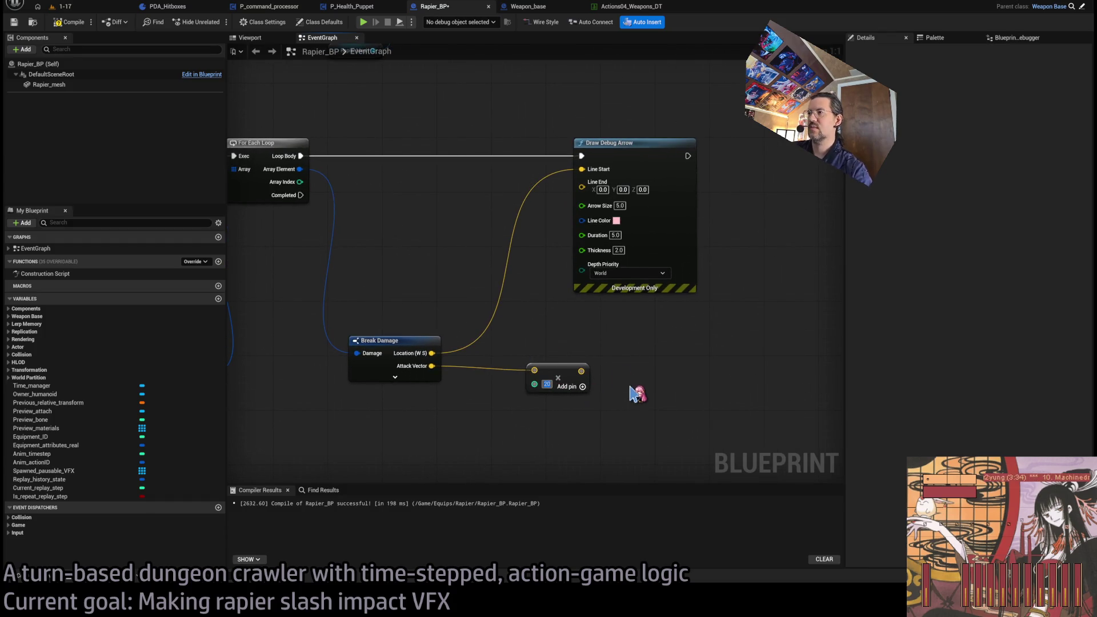
pyautogui.moveTo(582, 370); pyautogui.dragTo(581, 186)
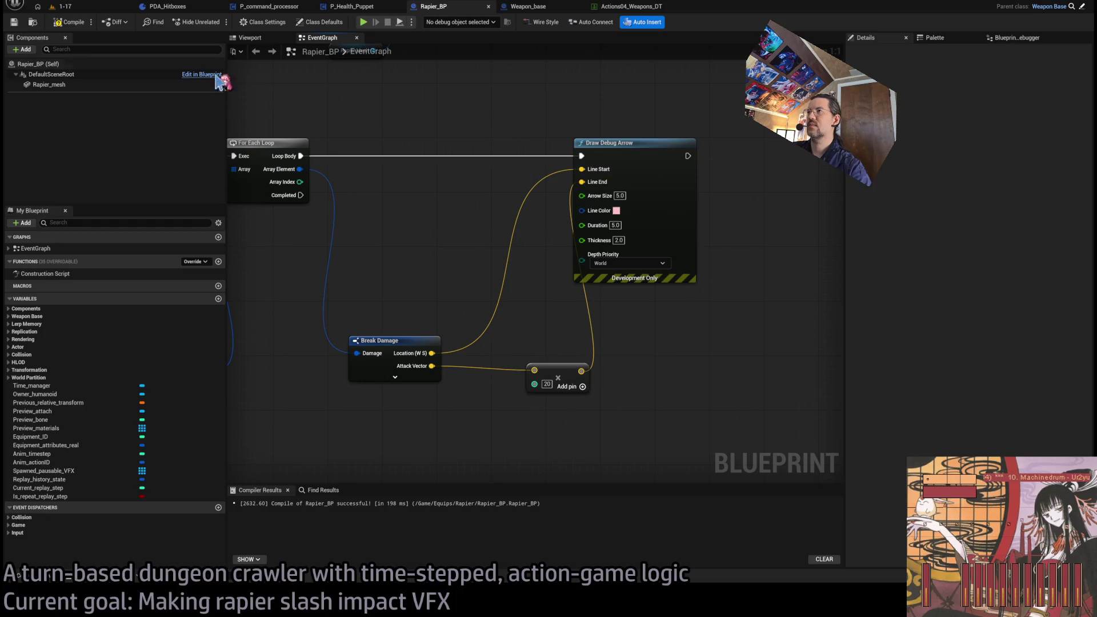
pyautogui.click(94, 9)
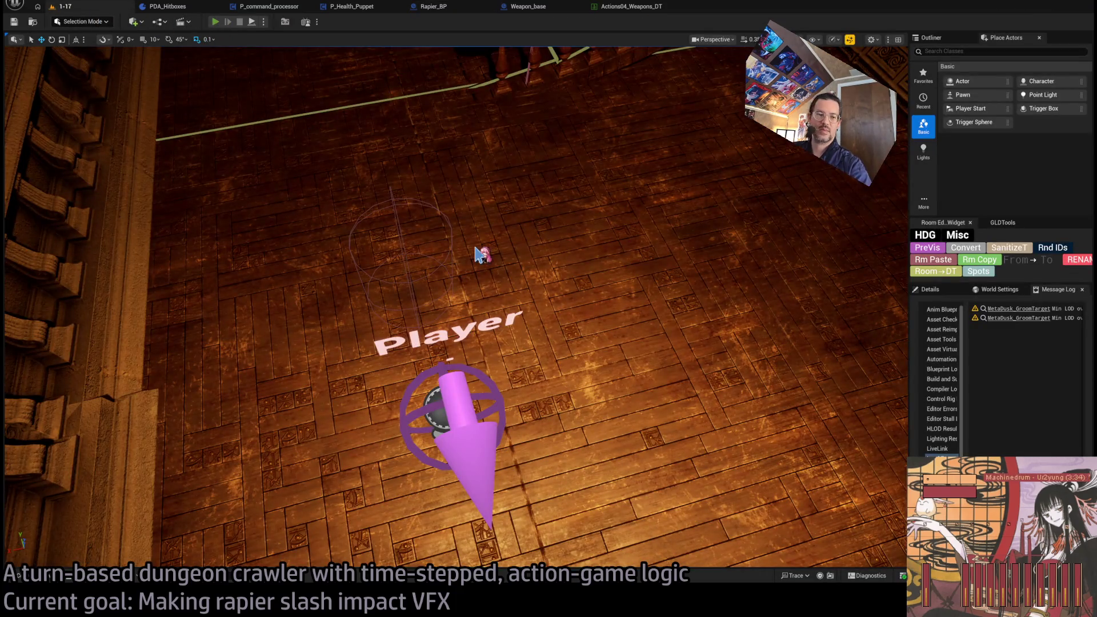
# Playtest the slash with the scaled-vector arrow, then return to Rapier_BP
pyautogui.hotkey('alt', 'p')
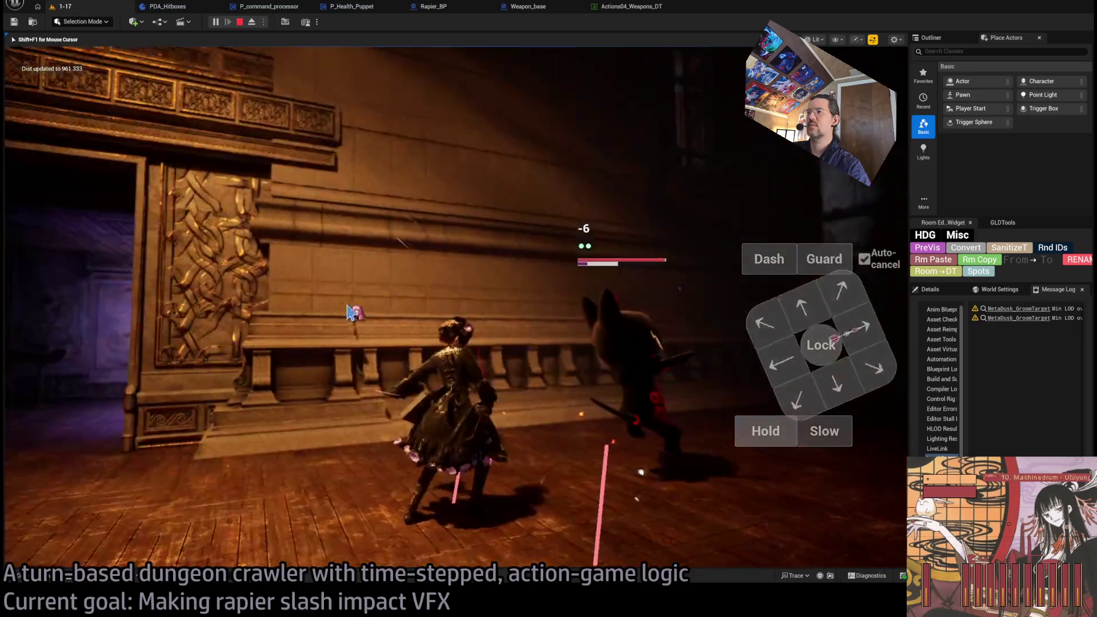
pyautogui.press('Escape')
pyautogui.click(528, 6)
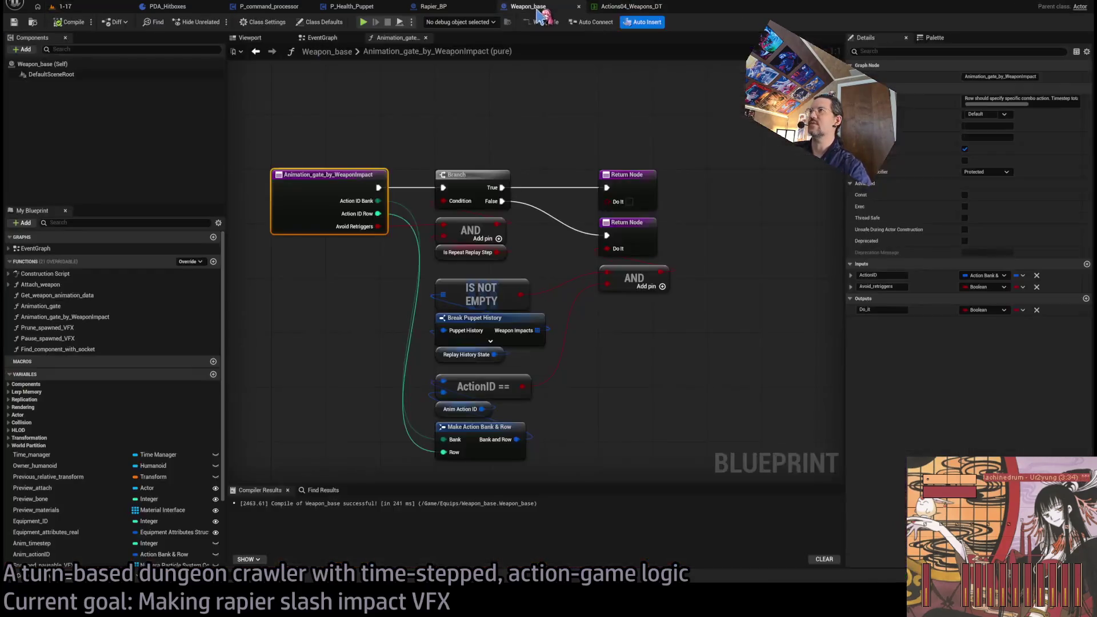
pyautogui.click(433, 6)
# Feed Location plus the scaled Attack Vector into Line End, then bring up the C++ function library in Rider
pyautogui.moveTo(579, 369); pyautogui.dragTo(517, 307)
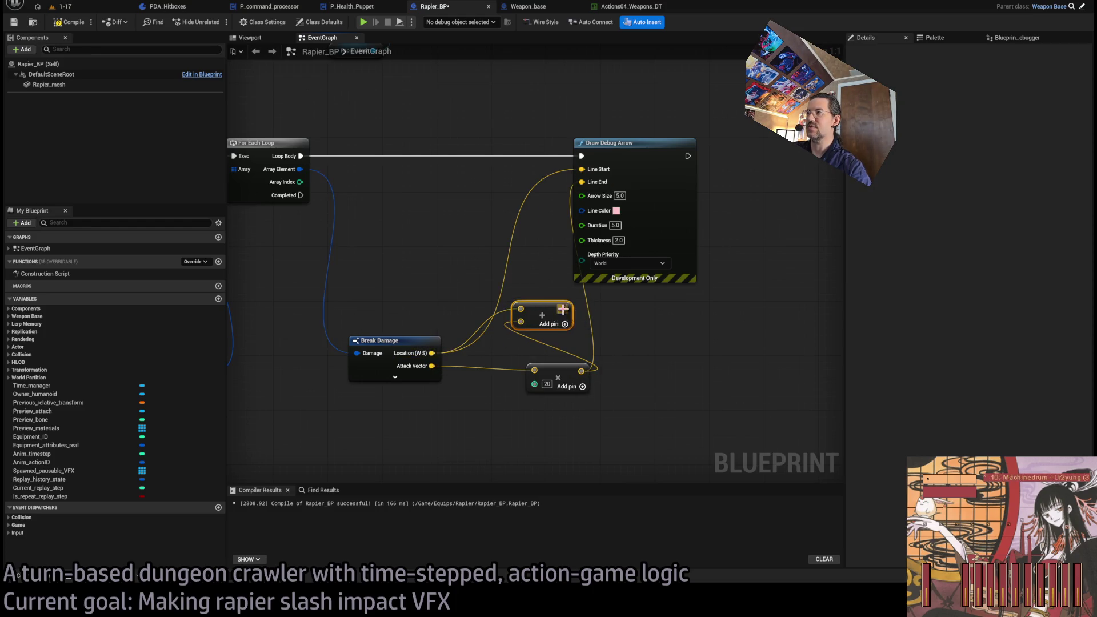
pyautogui.hotkey('alt', 'p')
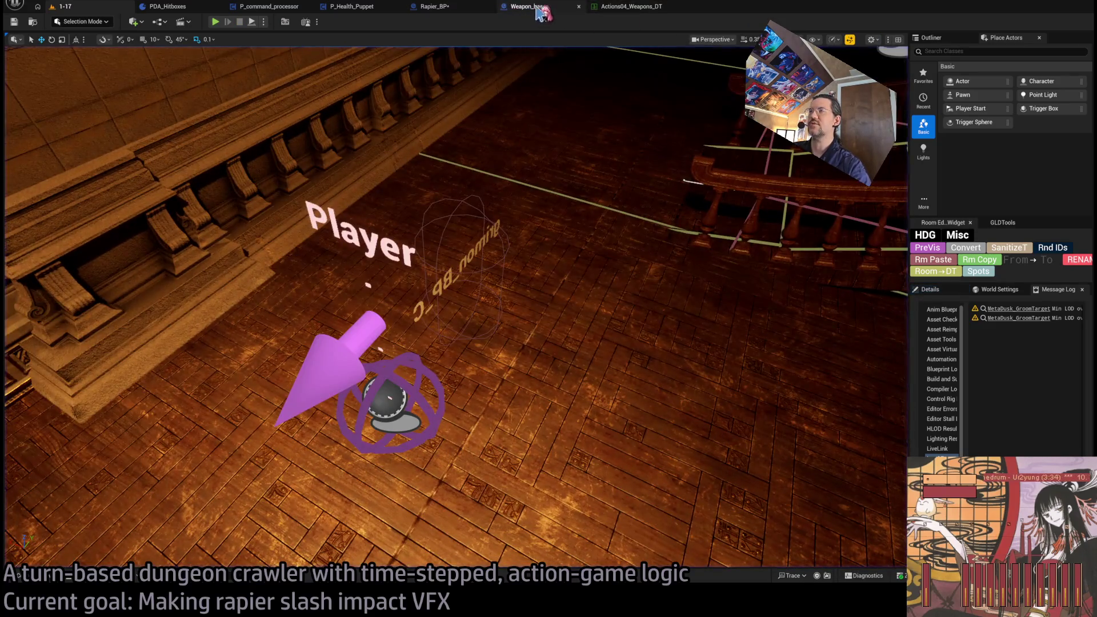
pyautogui.click(432, 7)
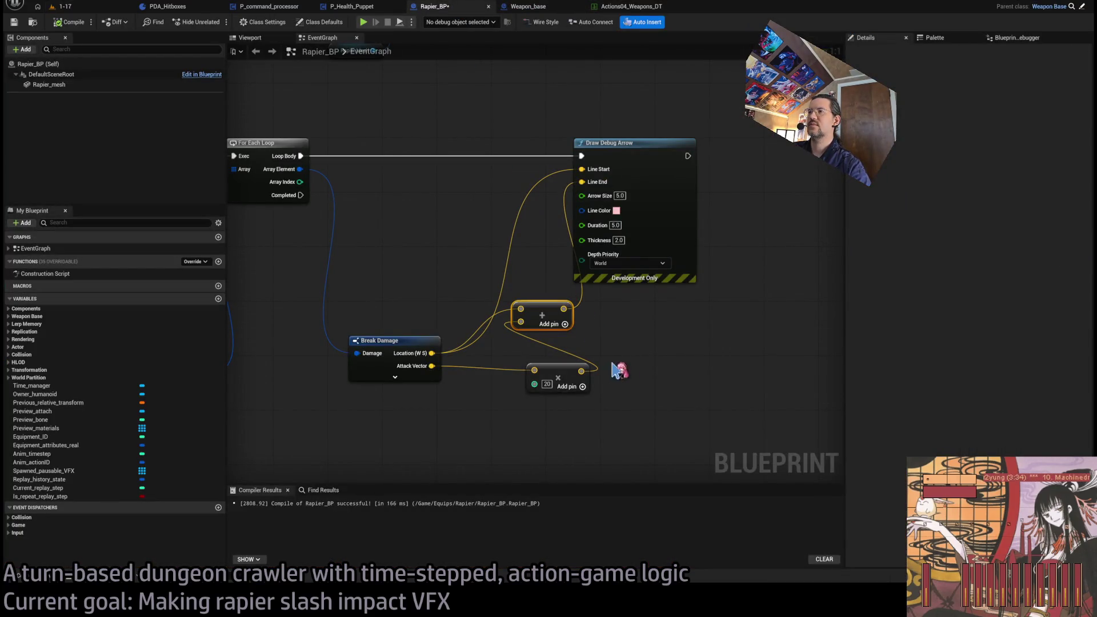
pyautogui.hotkey('alt', 'Tab')
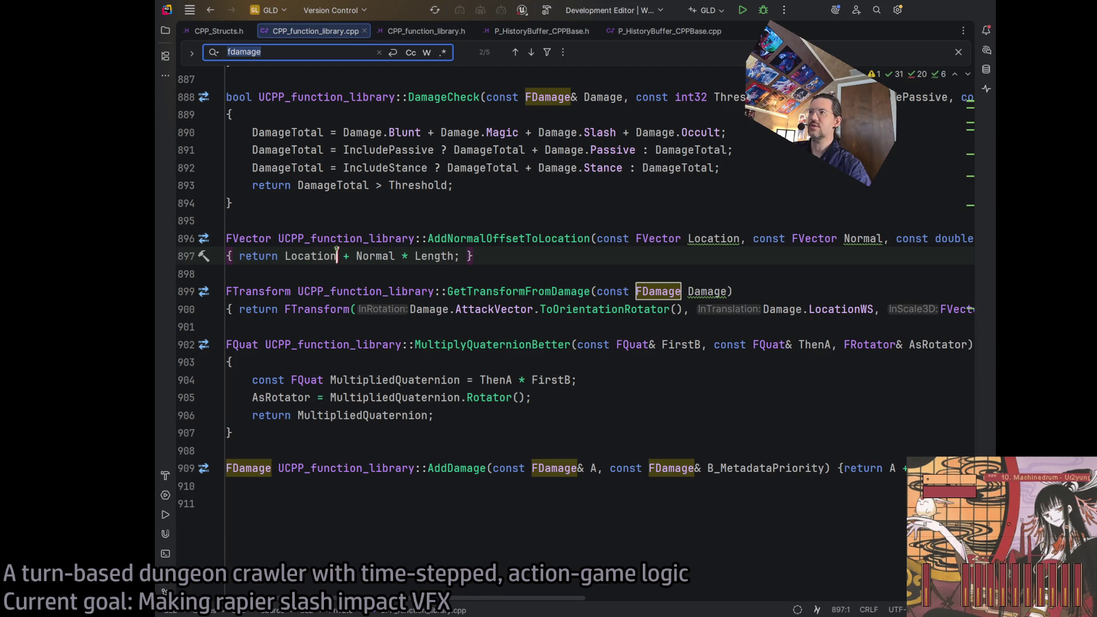
# Wrap Normal * Length in parentheses on line 897 of AddNormalOffsetToLocation
pyautogui.click(355, 256)
pyautogui.write('(')
pyautogui.press('Right')
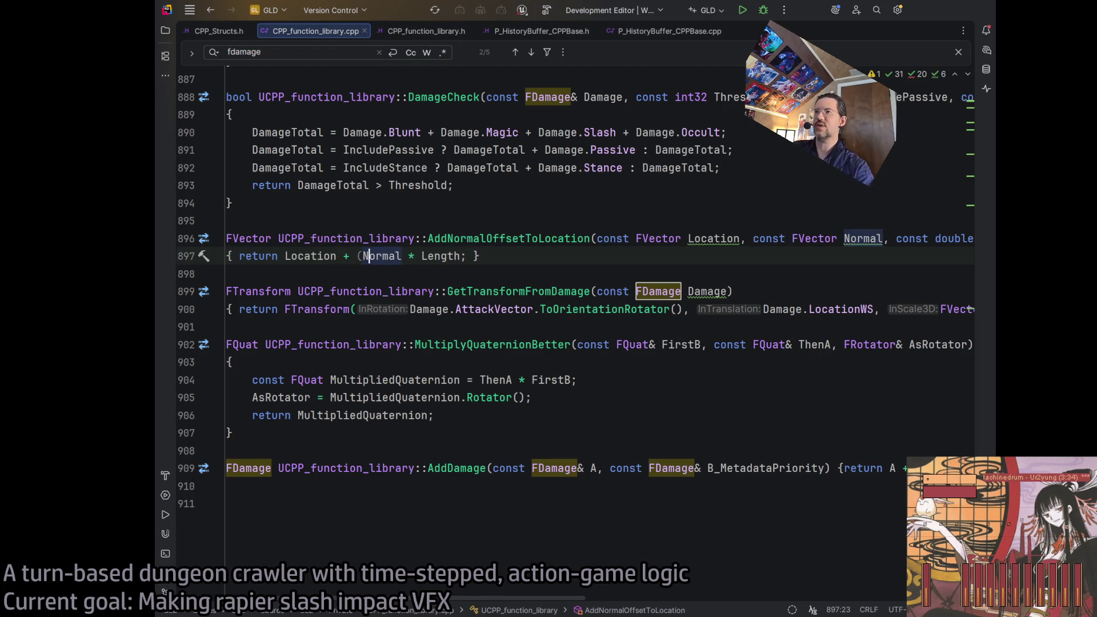
pyautogui.click(462, 256)
pyautogui.write(')')
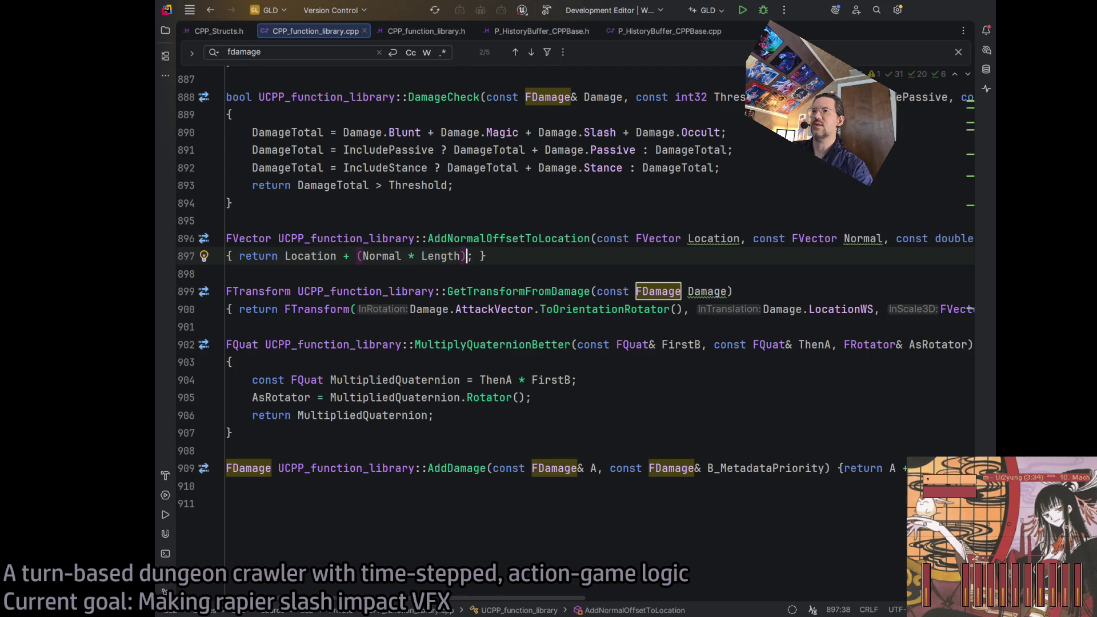
# Change the Location and Normal parameters on line 896 to const FVector references
pyautogui.click(717, 239)
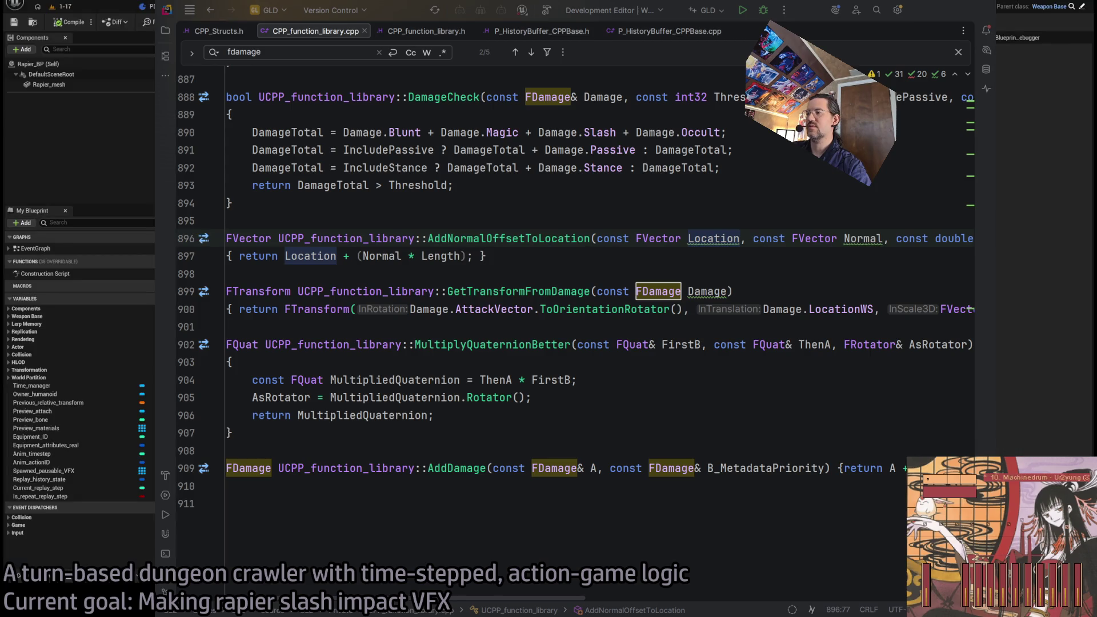
pyautogui.click(713, 239)
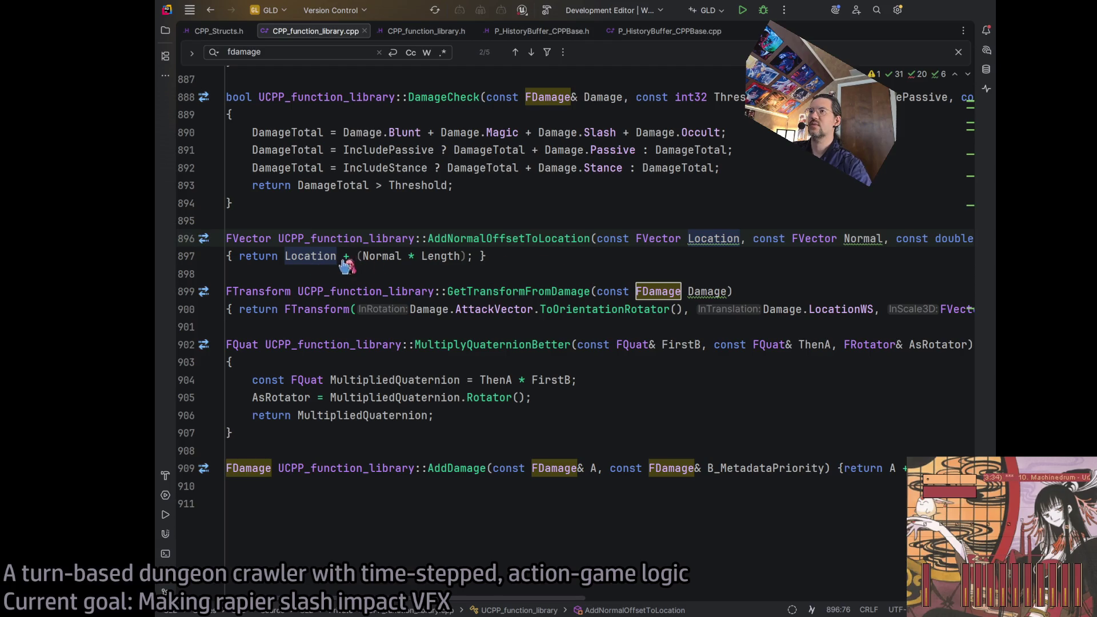
pyautogui.hotkey('alt', 'Return')
pyautogui.press('Return')
pyautogui.click(858, 239)
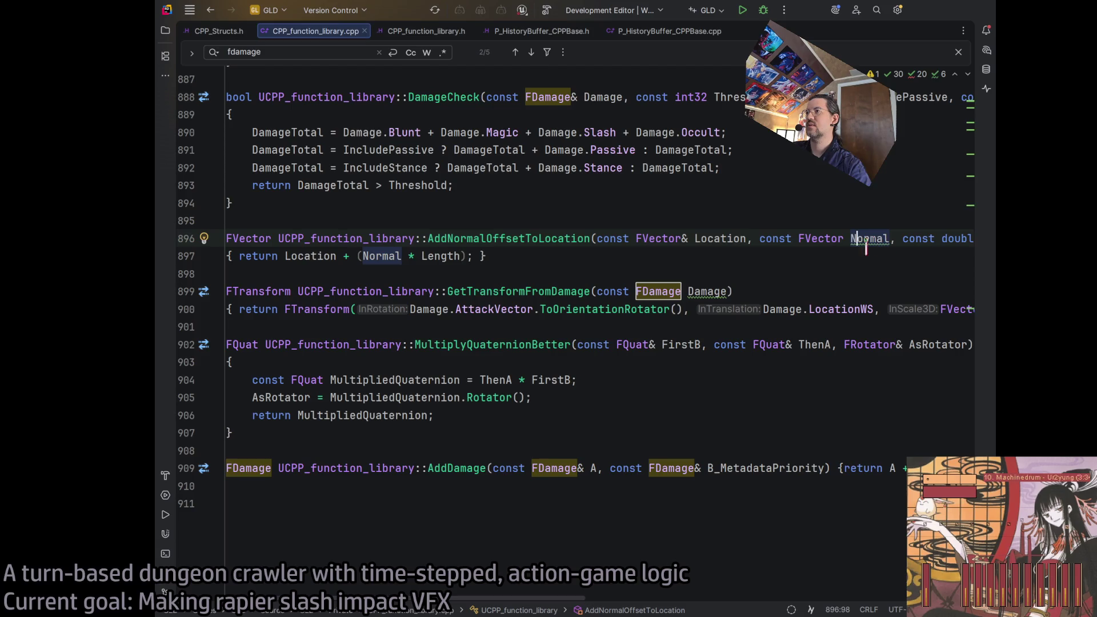
pyautogui.hotkey('alt', 'Return')
pyautogui.press('Return')
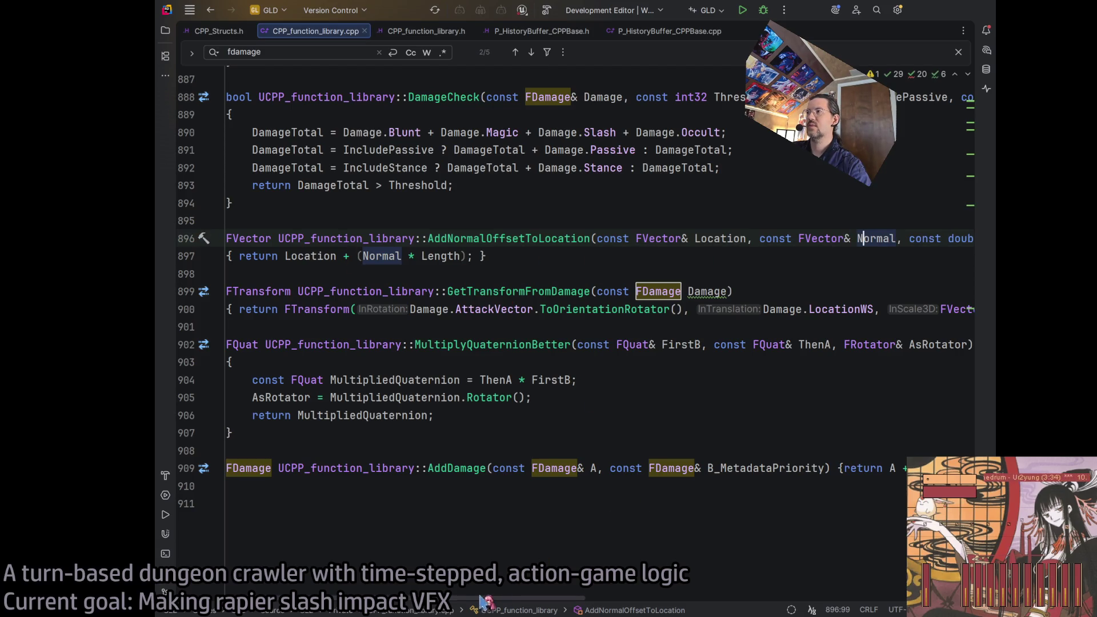
# Build the project with the code changes using Ctrl+F9
pyautogui.hscroll(5, 557, 590)
pyautogui.hscroll(-5, 557, 590)
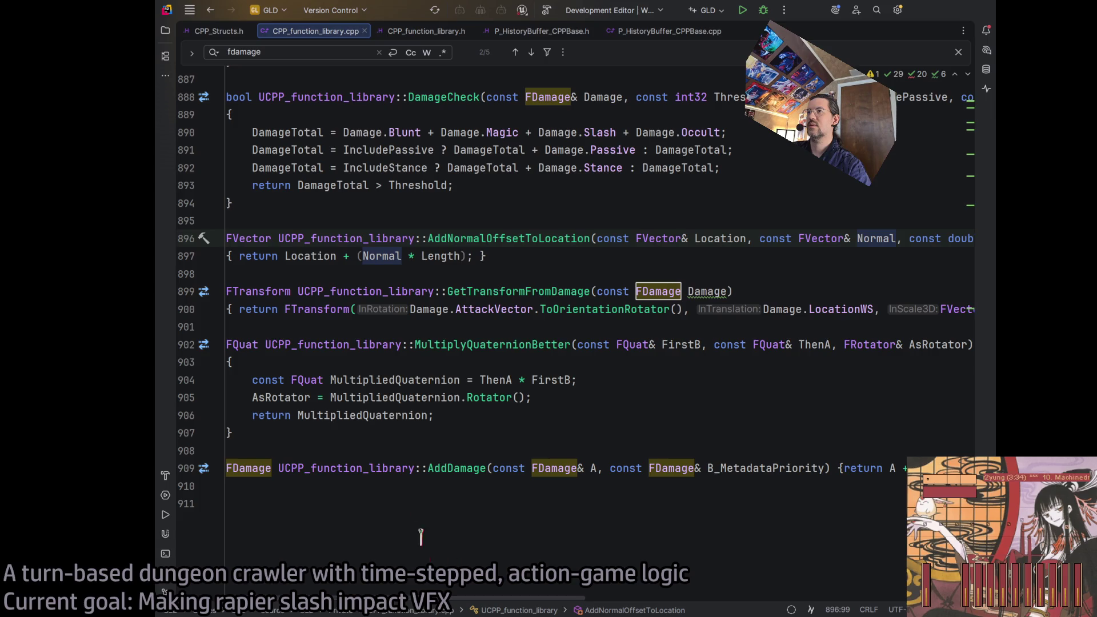
pyautogui.hotkey('ctrl', 'F9')
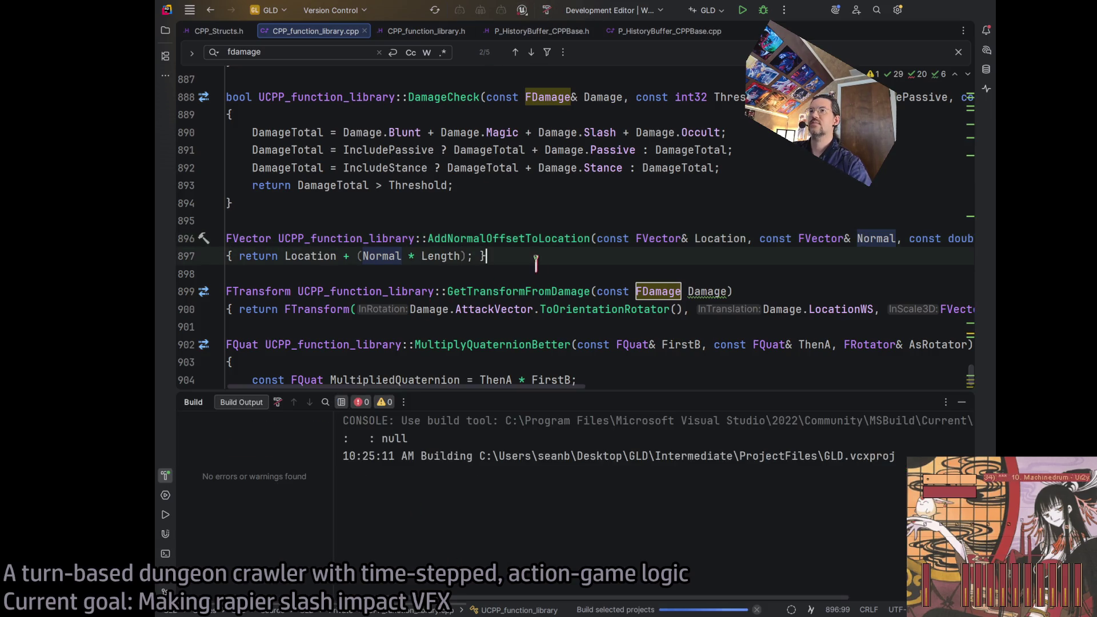
pyautogui.click(350, 252)
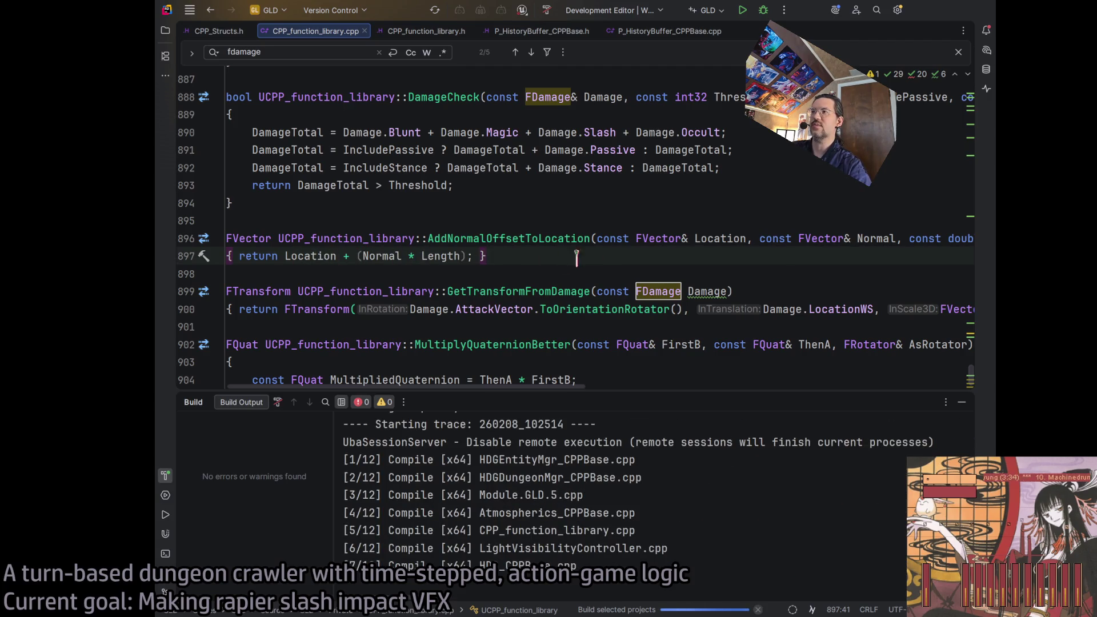
pyautogui.moveTo(518, 387)
pyautogui.mouseDown()
pyautogui.moveTo(653, 377)
pyautogui.moveTo(537, 387)
pyautogui.moveTo(663, 390)
pyautogui.moveTo(633, 377)
pyautogui.moveTo(632, 389)
pyautogui.moveTo(497, 387)
pyautogui.mouseUp()
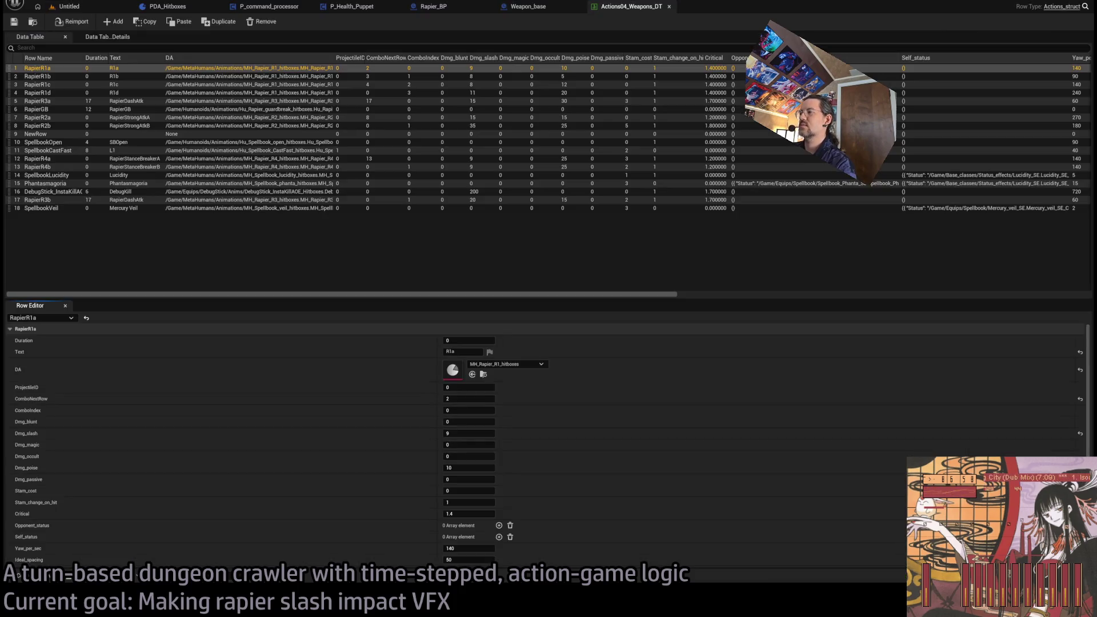
# Drive the arrow's Line End from Add normal offset to location using Location, Attack Vector and Length 20
pyautogui.click(445, 8)
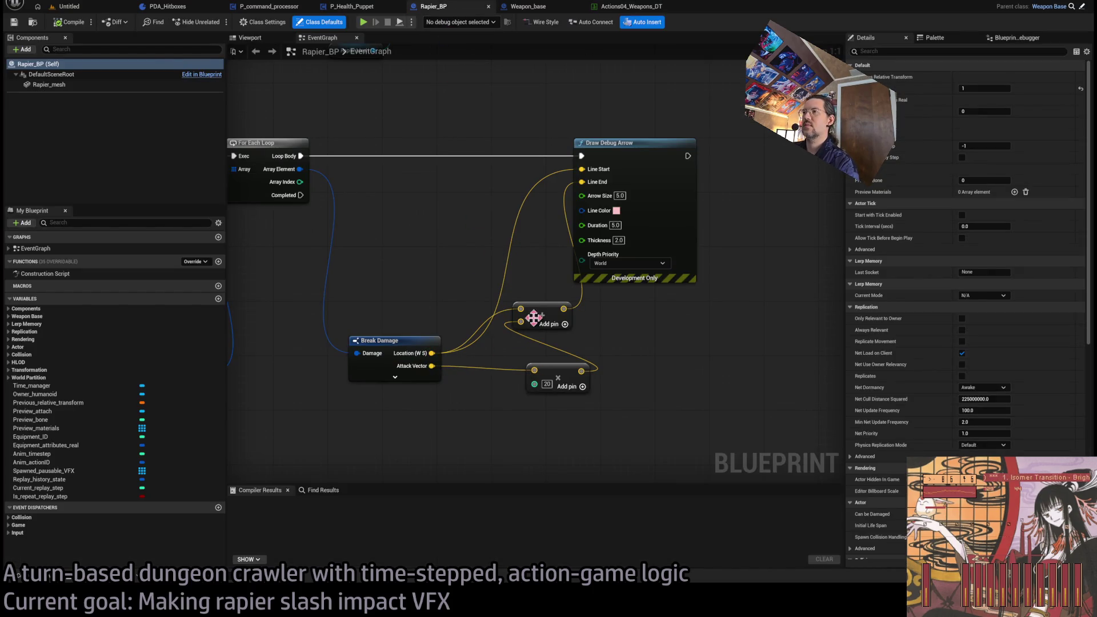
pyautogui.moveTo(434, 353); pyautogui.dragTo(545, 416)
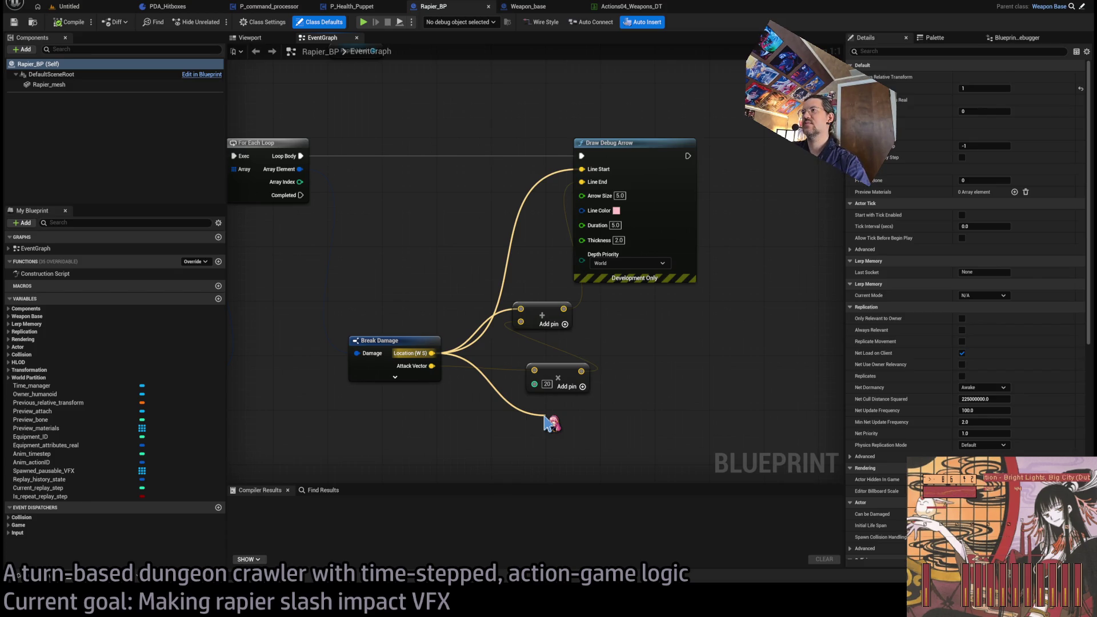
pyautogui.moveTo(544, 416); pyautogui.dragTo(544, 416)
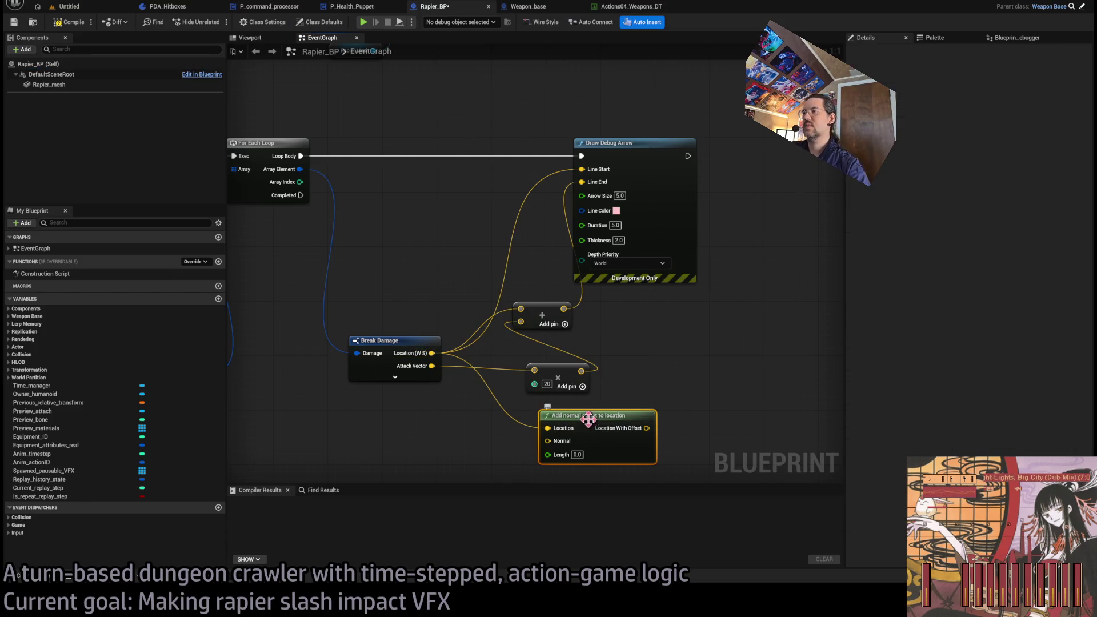
pyautogui.moveTo(432, 365)
pyautogui.mouseDown()
pyautogui.moveTo(451, 454)
pyautogui.moveTo(534, 440)
pyautogui.mouseUp()
pyautogui.write('20')
pyautogui.moveTo(636, 428)
pyautogui.mouseDown()
pyautogui.moveTo(506, 243)
pyautogui.moveTo(582, 182)
pyautogui.mouseUp()
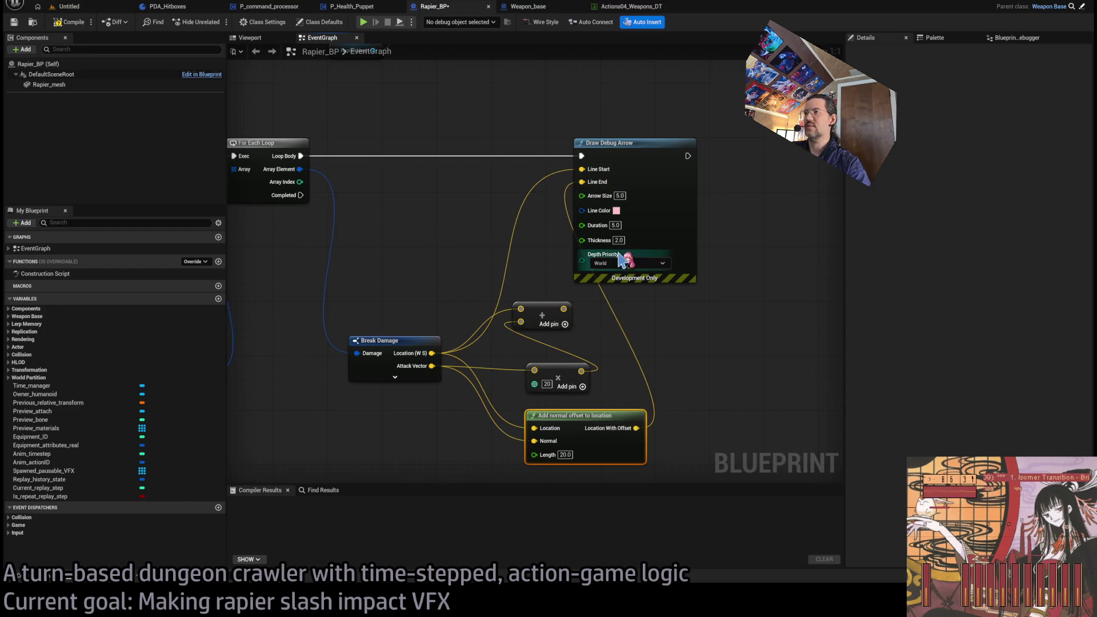
# Compile Rapier_BP and playtest a rapier slash in game
pyautogui.click(81, 24)
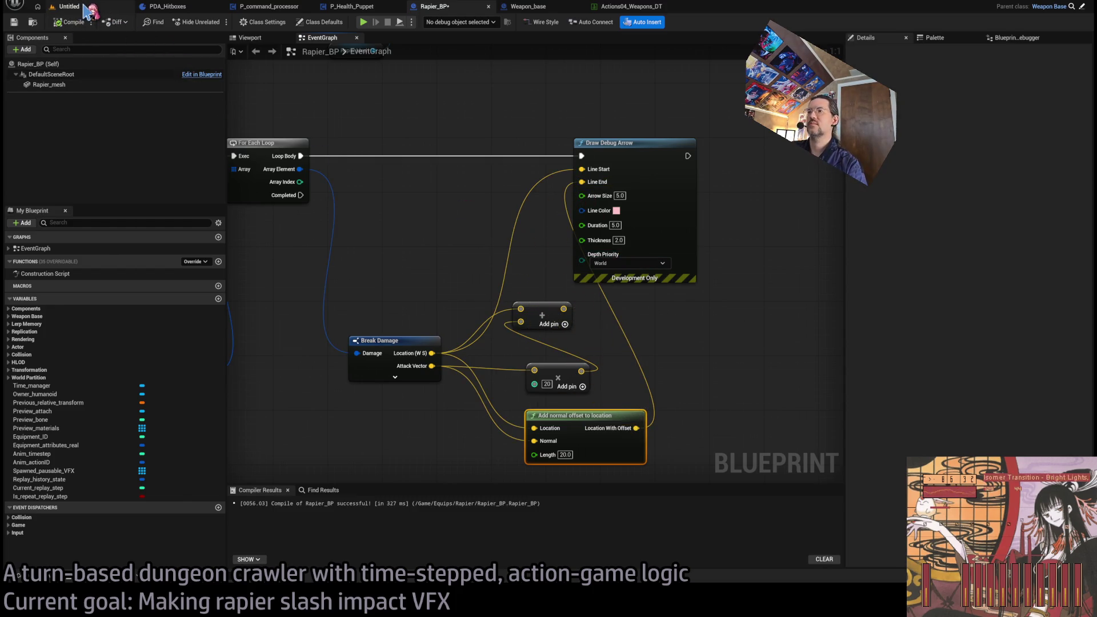
pyautogui.click(87, 11)
pyautogui.click(217, 23)
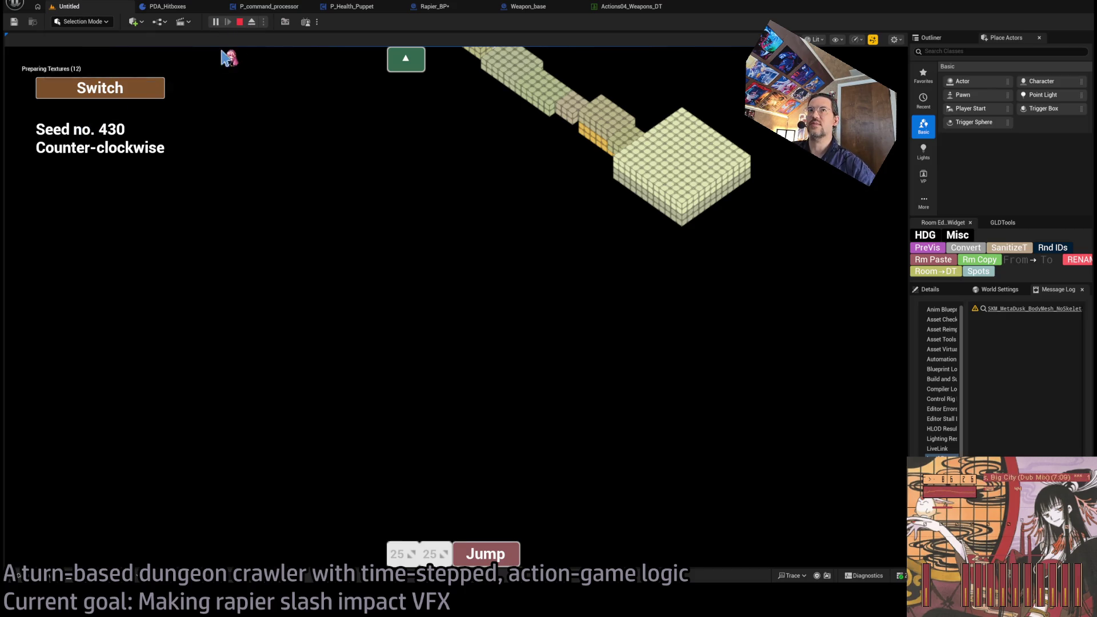
pyautogui.press('Escape')
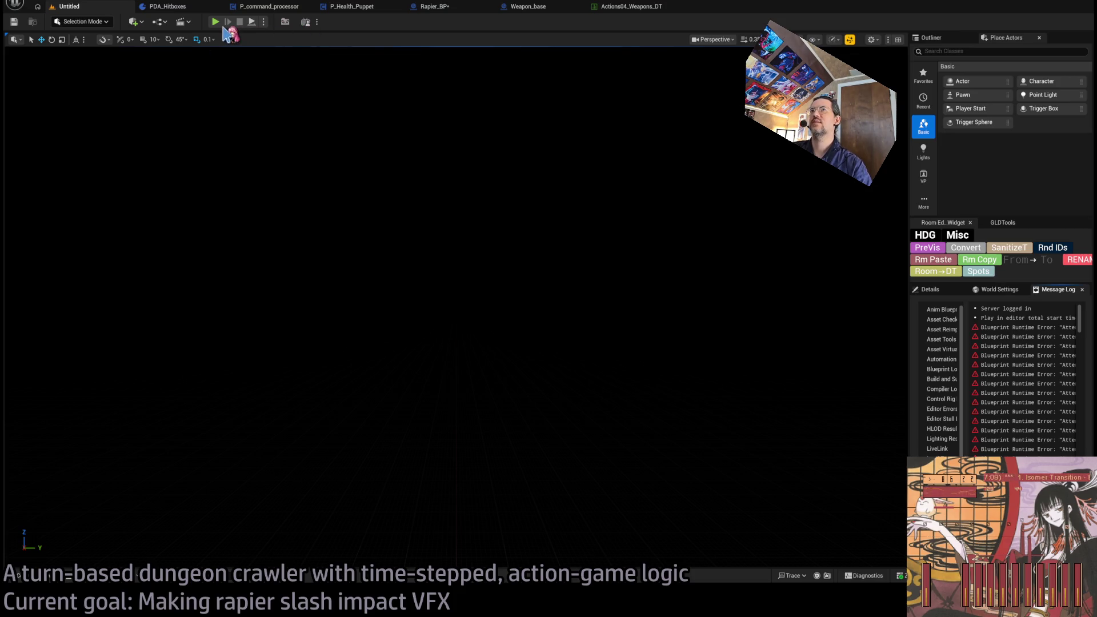
pyautogui.click(216, 22)
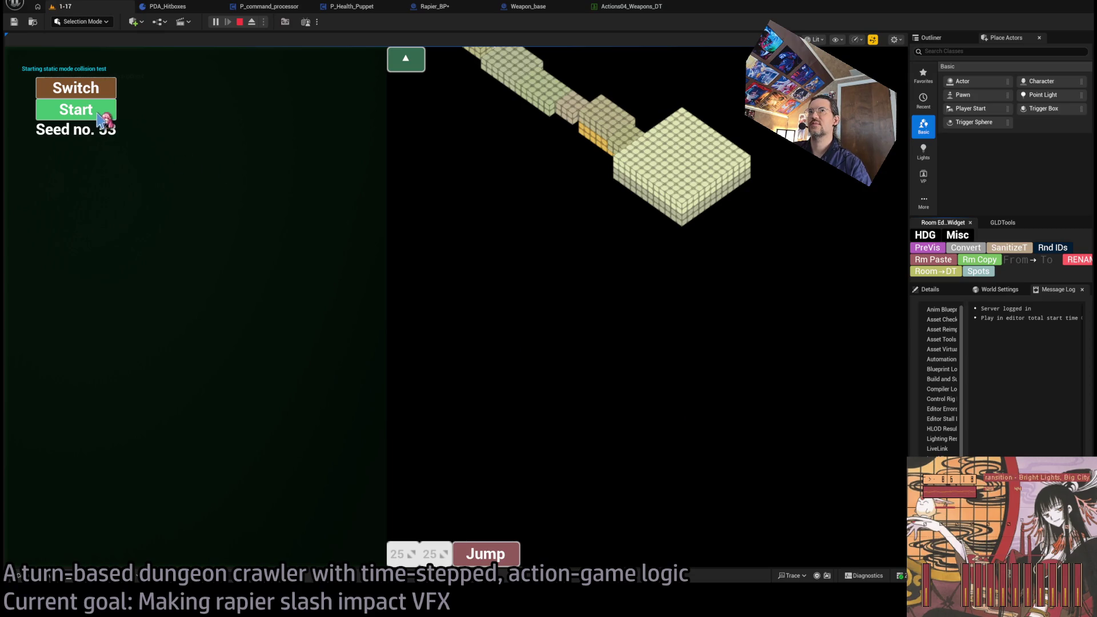
pyautogui.click(77, 115)
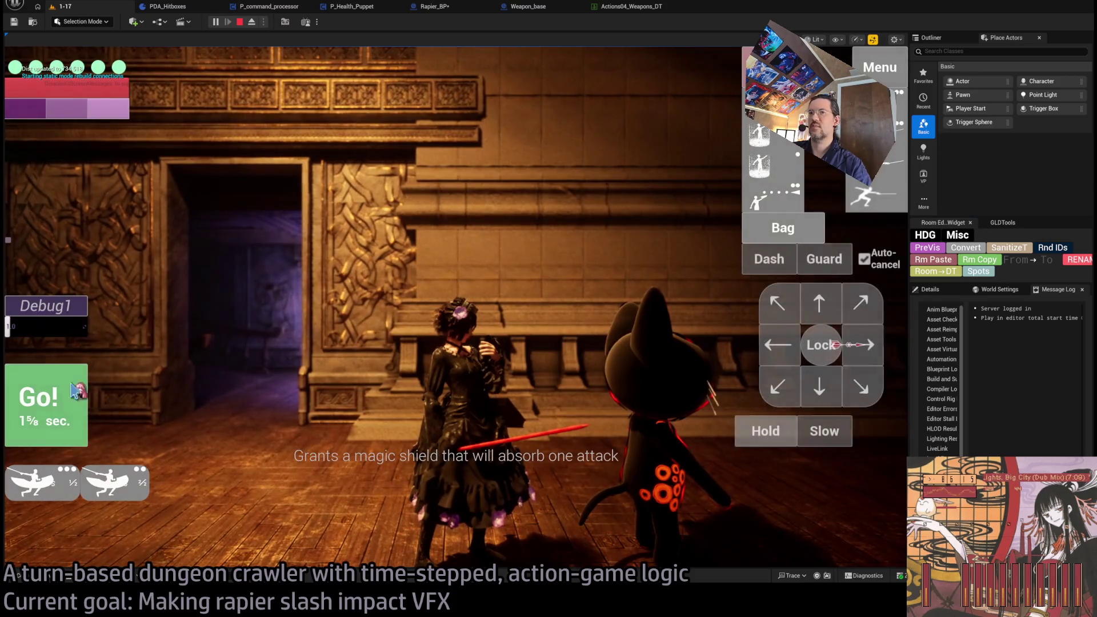
pyautogui.click(594, 446)
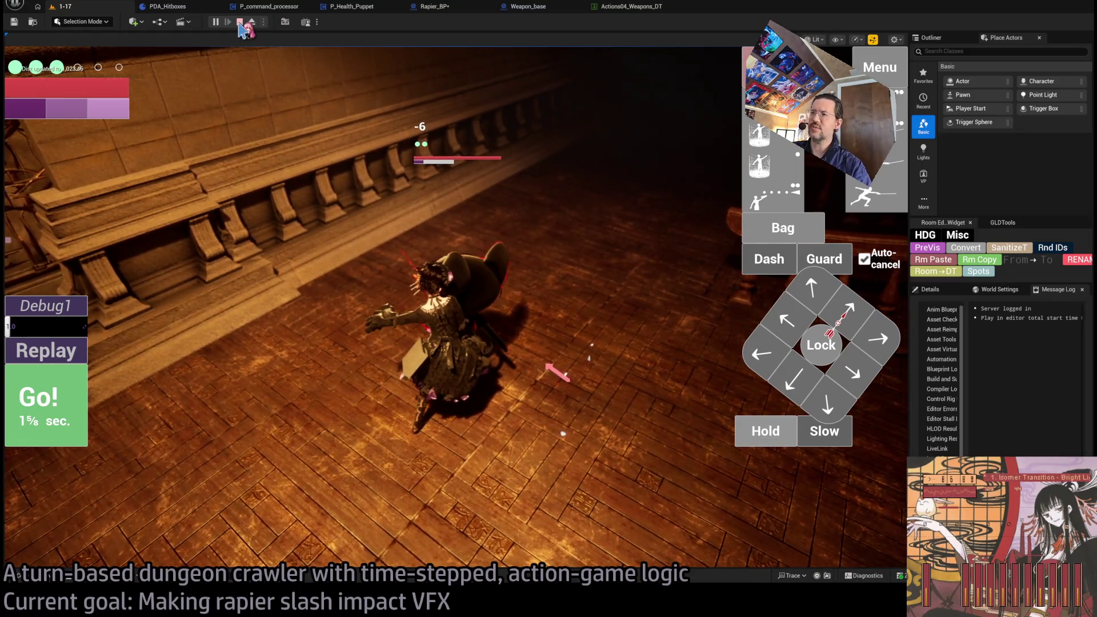
pyautogui.click(239, 23)
pyautogui.click(171, 7)
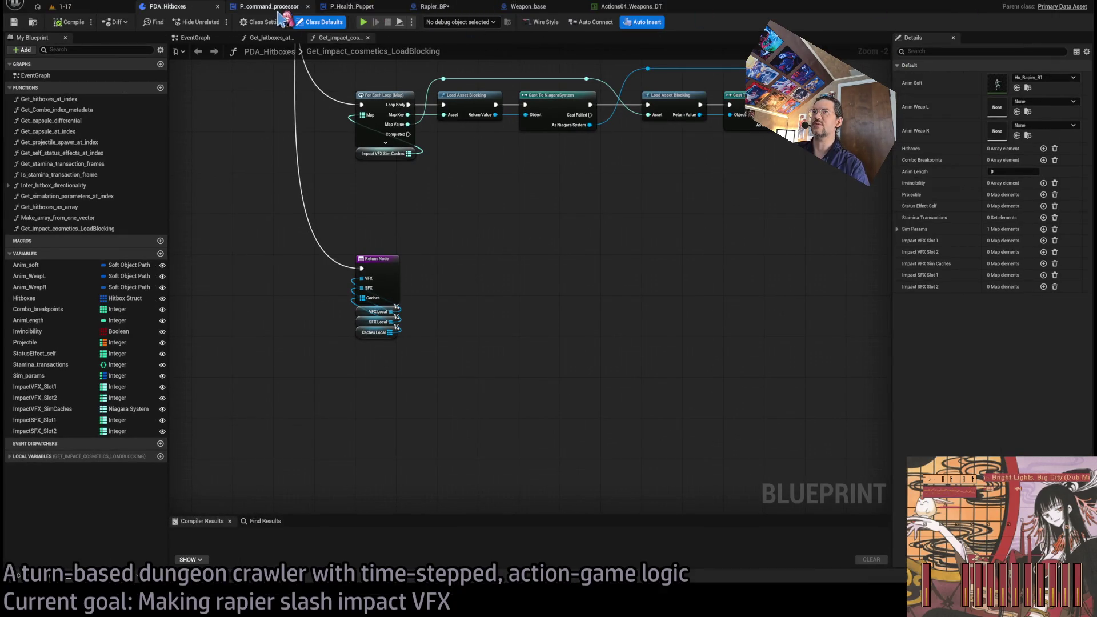
# Set the offset Length to -20 and wire Break Damage's Location into the arrow's Line End
pyautogui.click(540, 8)
pyautogui.click(264, 8)
pyautogui.click(358, 8)
pyautogui.click(434, 6)
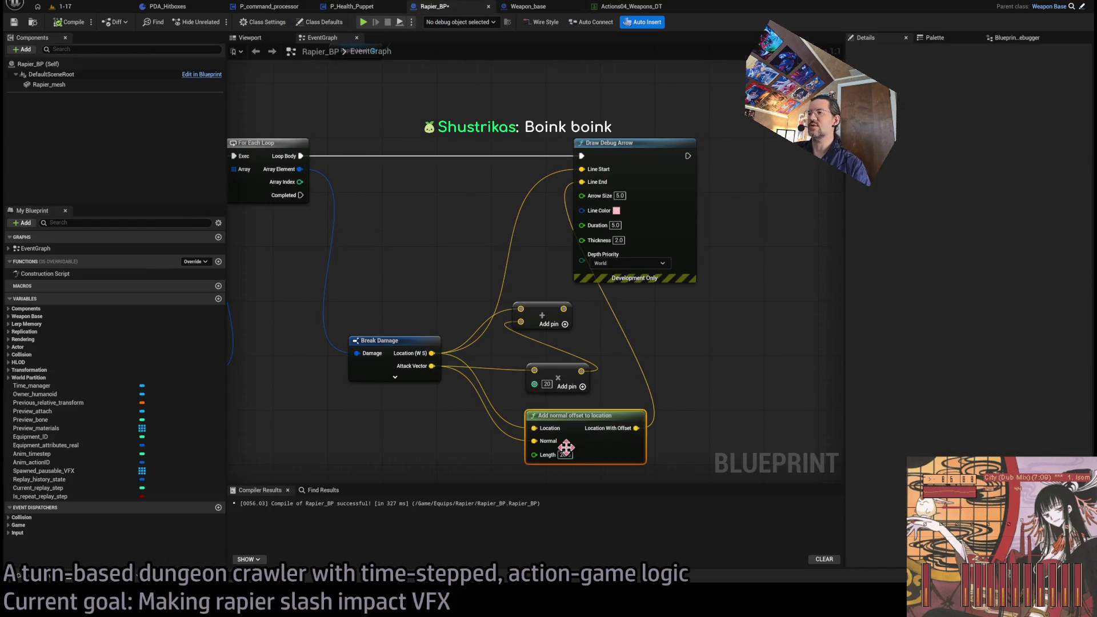
pyautogui.write('-20')
pyautogui.press('Return')
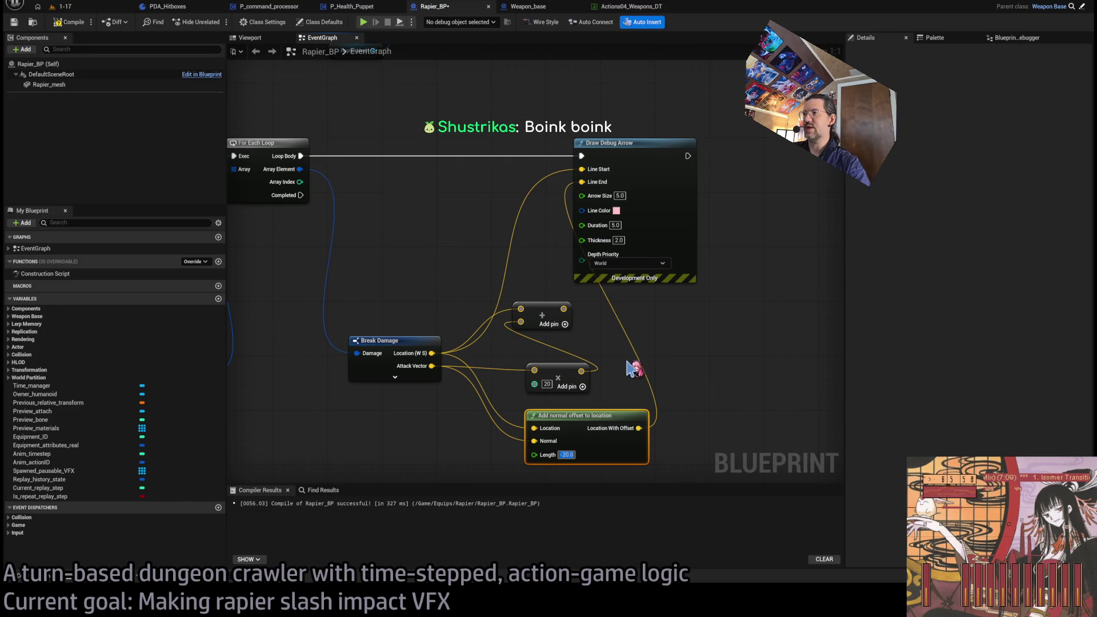
pyautogui.keyDown('alt'); pyautogui.click(581, 182); pyautogui.keyUp('alt')
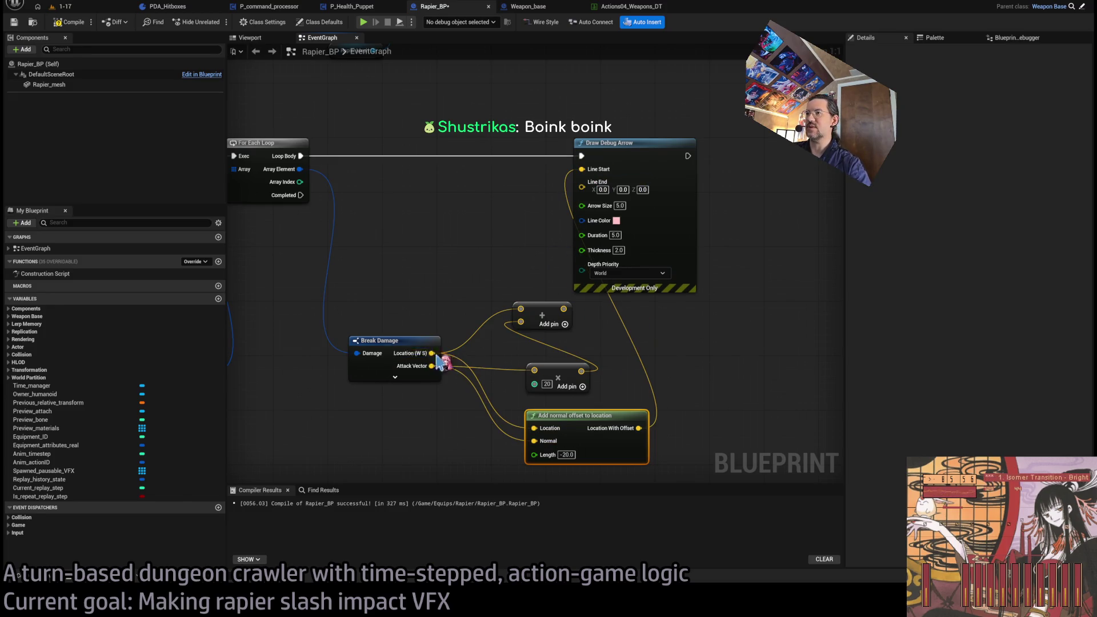
pyautogui.moveTo(432, 353); pyautogui.dragTo(582, 187)
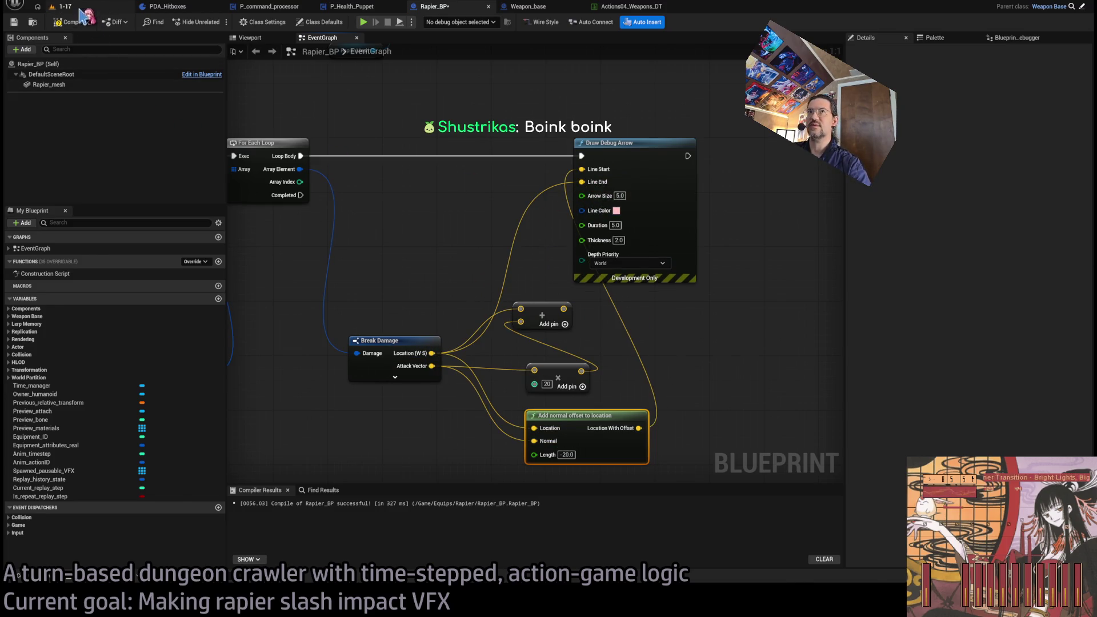
# Playtest the slash in level 1-17, then close the Actions04_Weapons_DT and Weapon_base tabs
pyautogui.click(60, 6)
pyautogui.click(216, 22)
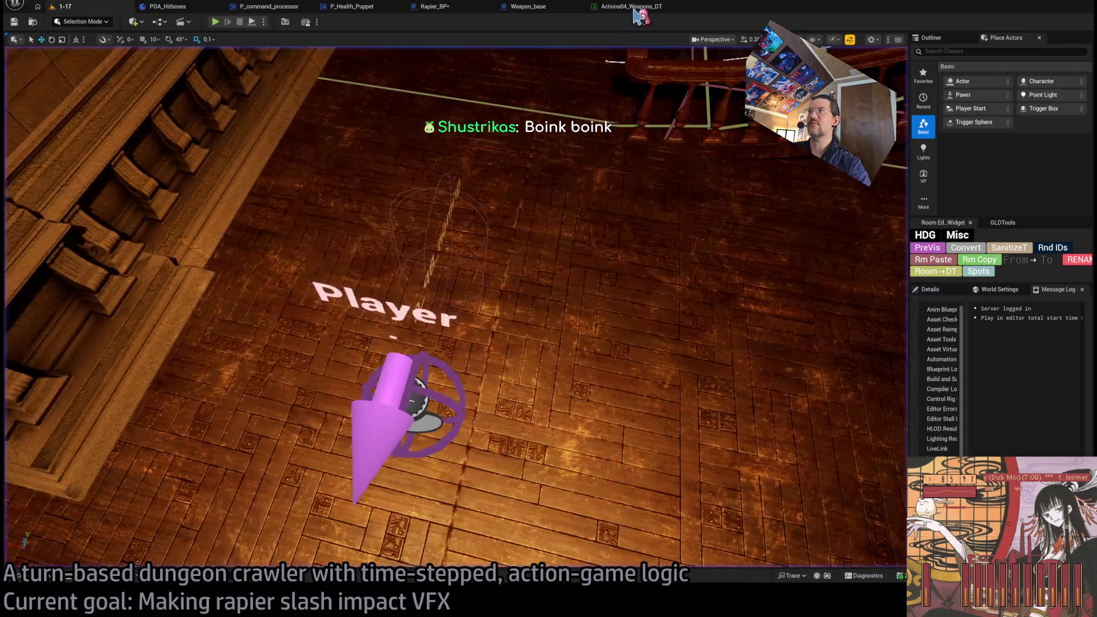
pyautogui.click(631, 7)
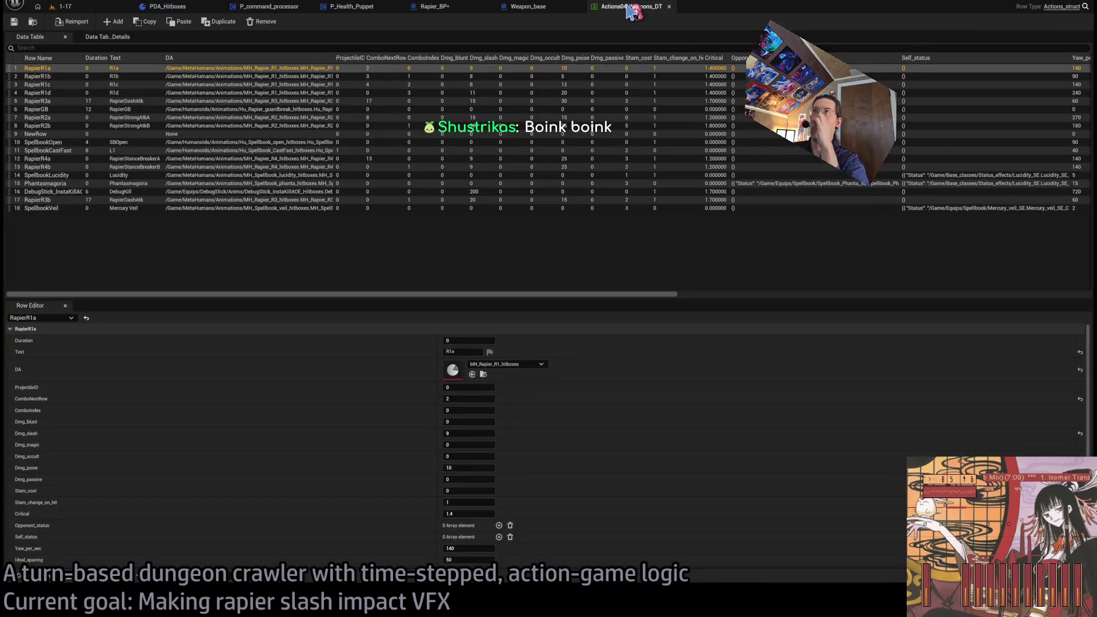
pyautogui.middleClick(631, 8)
pyautogui.middleClick(554, 15)
pyautogui.scroll(-4, 686, 213)
pyautogui.scroll(2, 703, 235)
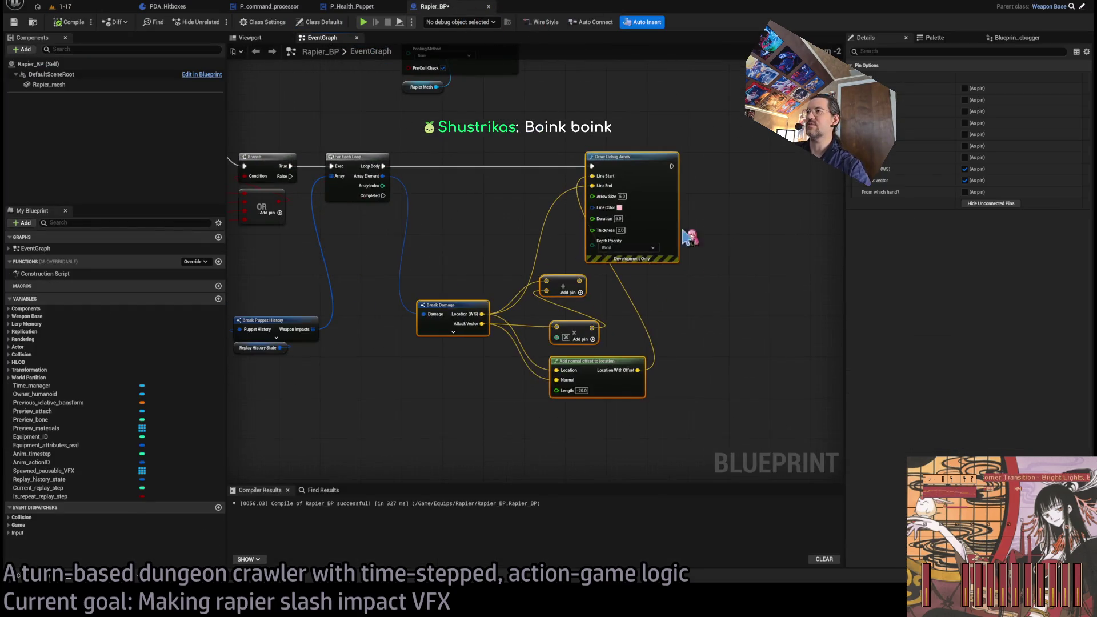
# Delete the debug-arrow nodes, reposition Break Puppet History, then show the 1-17 level's Content Drawer
pyautogui.press('Delete')
pyautogui.moveTo(407, 298); pyautogui.dragTo(607, 314)
pyautogui.moveTo(463, 336); pyautogui.dragTo(468, 255)
pyautogui.moveTo(606, 258)
pyautogui.mouseDown()
pyautogui.moveTo(560, 298)
pyautogui.moveTo(571, 233)
pyautogui.mouseUp()
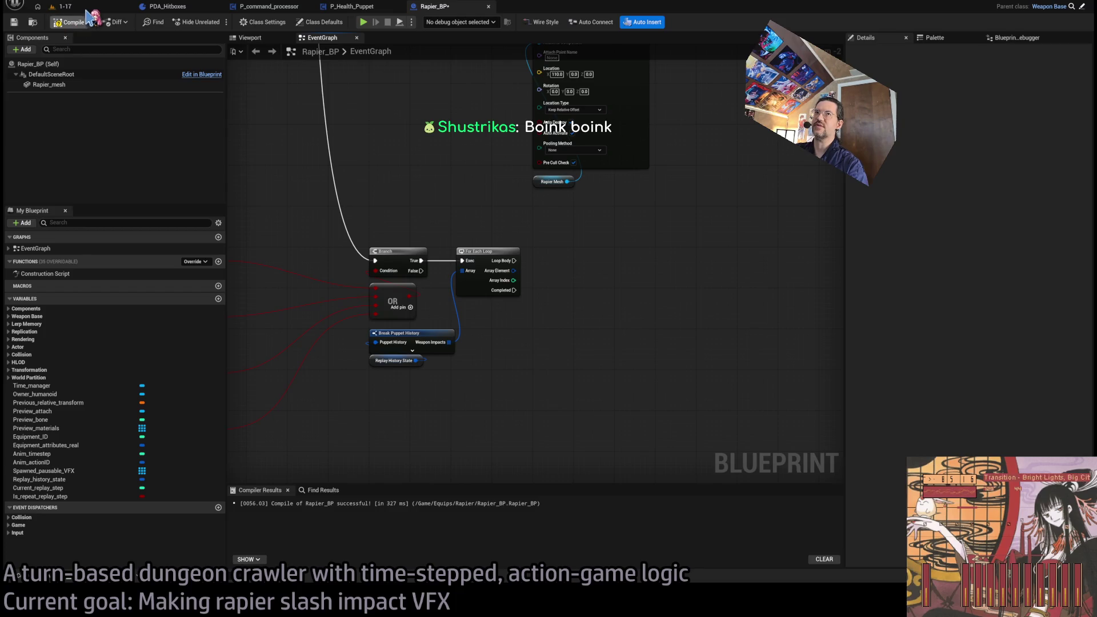
pyautogui.click(62, 6)
pyautogui.hotkey('ctrl', 'space')
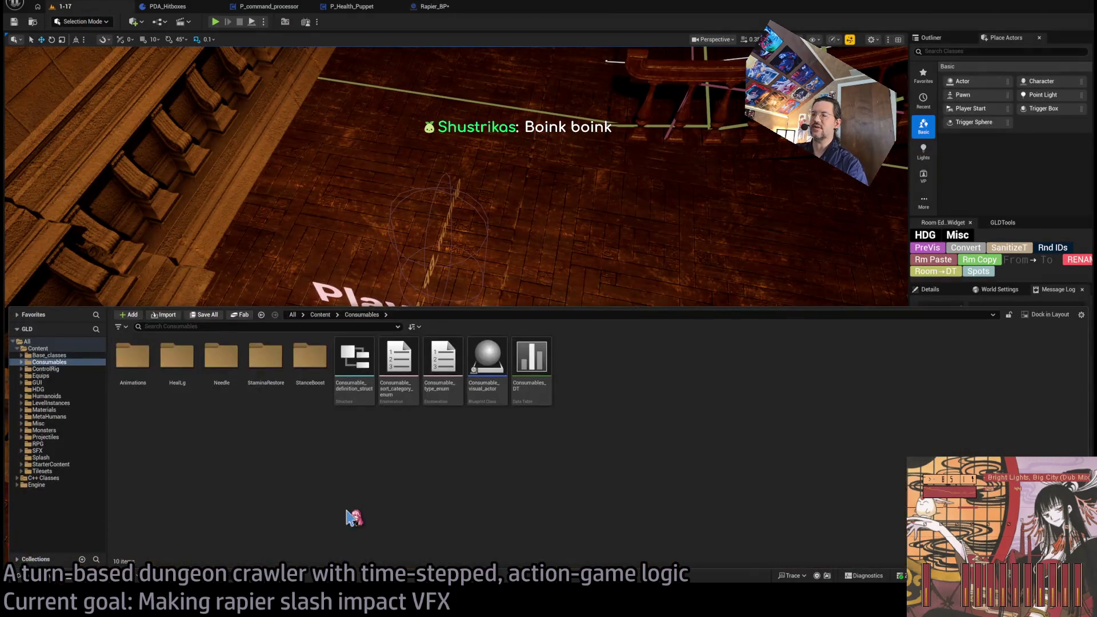
# Browse the LevelInstances, Materials, MetaHumans and Misc folders in the Content Drawer
pyautogui.click(57, 402)
pyautogui.click(62, 410)
pyautogui.click(63, 416)
pyautogui.click(83, 423)
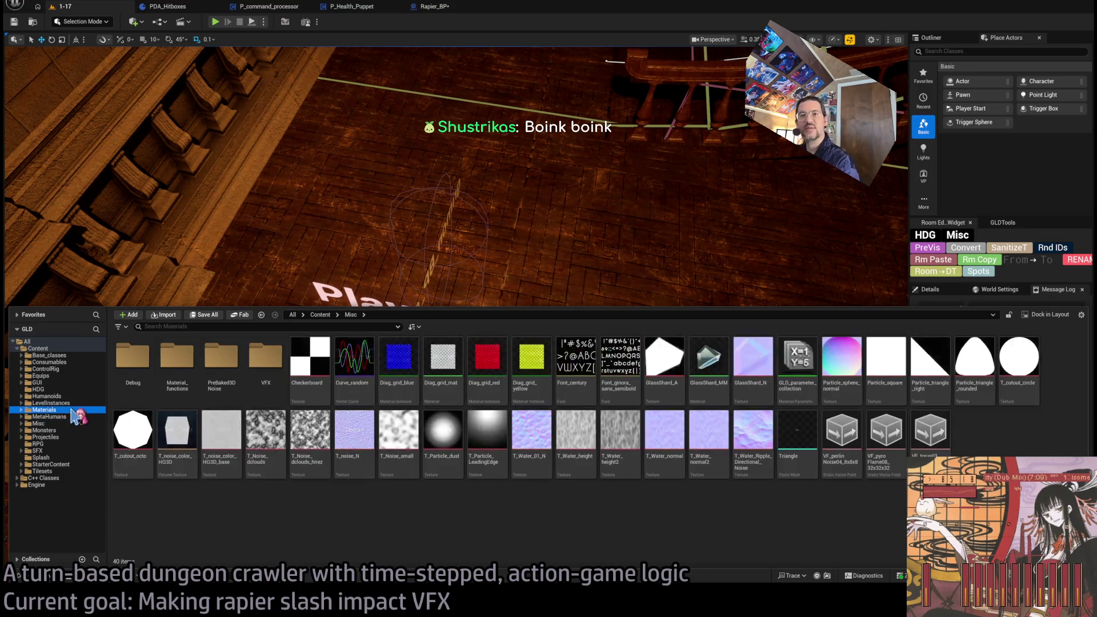
pyautogui.click(63, 409)
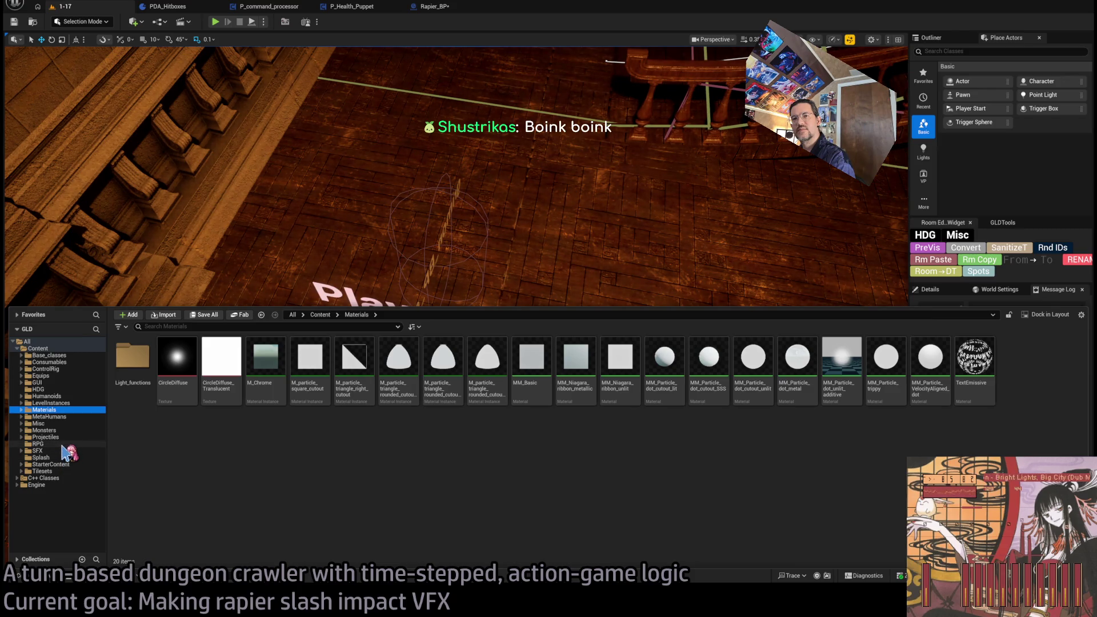
# Go to Equips > Rapier > VFX, open Rapier_ribbon and select its Ribbon emitter
pyautogui.click(56, 377)
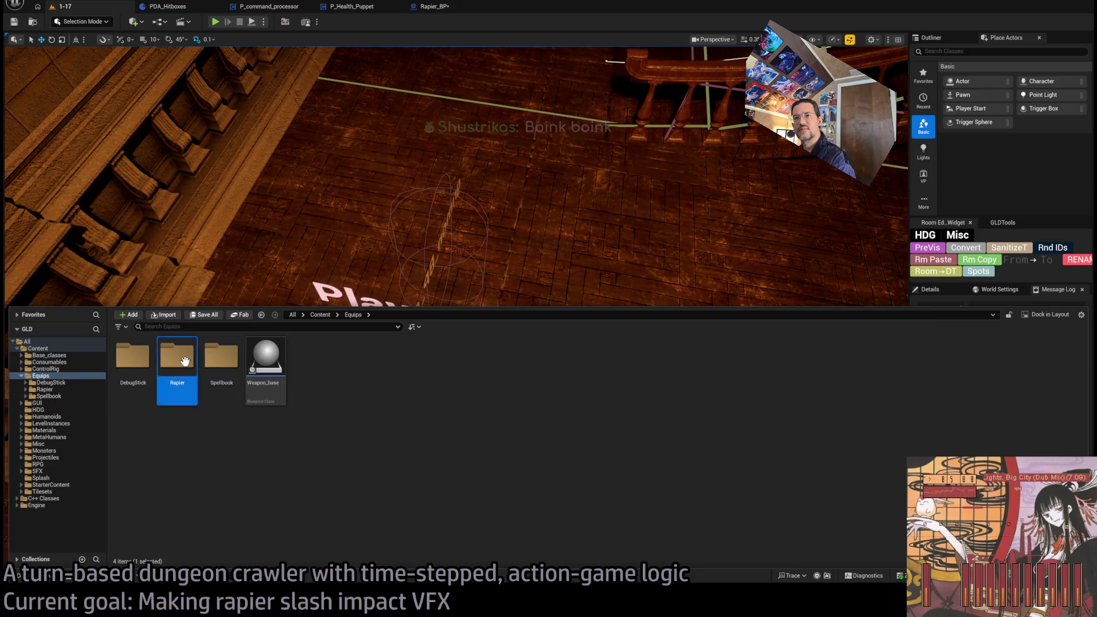
pyautogui.doubleClick(178, 357)
pyautogui.doubleClick(132, 357)
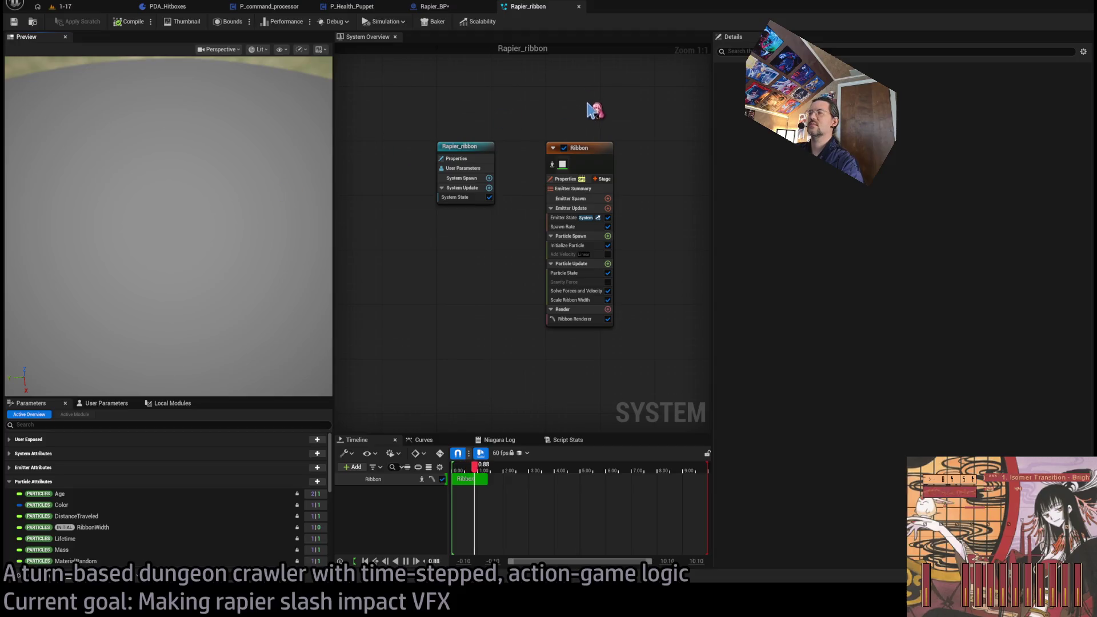
pyautogui.click(589, 178)
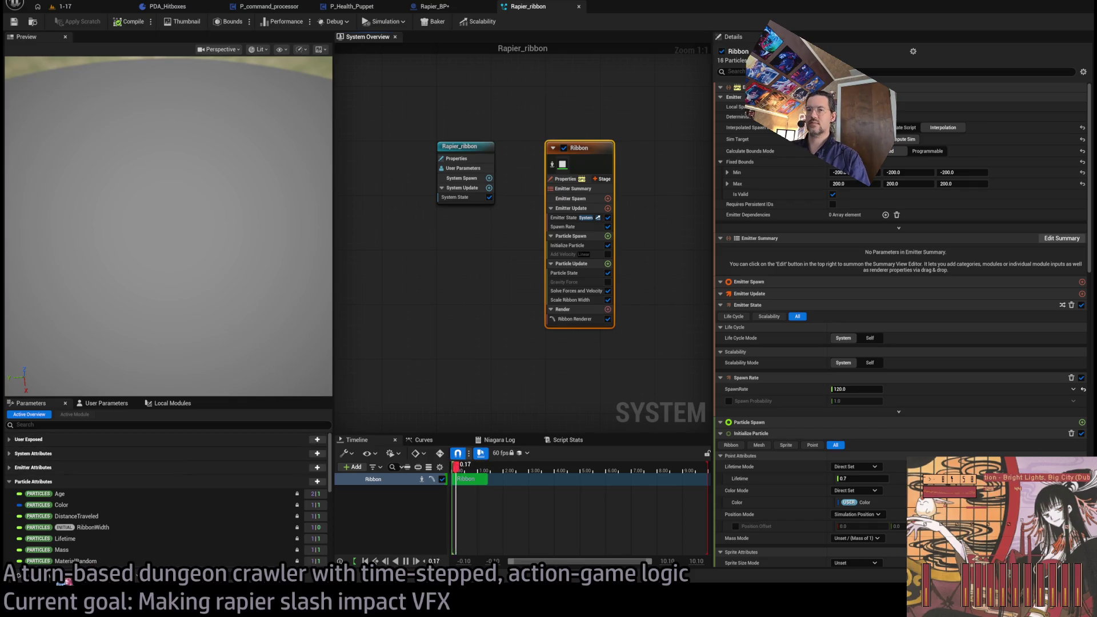
pyautogui.click(69, 582)
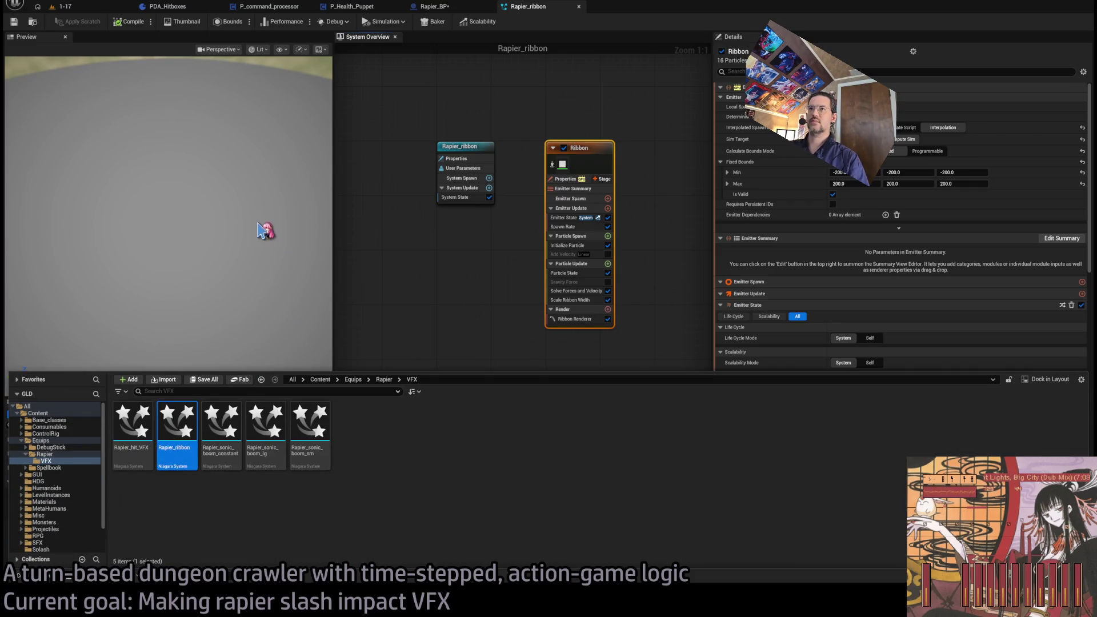
# Duplicate Rapier_ribbon as Rapier_slash and rename Rapier_hit_VFX to Rapier_hit
pyautogui.hotkey('ctrl', 'd')
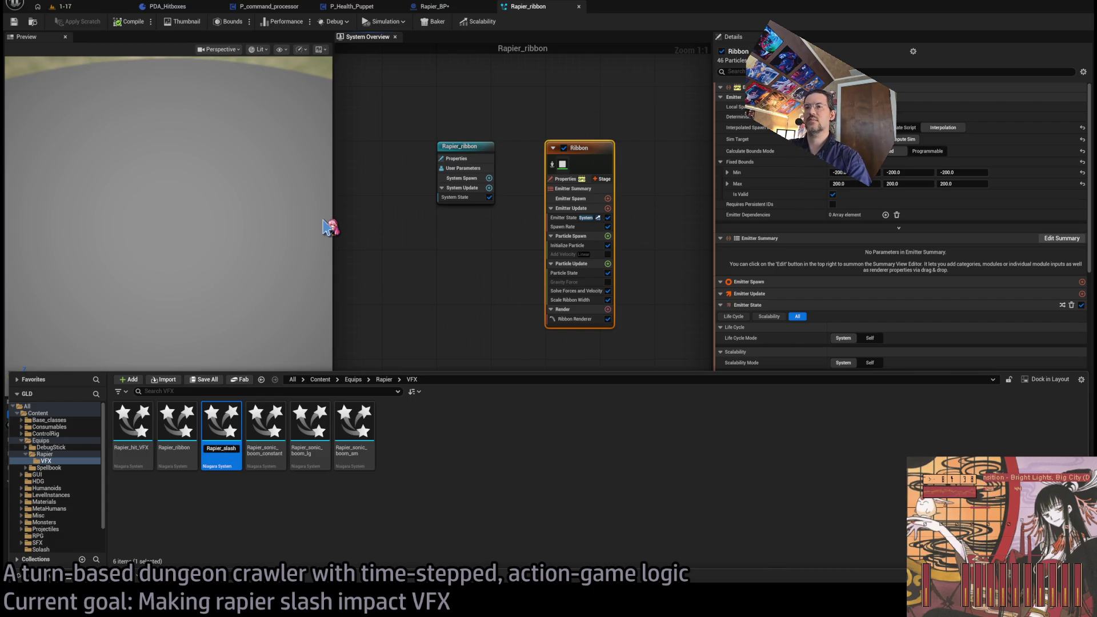
pyautogui.press('Left')
pyautogui.press('Left')
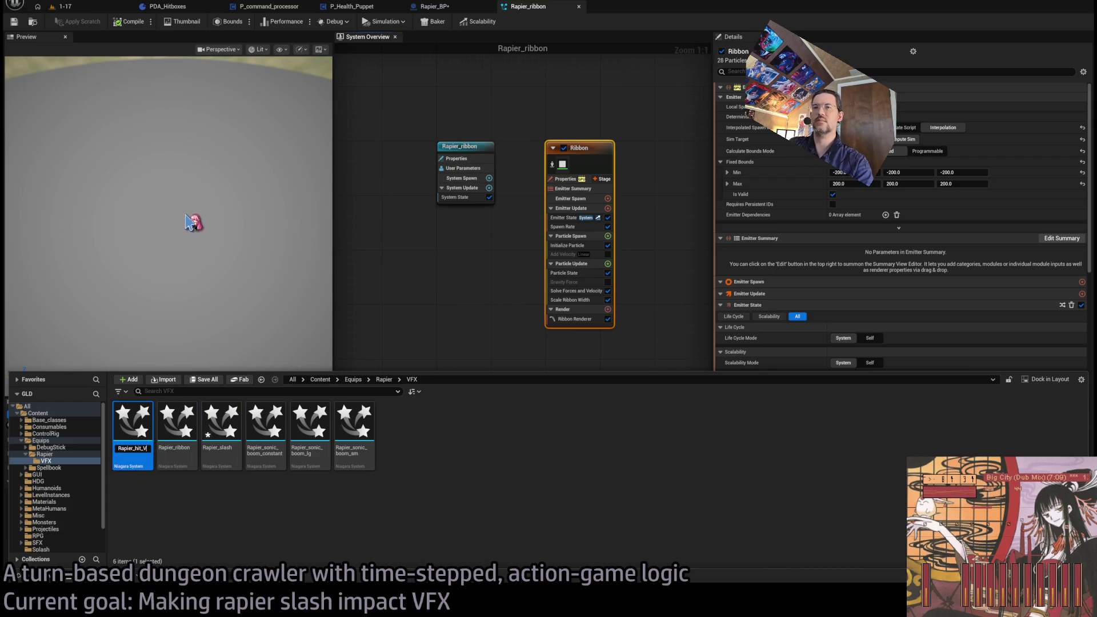
pyautogui.press('Return')
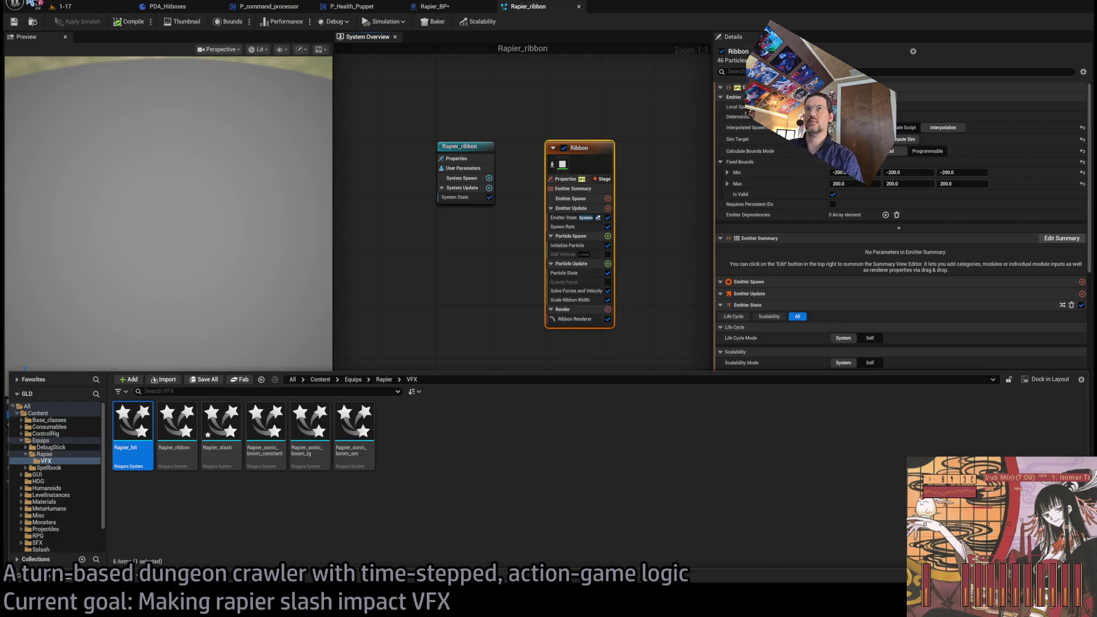
# Reopen the Content Drawer and open Rapier_slash for editing
pyautogui.click(50, 53)
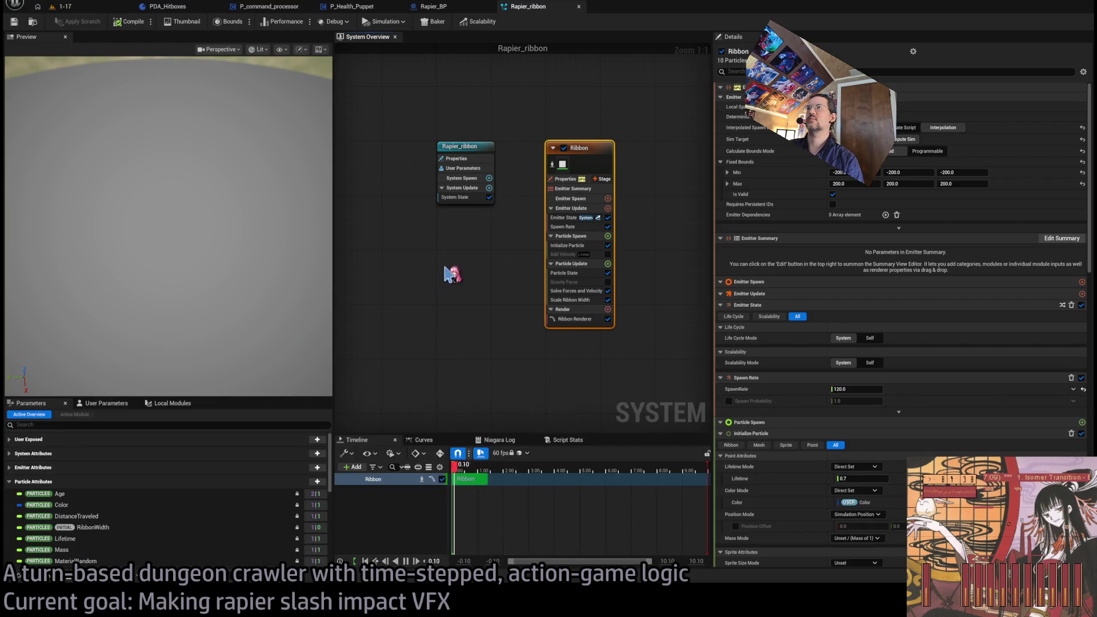
pyautogui.hotkey('ctrl', 'space')
pyautogui.click(227, 423)
pyautogui.doubleClick(226, 423)
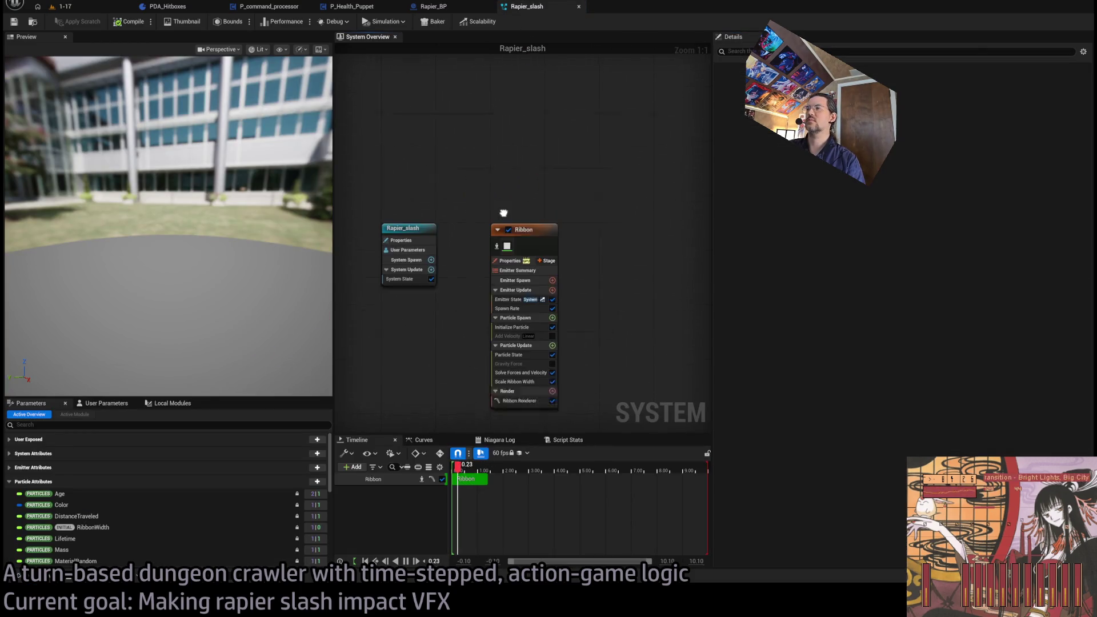
# Select Rapier_slash's Ribbon emitter and delete its Ribbon Renderer
pyautogui.click(531, 273)
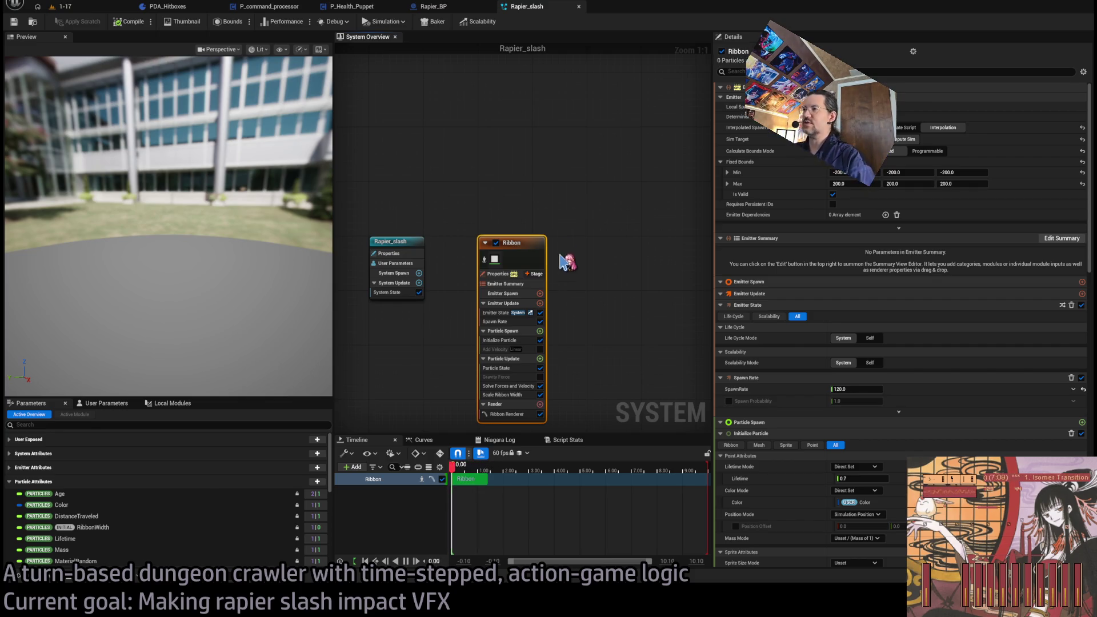
pyautogui.click(515, 322)
pyautogui.click(514, 414)
pyautogui.press('Delete')
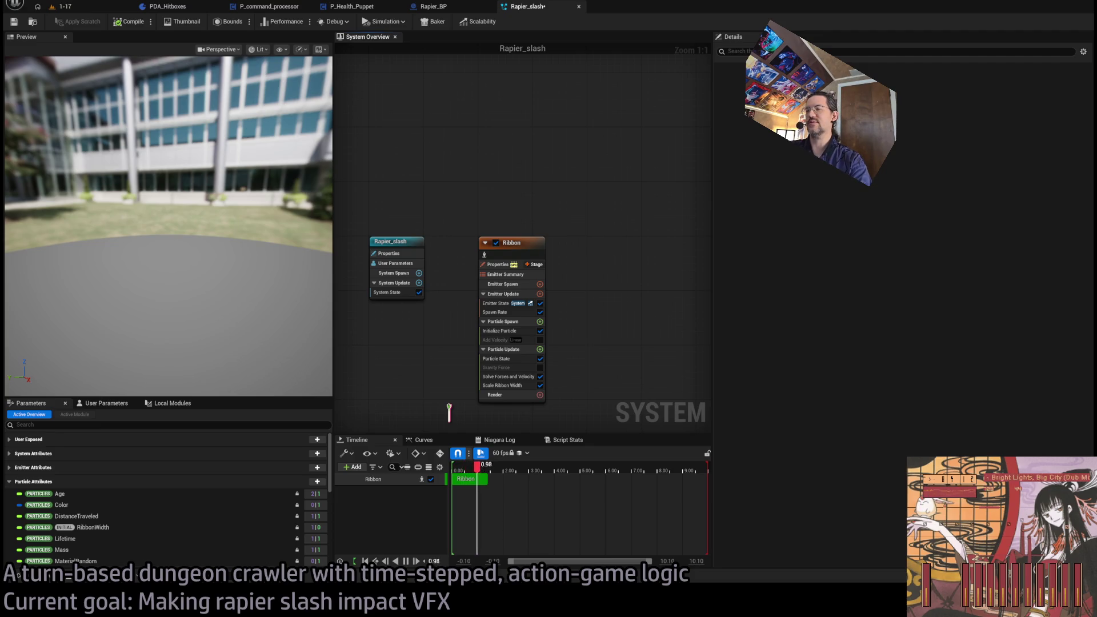
# Add a Sprite Renderer using MM_Particle_dot_cutout_SSS to the Ribbon emitter and check the preview
pyautogui.hotkey('ctrl', 'z')
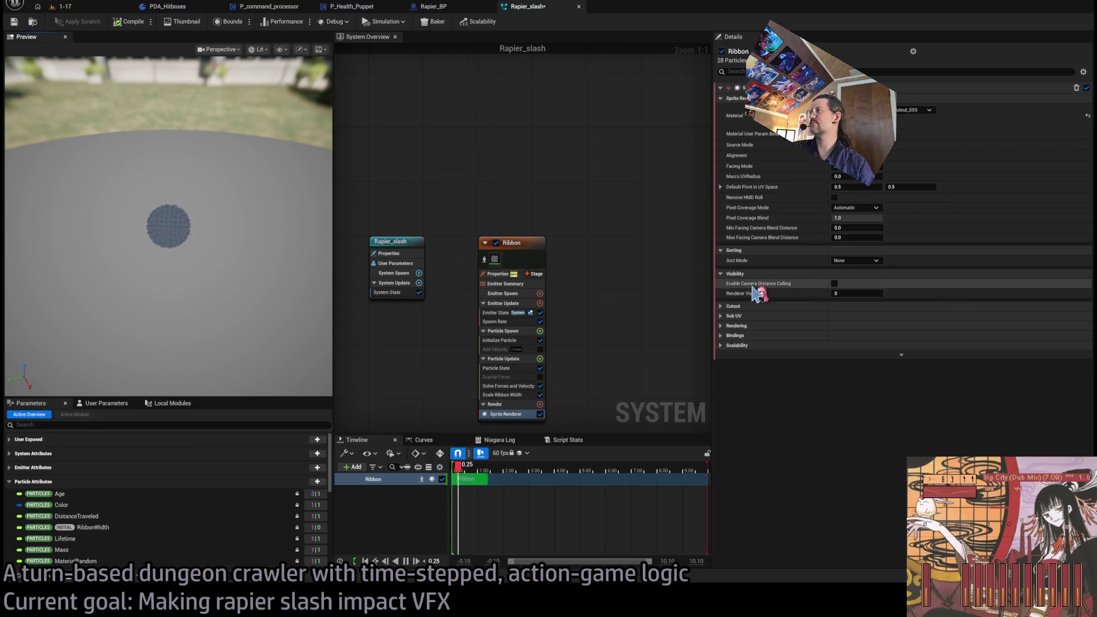
pyautogui.moveTo(223, 230)
pyautogui.mouseDown()
pyautogui.moveTo(223, 246)
pyautogui.moveTo(245, 232)
pyautogui.mouseUp()
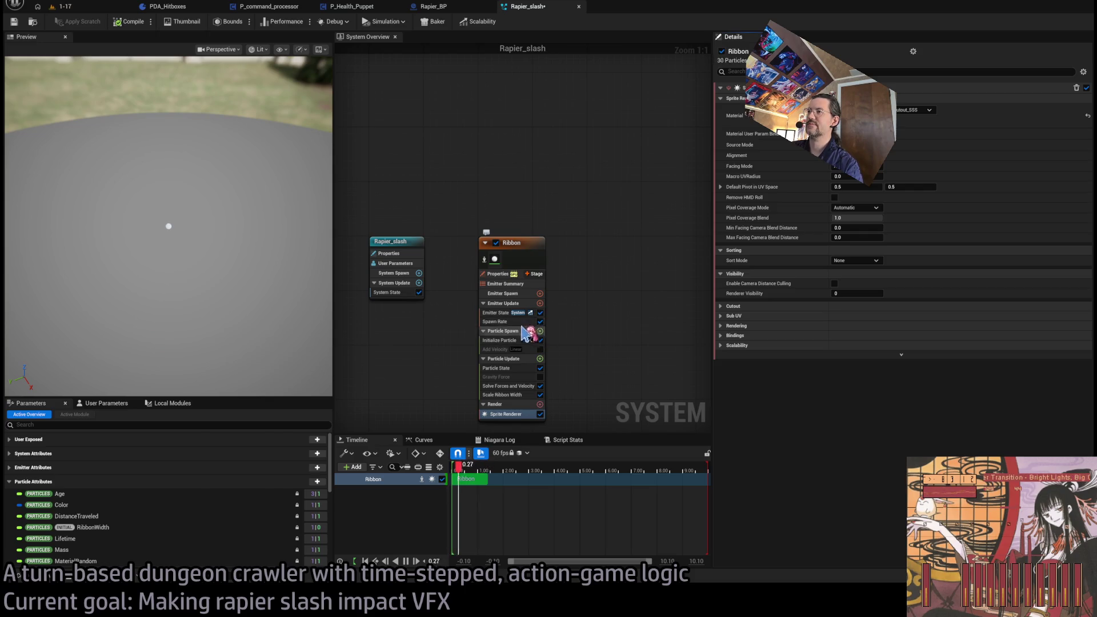
# Enable the Add Velocity module in Particle Spawn and edit its Velocity value
pyautogui.click(539, 323)
pyautogui.click(539, 350)
pyautogui.click(540, 350)
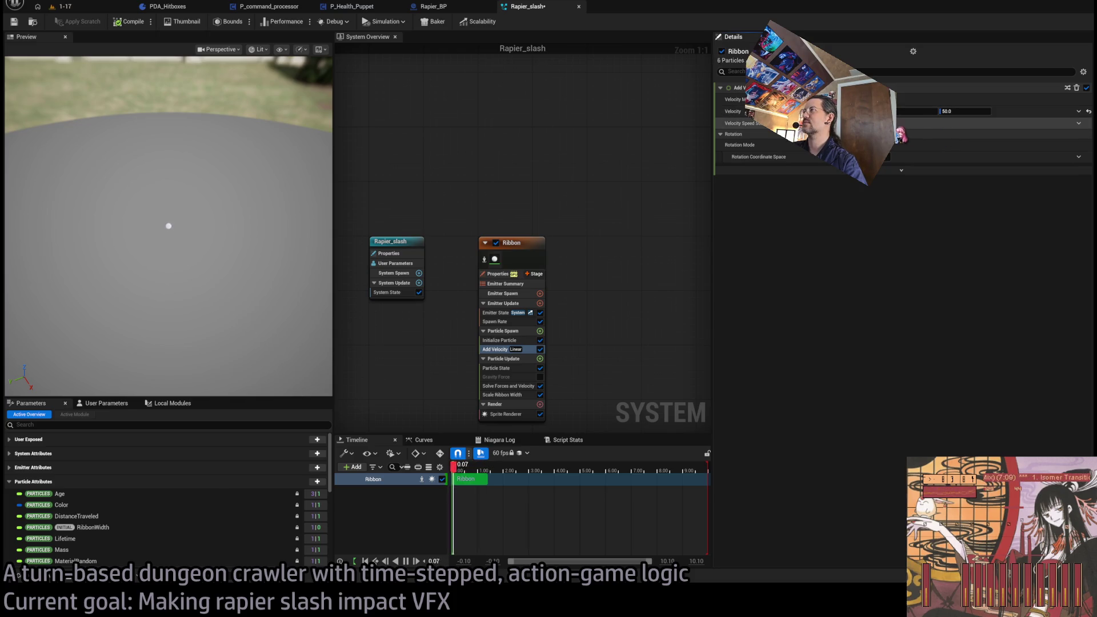
pyautogui.moveTo(171, 229)
pyautogui.mouseDown()
pyautogui.moveTo(172, 274)
pyautogui.moveTo(240, 258)
pyautogui.moveTo(137, 259)
pyautogui.mouseUp()
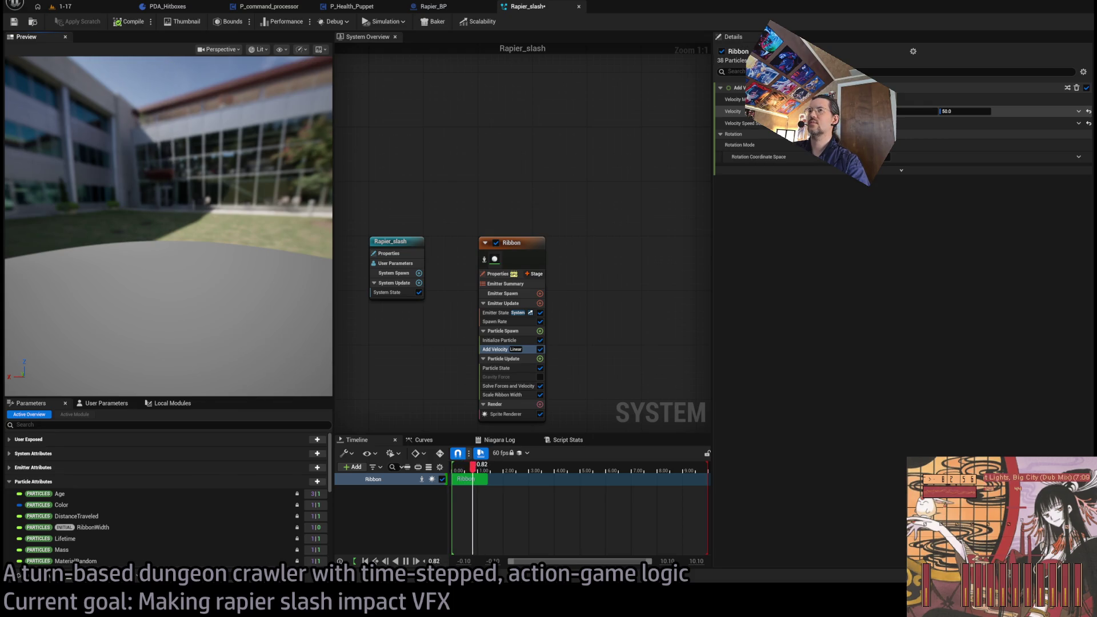
pyautogui.moveTo(255, 181)
pyautogui.mouseDown()
pyautogui.moveTo(234, 183)
pyautogui.moveTo(256, 182)
pyautogui.mouseUp()
pyautogui.click(955, 115)
pyautogui.moveTo(279, 202); pyautogui.dragTo(279, 228)
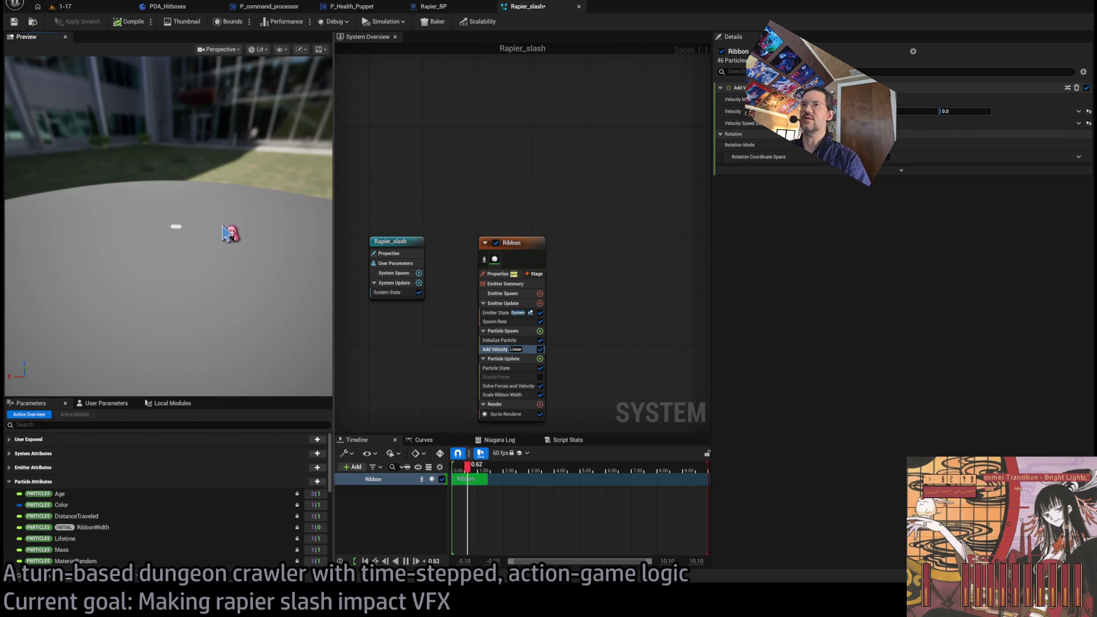
pyautogui.moveTo(215, 227); pyautogui.dragTo(215, 240)
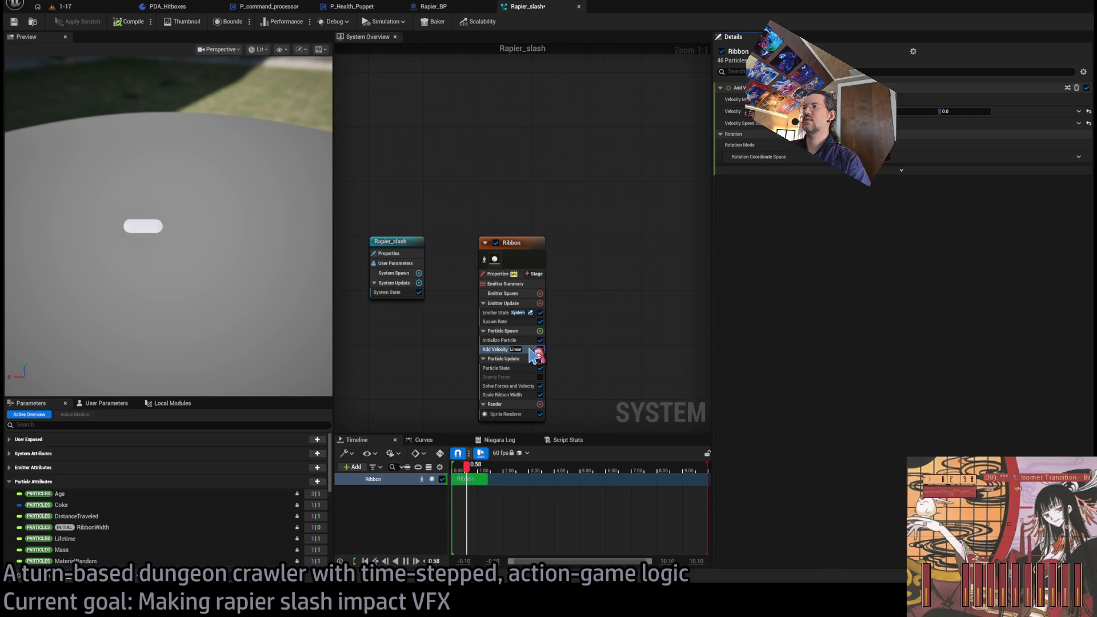
# Set Add Velocity's Velocity to 0.0, save Rapier_slash, and switch to the 1-17 level
pyautogui.press('Delete')
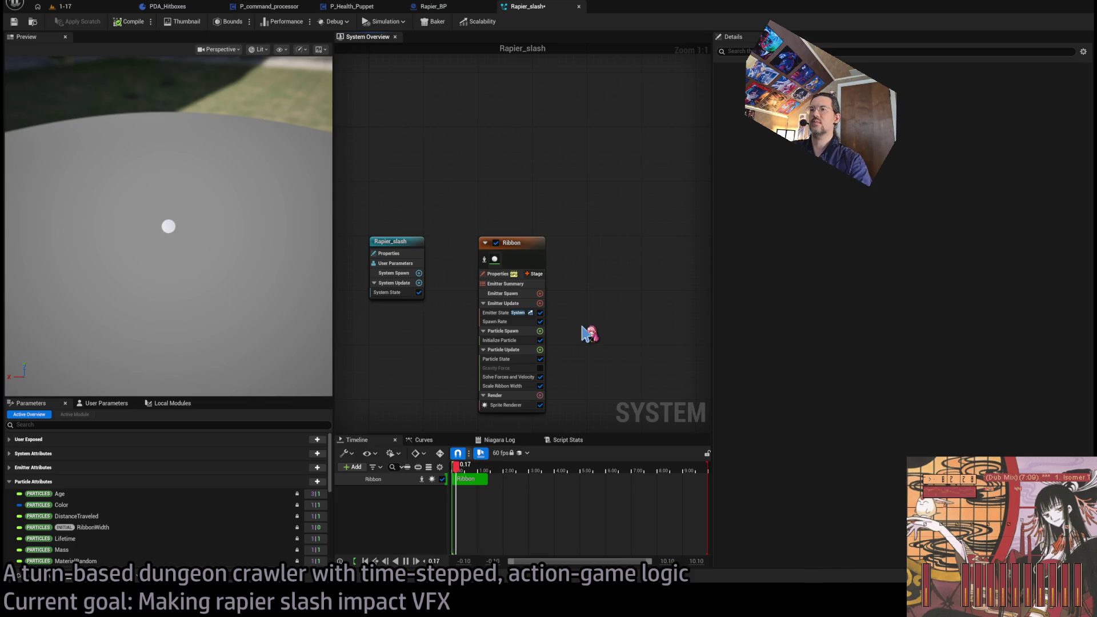
pyautogui.hotkey('ctrl', 'z')
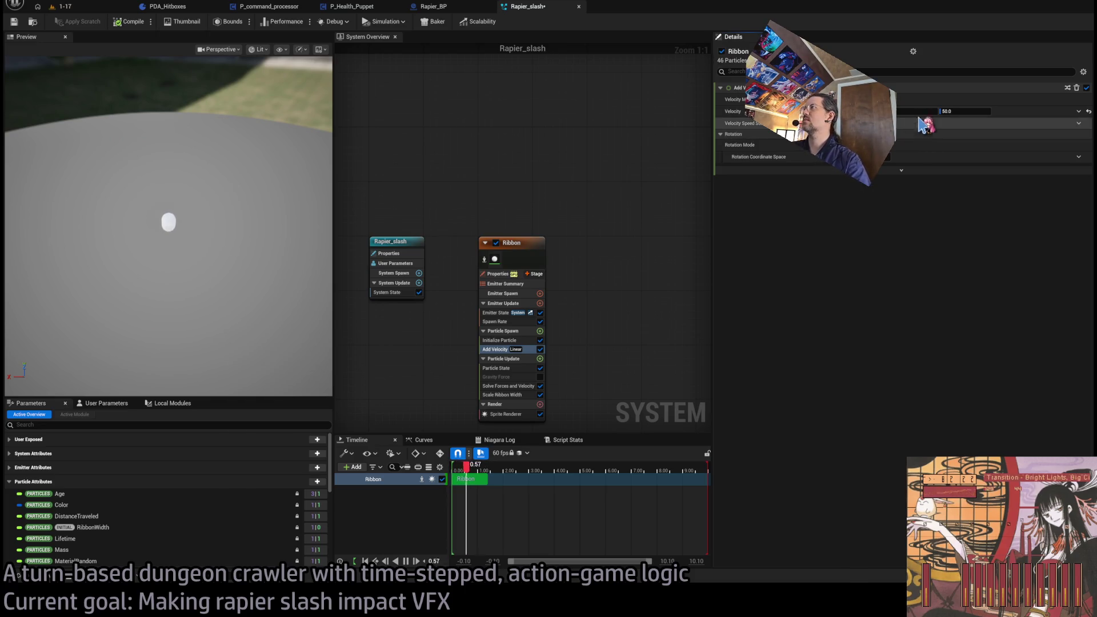
pyautogui.click(954, 112)
pyautogui.write('0')
pyautogui.press('Return')
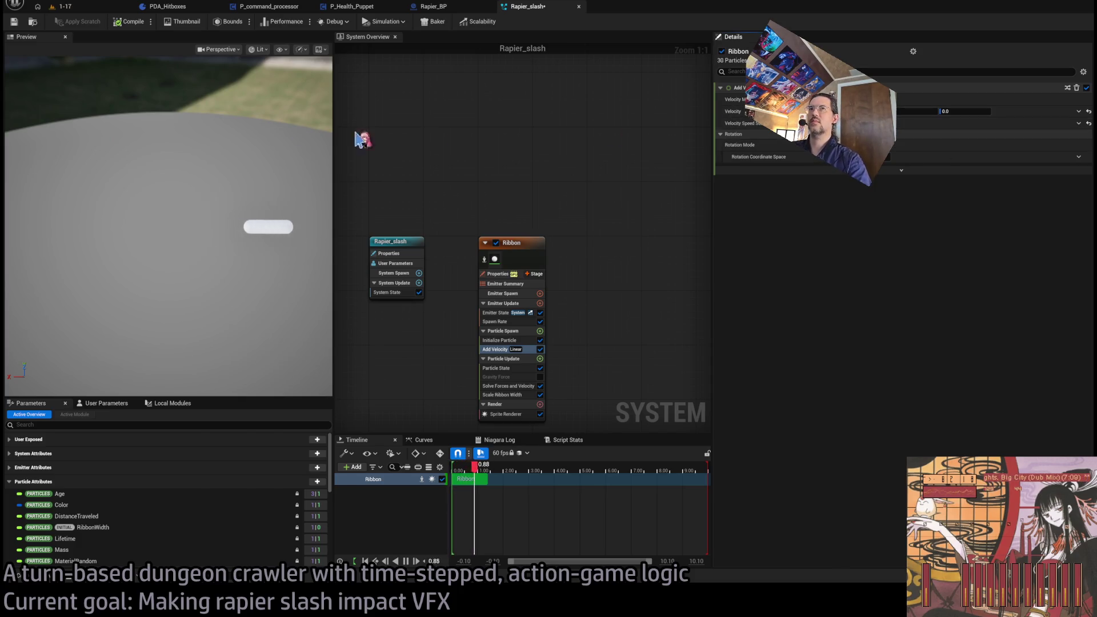
pyautogui.click(15, 24)
pyautogui.click(65, 6)
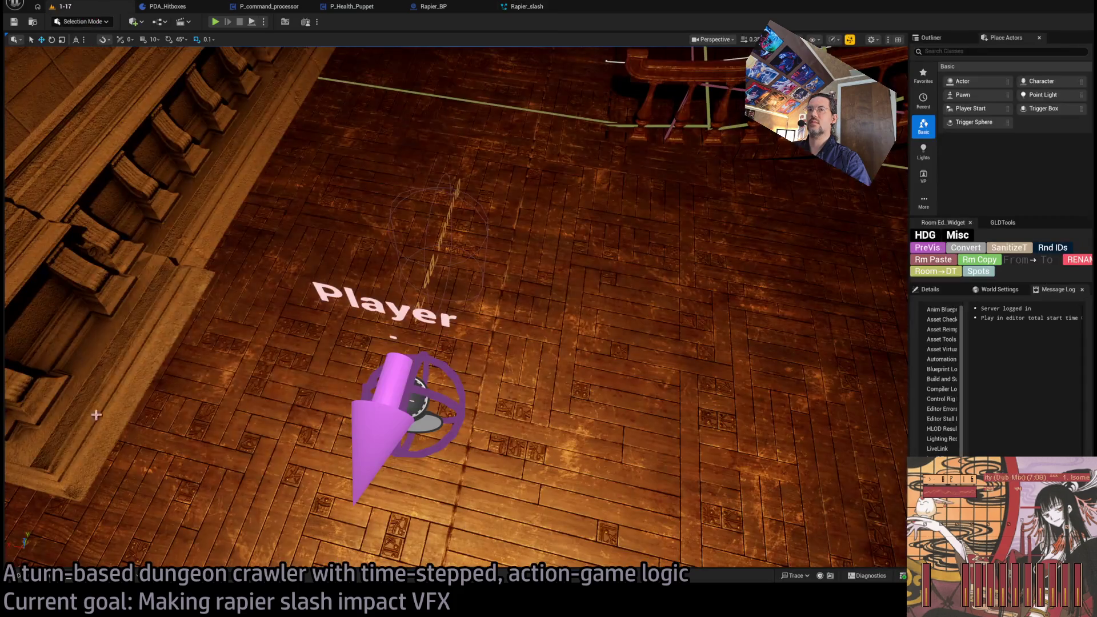
# Place the Rapier_slash effect in the 1-17 level near Player and raise it
pyautogui.hotkey('ctrl', 'space')
pyautogui.moveTo(220, 388)
pyautogui.mouseDown()
pyautogui.moveTo(262, 314)
pyautogui.moveTo(490, 337)
pyautogui.mouseUp()
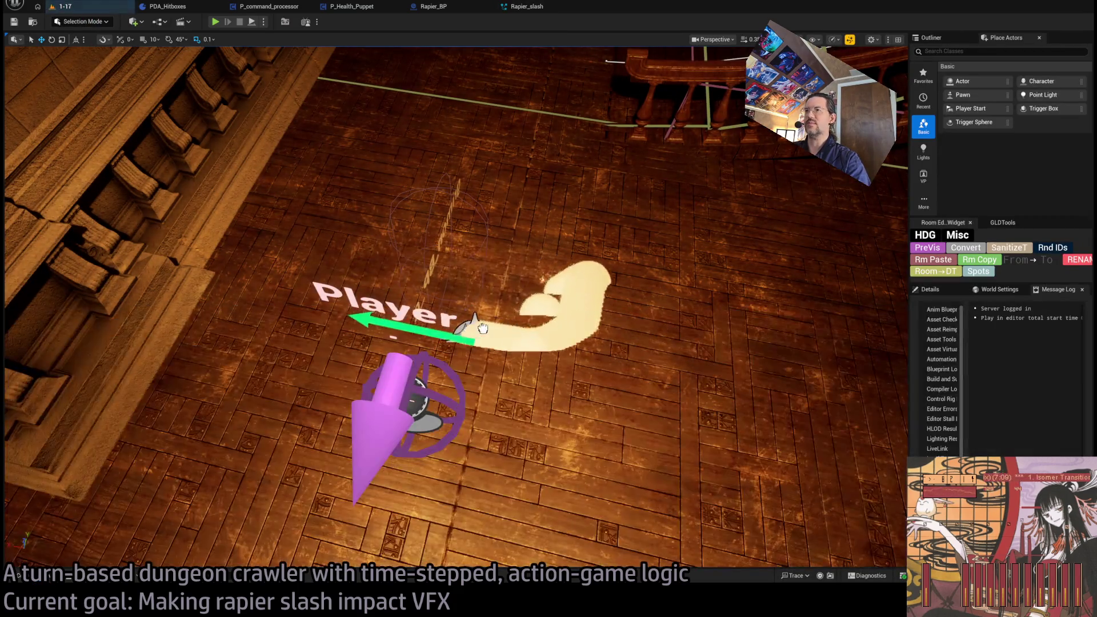
pyautogui.moveTo(508, 379)
pyautogui.mouseDown()
pyautogui.moveTo(531, 349)
pyautogui.moveTo(514, 355)
pyautogui.mouseUp()
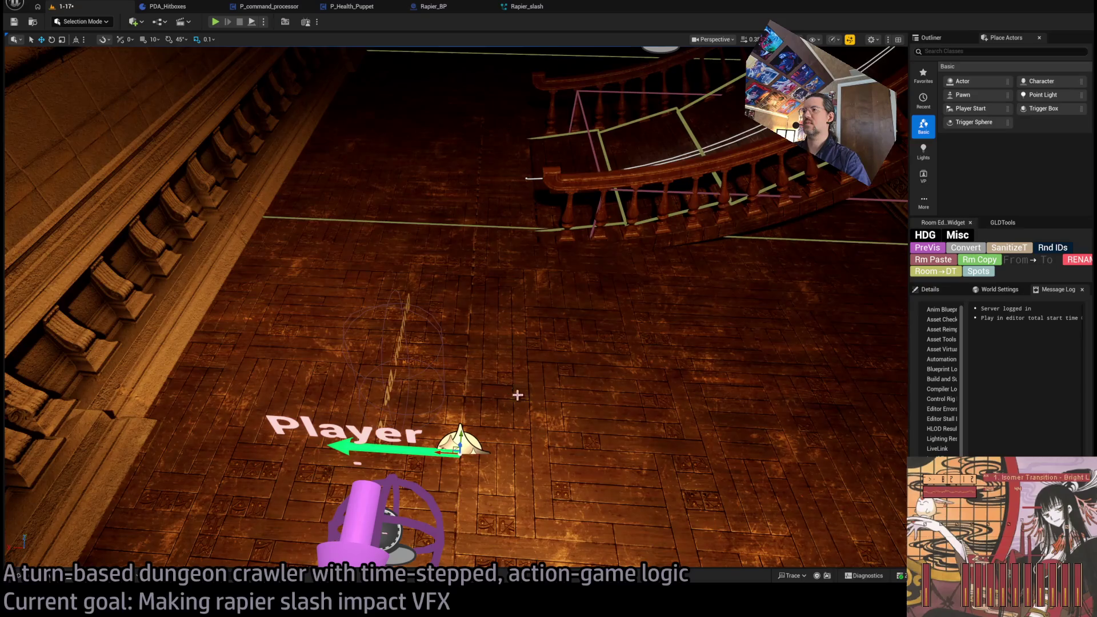
pyautogui.press('f')
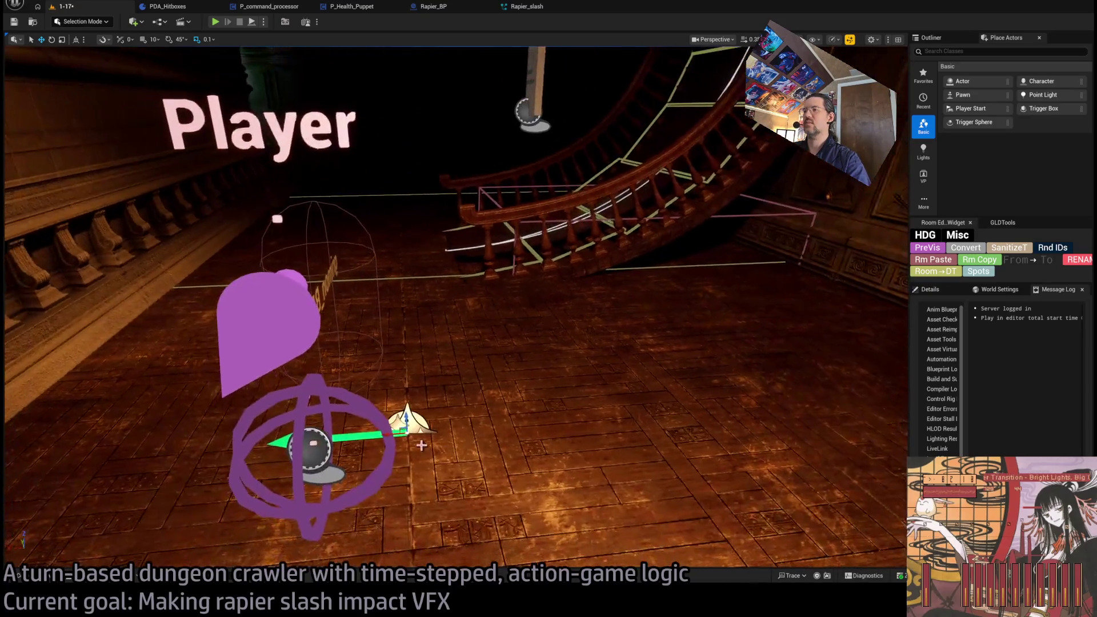
pyautogui.moveTo(424, 311); pyautogui.dragTo(441, 301)
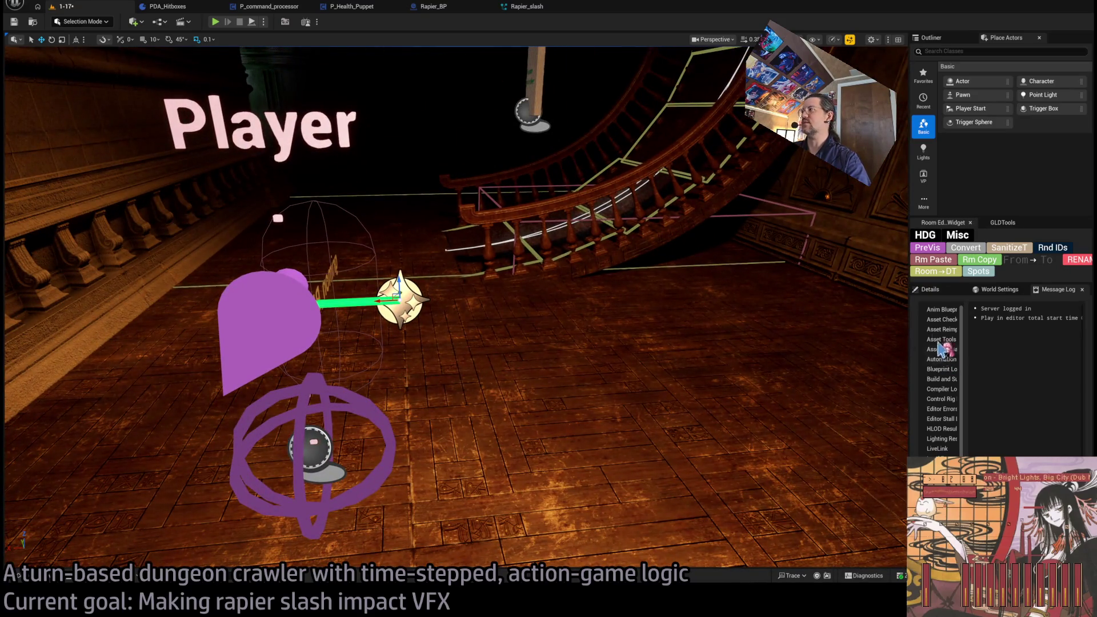
pyautogui.click(930, 290)
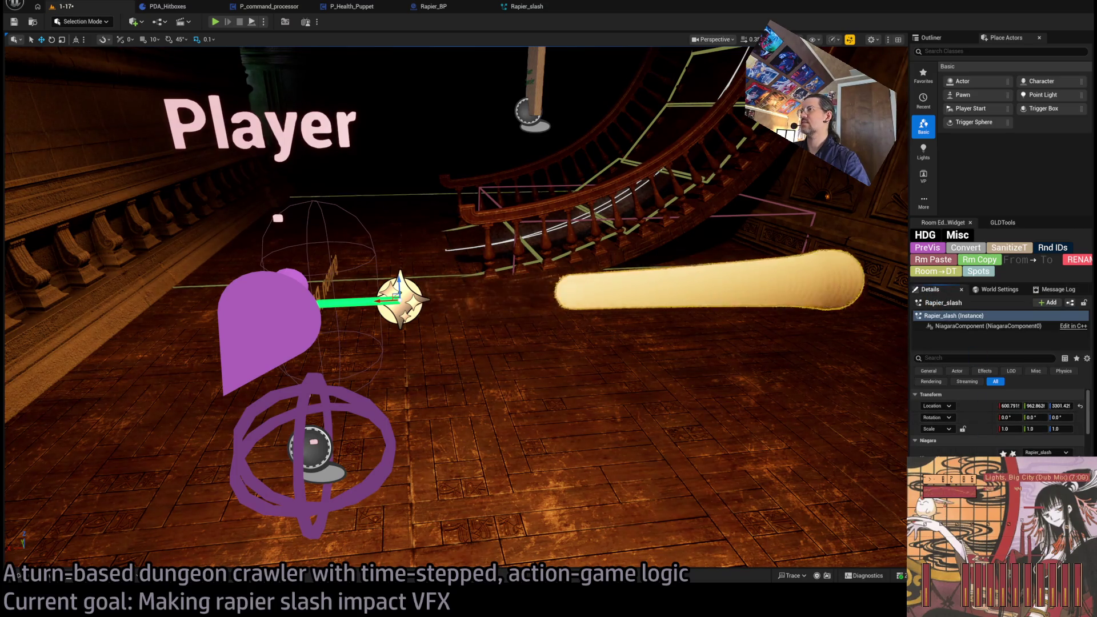
pyautogui.moveTo(682, 395); pyautogui.dragTo(738, 371)
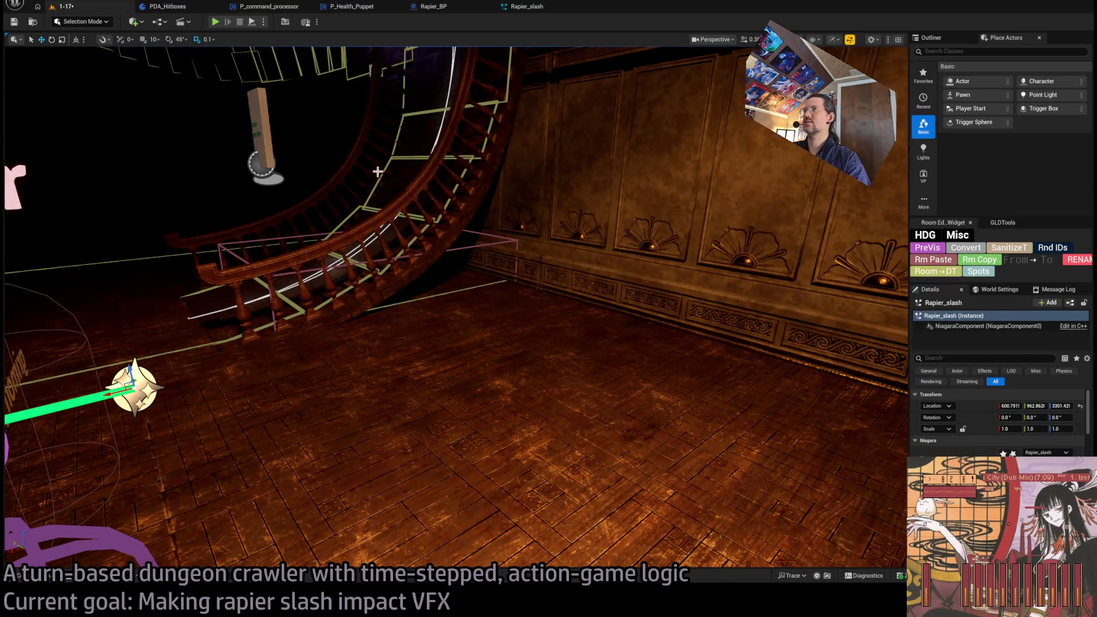
# Change the Sprite Renderer alignment and set Initialize Particle's ribbon width mode to Unset
pyautogui.click(522, 6)
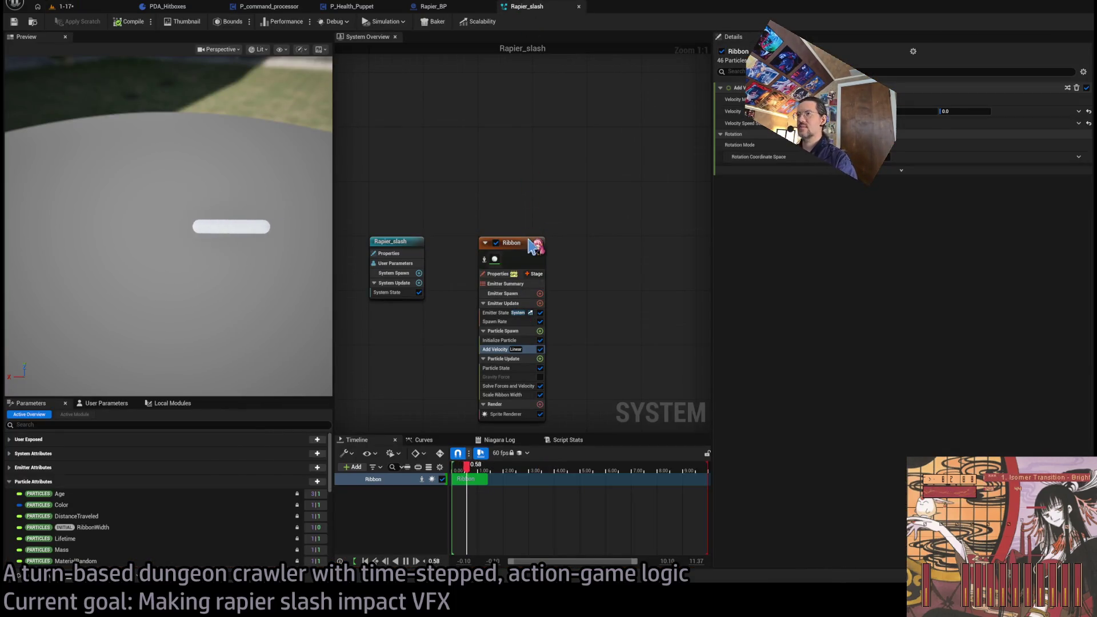
pyautogui.click(505, 413)
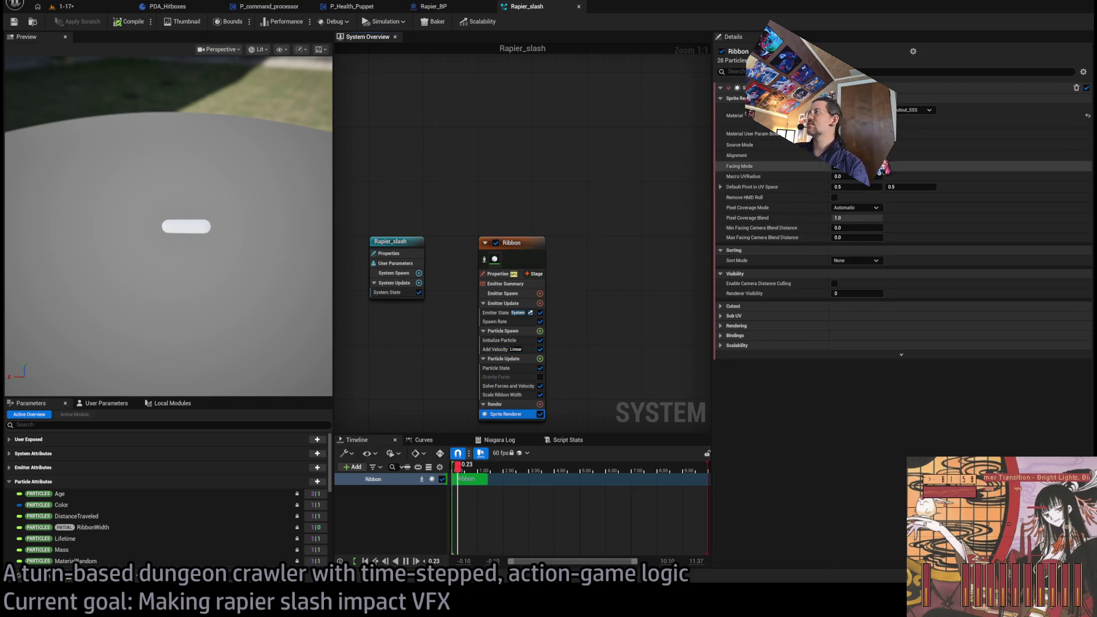
pyautogui.click(877, 182)
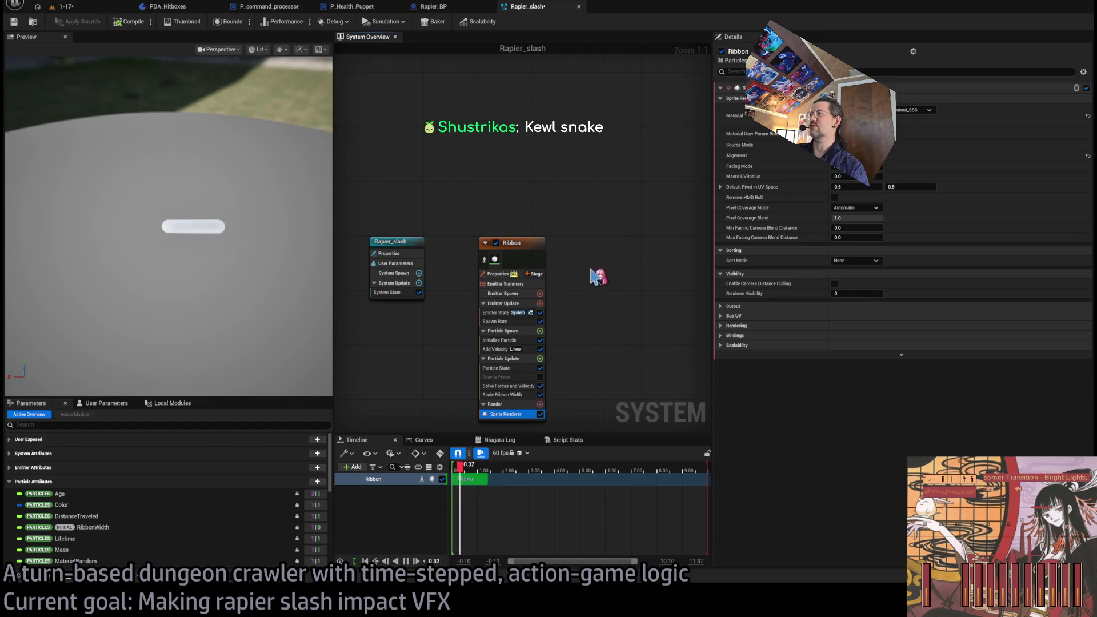
pyautogui.click(498, 340)
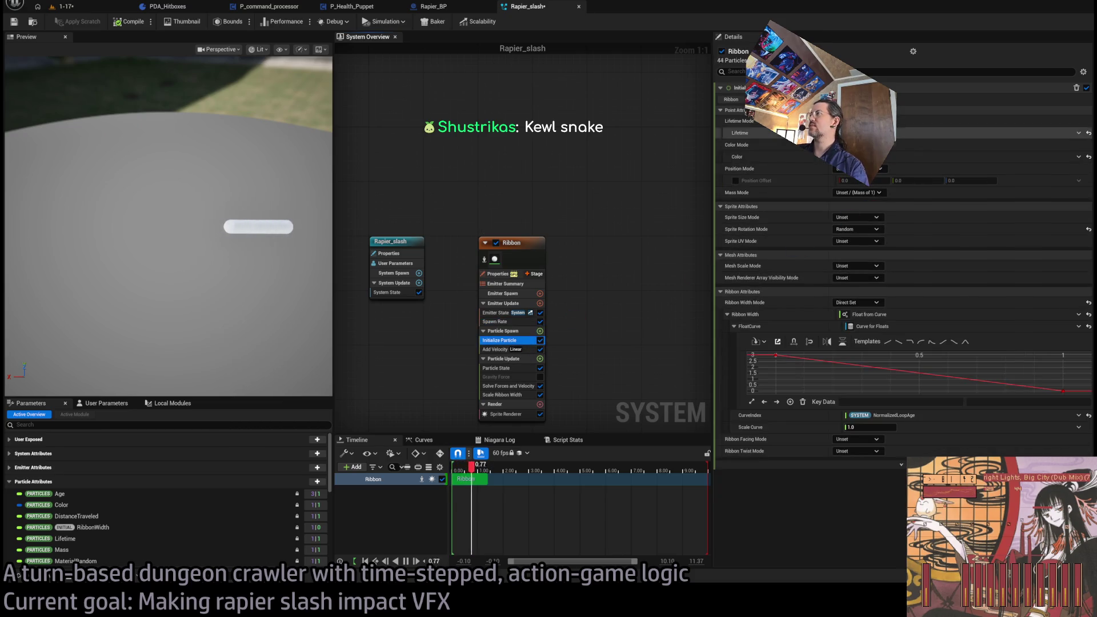
pyautogui.click(873, 303)
pyautogui.click(851, 313)
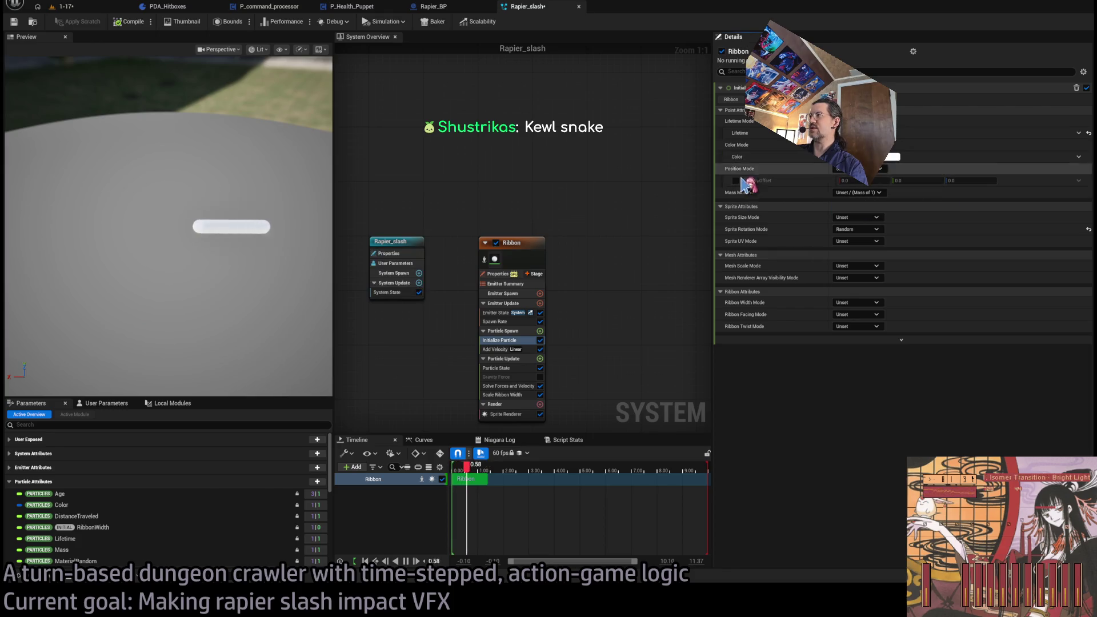
# Show the system's user parameters and select the sprite renderer's material setting
pyautogui.click(105, 403)
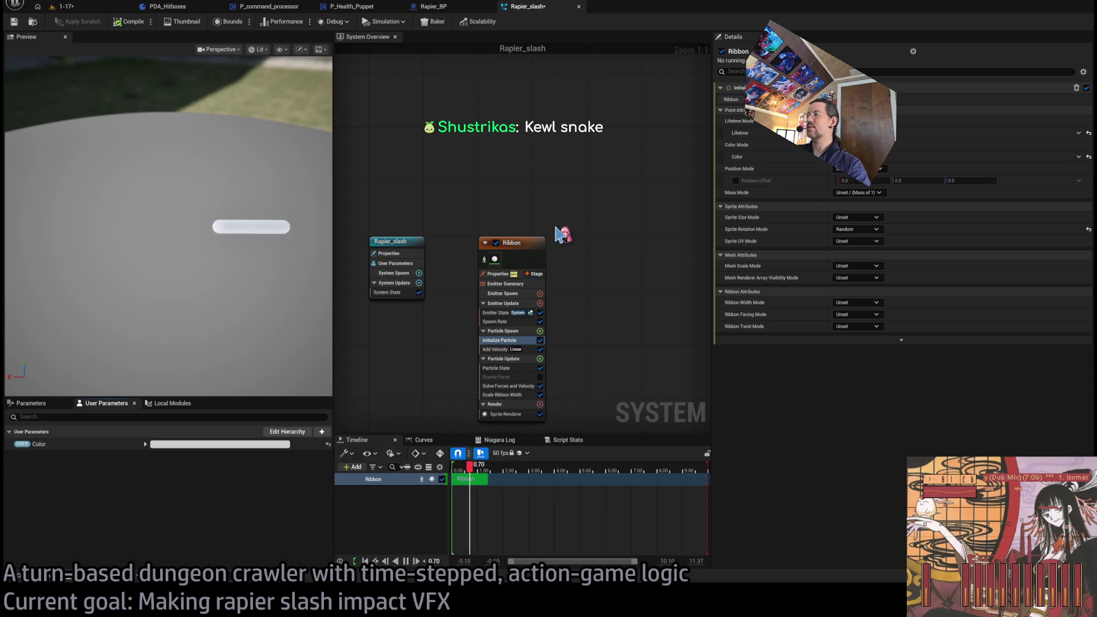
pyautogui.click(505, 414)
pyautogui.click(1000, 117)
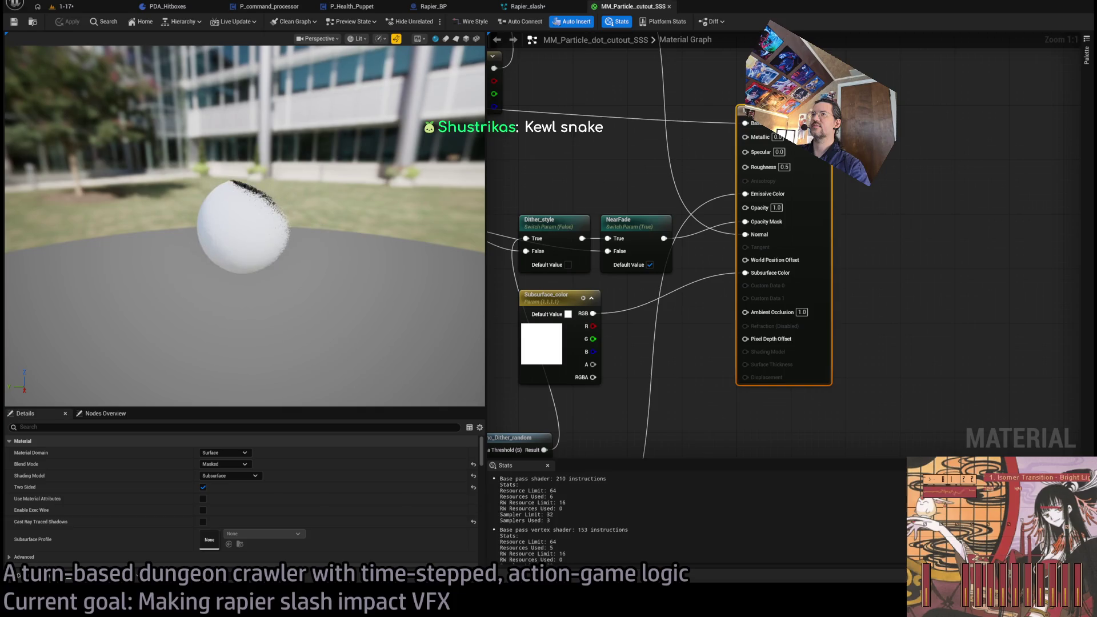
# Inspect the MM_Particle_dot_cutout_SSS graph around its output, Subsurface_color and texture nodes
pyautogui.scroll(-5, 753, 304)
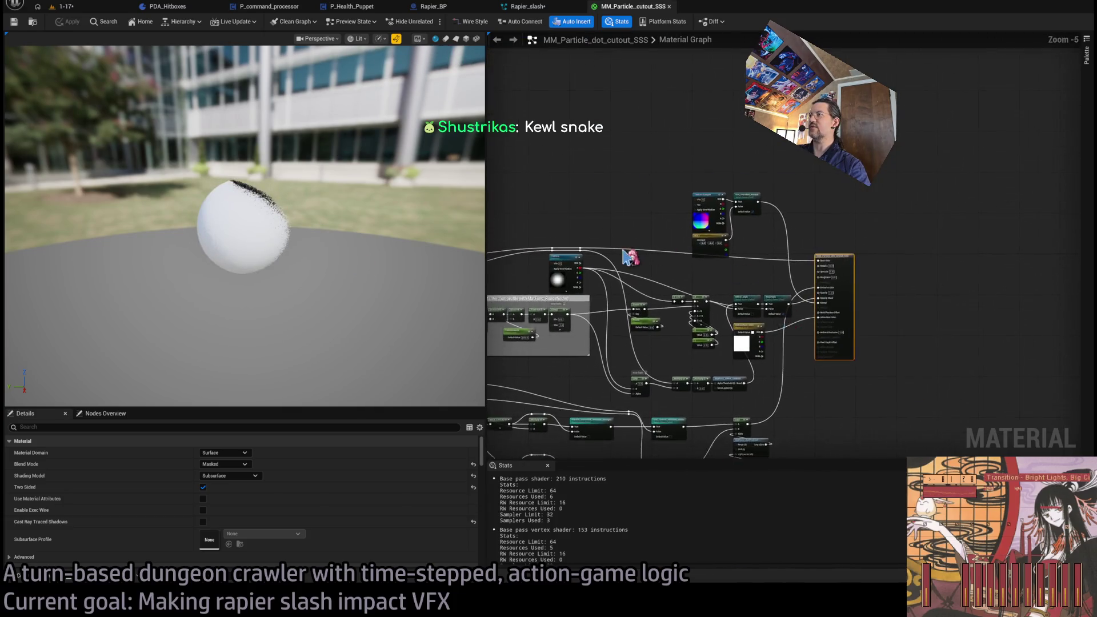
pyautogui.scroll(3, 1084, 185)
pyautogui.moveTo(678, 253); pyautogui.dragTo(678, 240)
pyautogui.moveTo(771, 342); pyautogui.dragTo(775, 331)
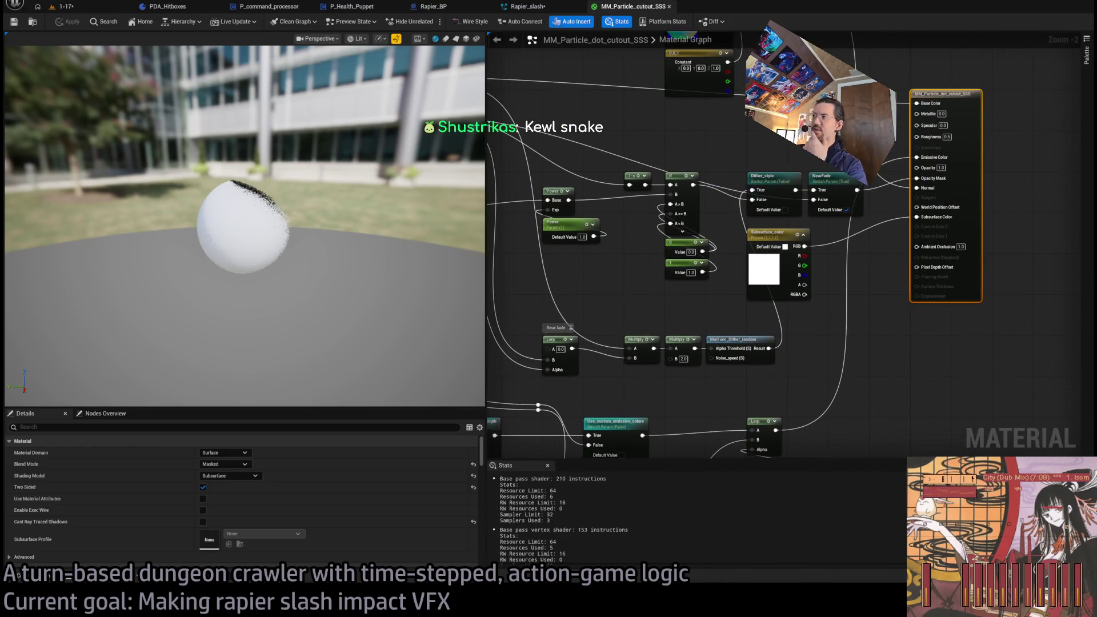
pyautogui.moveTo(245, 229); pyautogui.dragTo(265, 200)
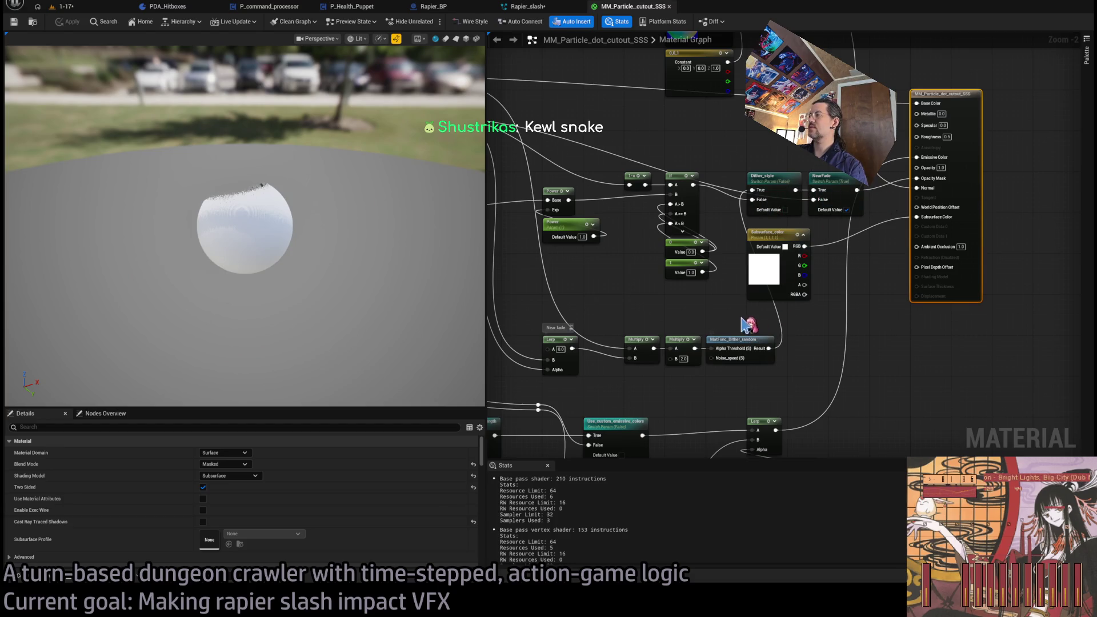
pyautogui.moveTo(632, 333); pyautogui.dragTo(842, 352)
# Check the Subsurface_color parameter, close the material, and recompile Rapier_slash
pyautogui.click(526, 7)
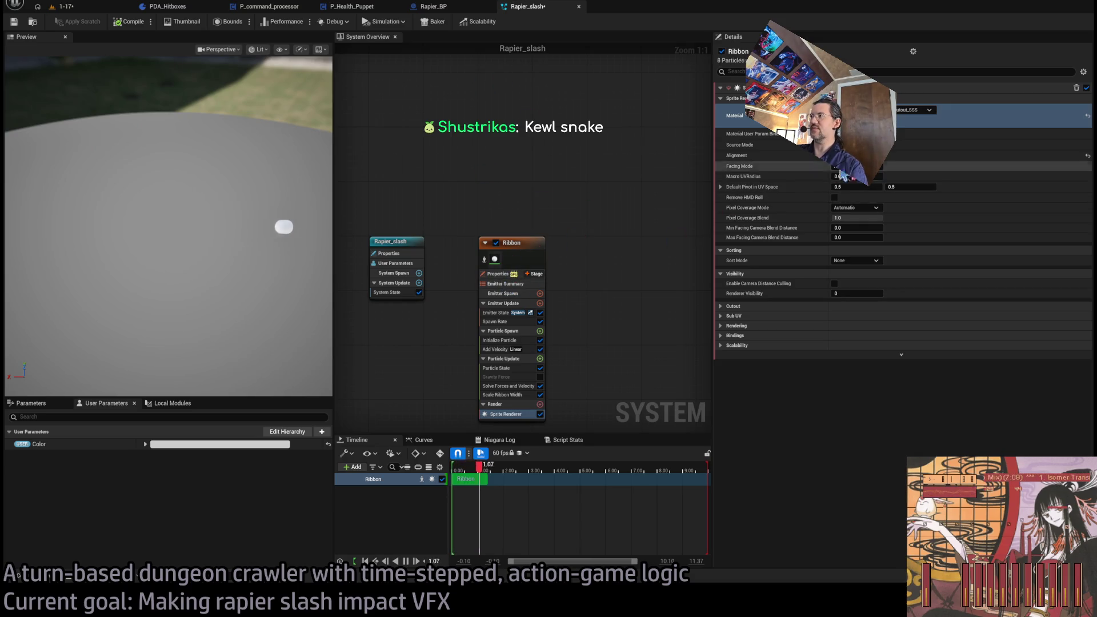
pyautogui.doubleClick(846, 115)
pyautogui.scroll(-3, 903, 270)
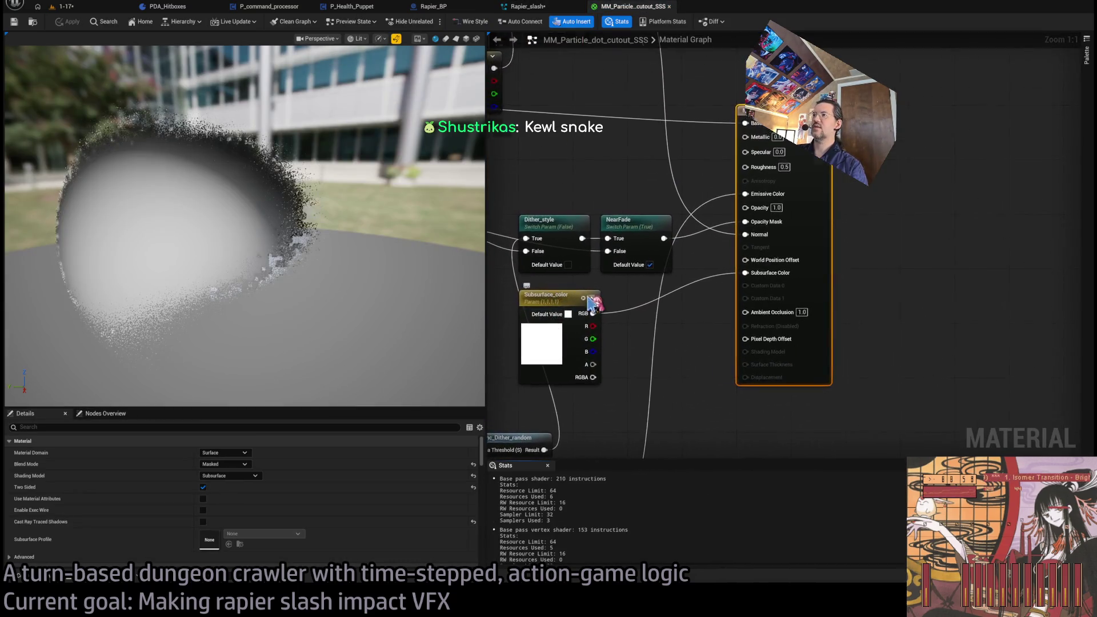
pyautogui.click(856, 304)
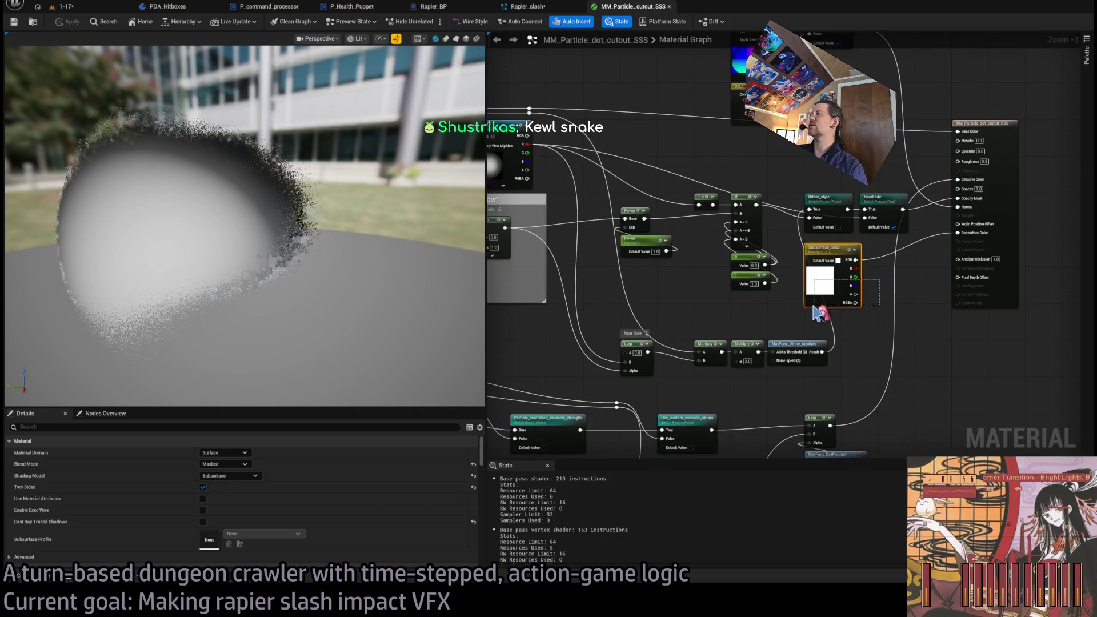
pyautogui.click(670, 6)
pyautogui.click(108, 21)
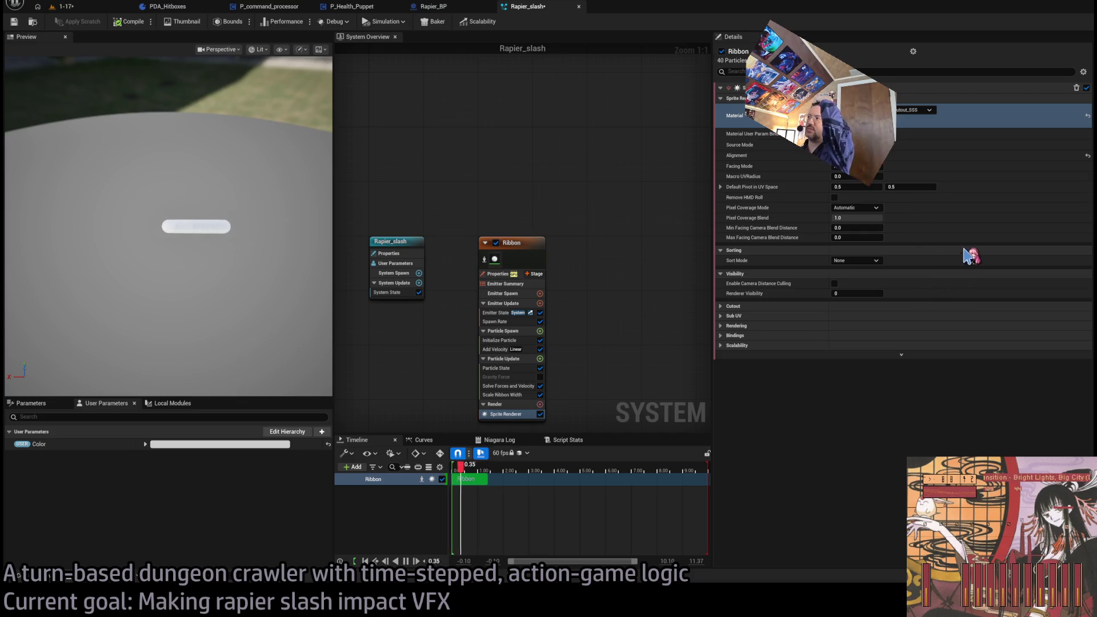
# Swap the sprite to the lit cutout material, add Dynamic Material Parameters, and uncheck Param2
pyautogui.hotkey('ctrl', 'z')
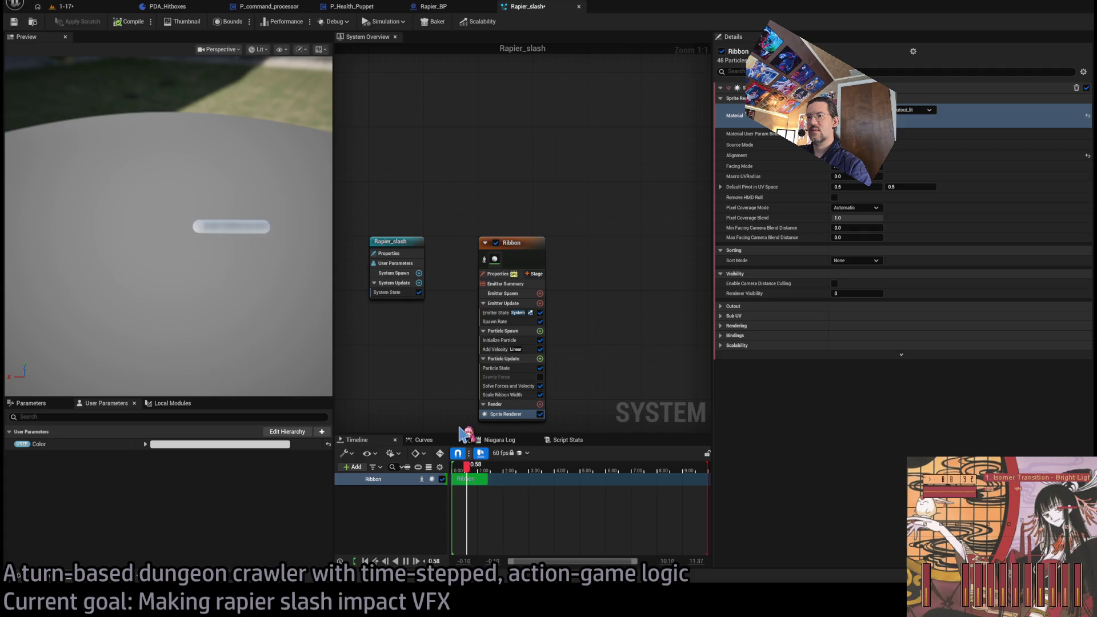
pyautogui.hotkey('ctrl', 'z')
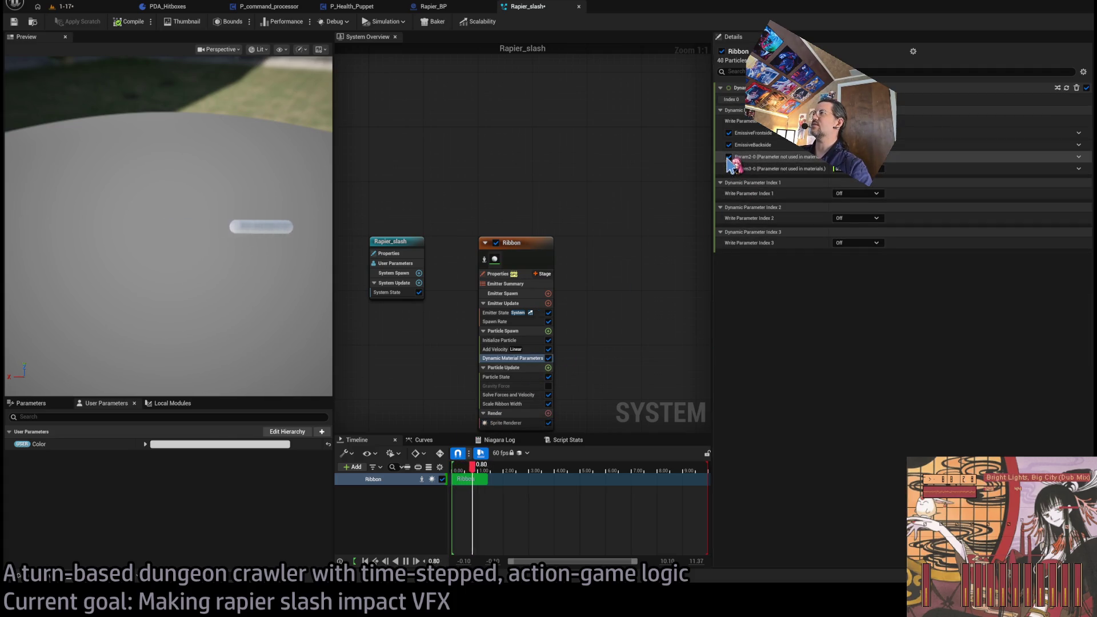
pyautogui.click(729, 157)
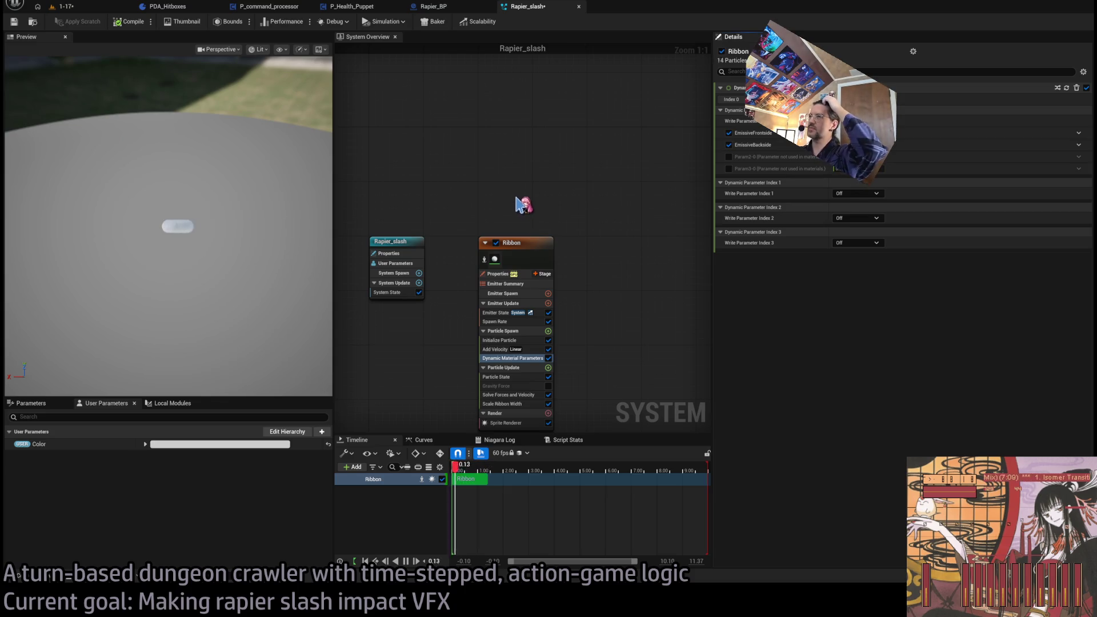
pyautogui.click(442, 7)
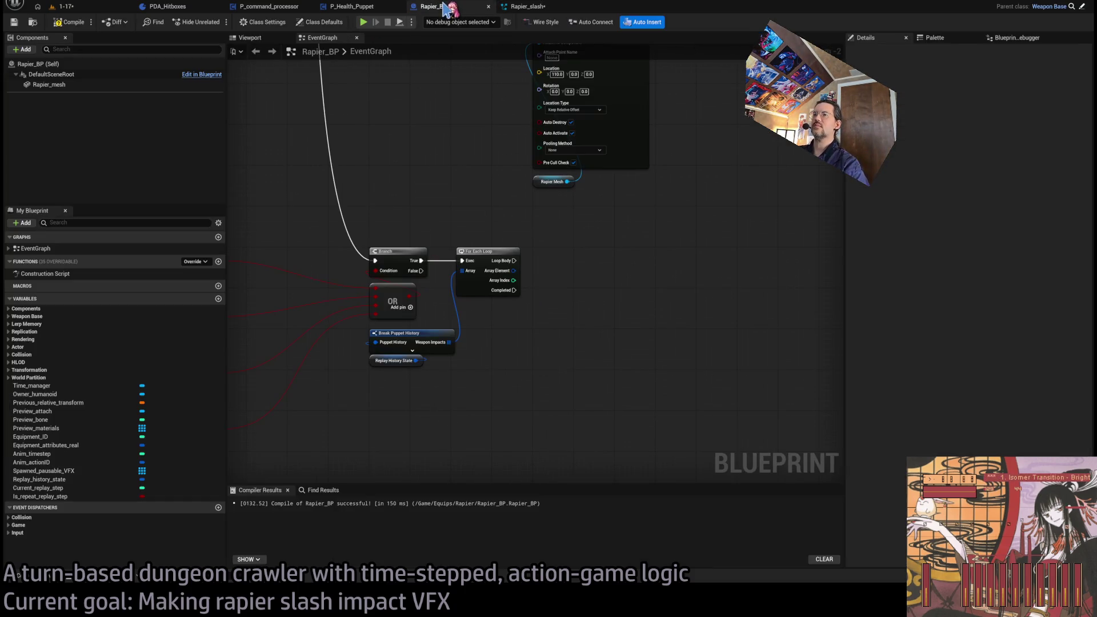
# Cycle through the P_Health_Puppet, P_command_processor and PDA_Hitboxes tabs, back to Rapier_slash
pyautogui.click(523, 7)
pyautogui.click(356, 7)
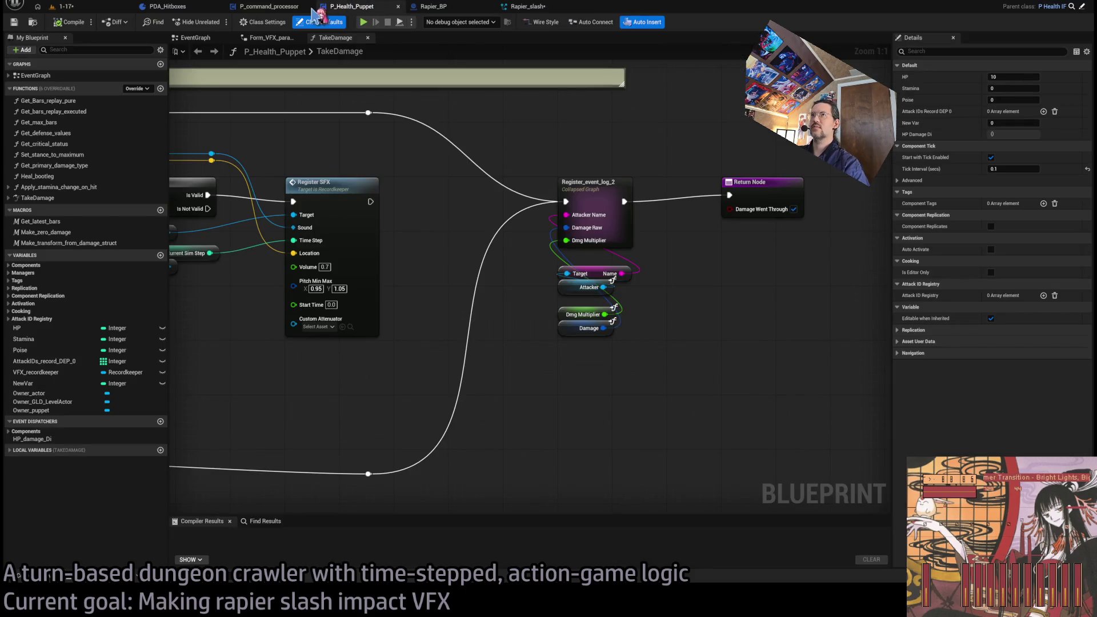
pyautogui.click(268, 7)
pyautogui.click(186, 7)
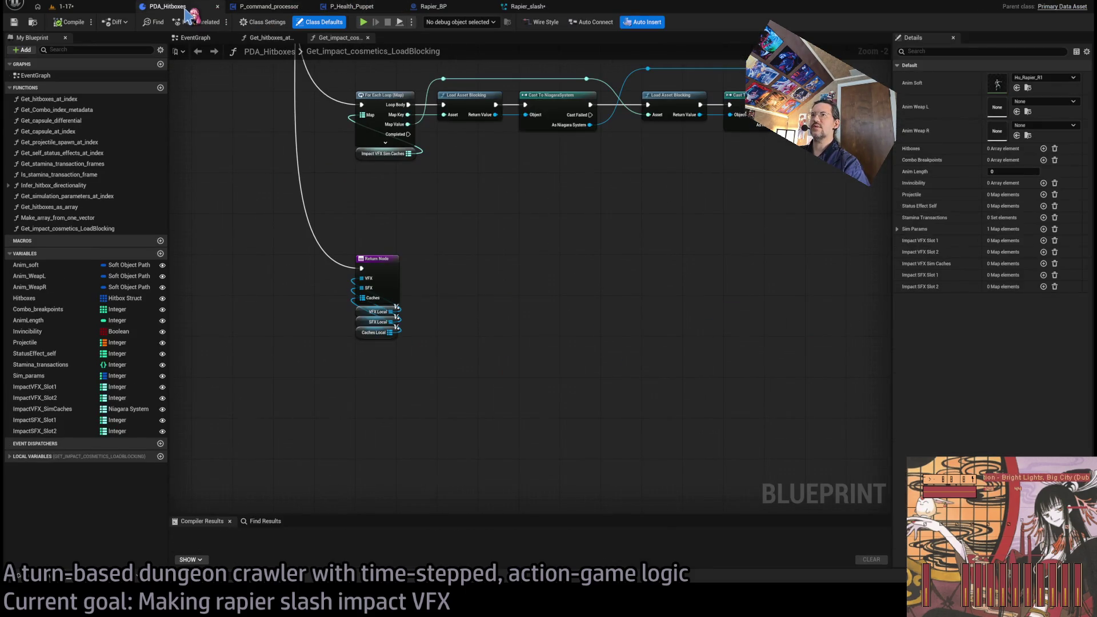
pyautogui.click(268, 6)
pyautogui.click(526, 7)
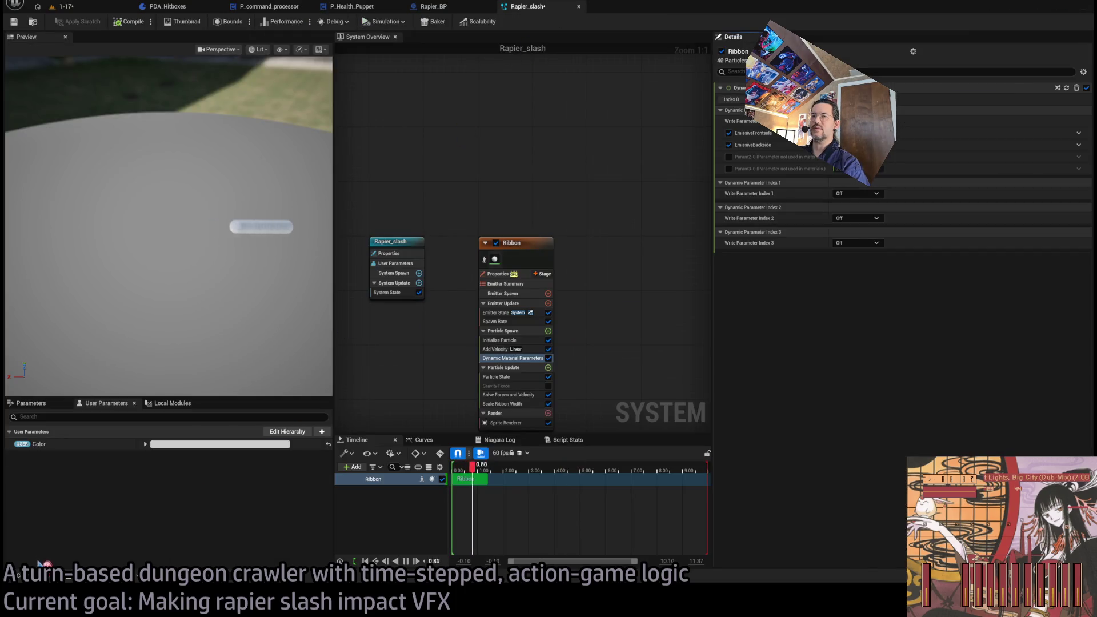
# Open Rapier_hit from the Rapier VFX folder and shorten its preview range to about 2 seconds
pyautogui.click(26, 573)
pyautogui.click(141, 414)
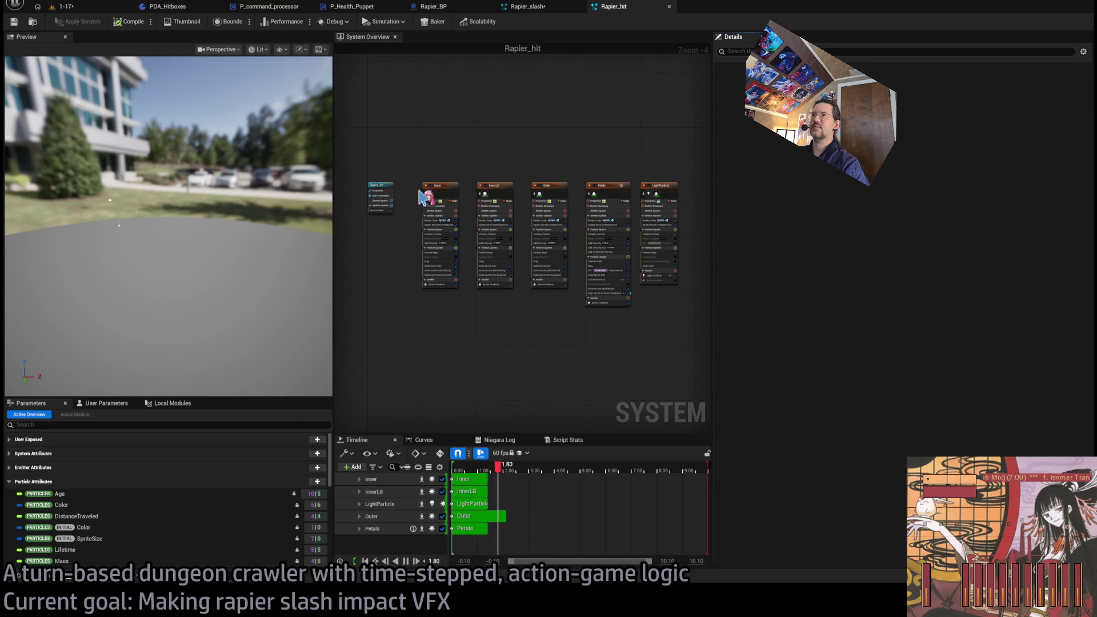
pyautogui.click(125, 404)
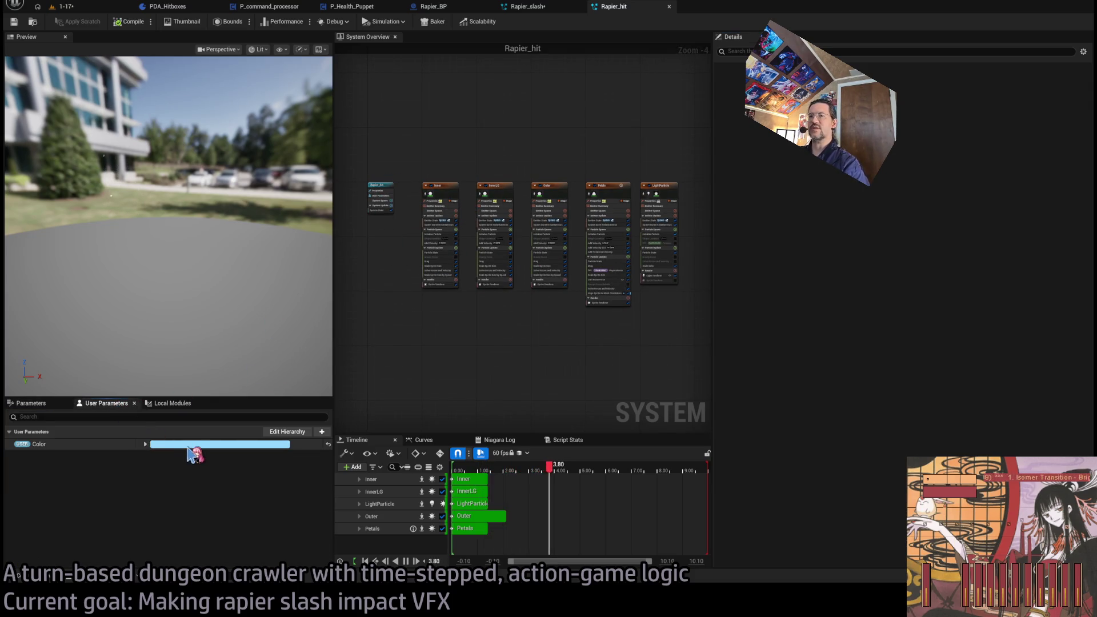
pyautogui.click(222, 258)
pyautogui.moveTo(222, 259); pyautogui.dragTo(186, 238)
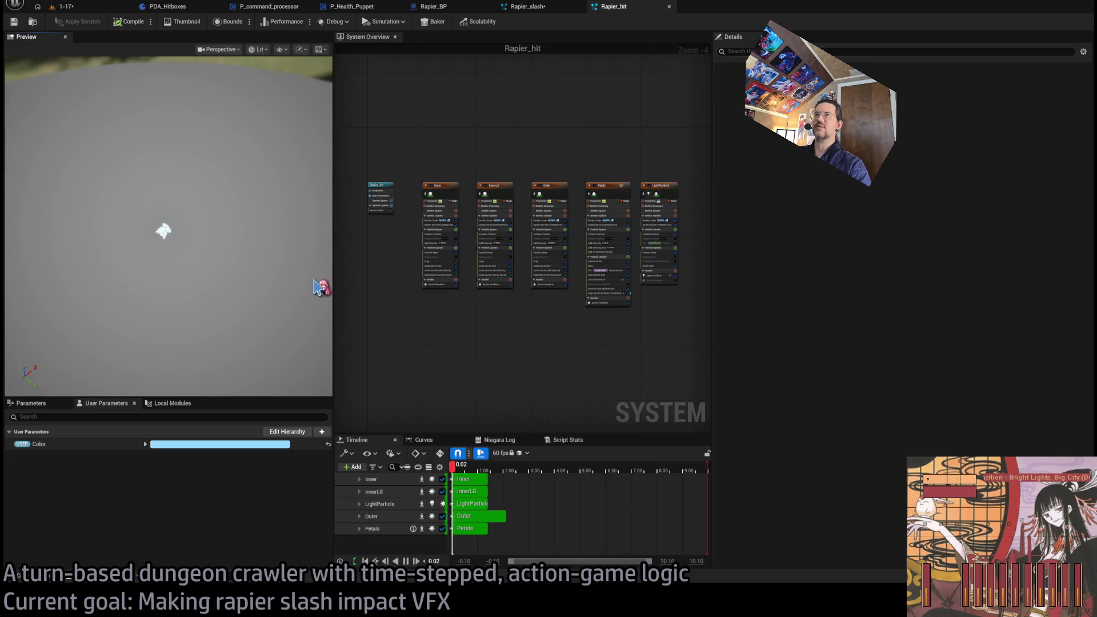
pyautogui.moveTo(707, 483); pyautogui.dragTo(508, 485)
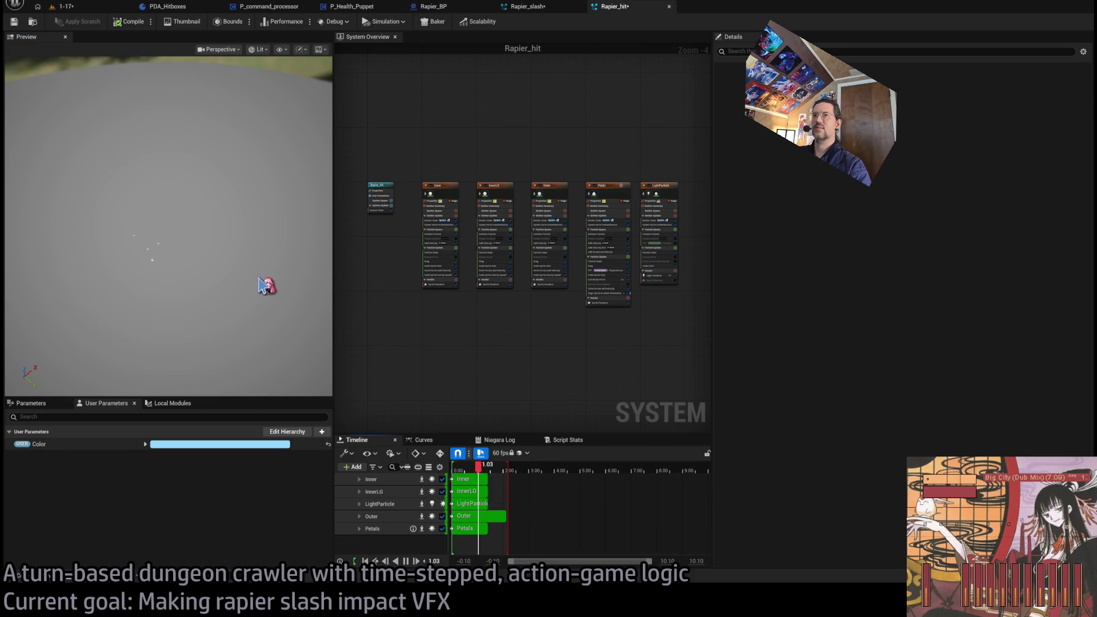
# Save and close Rapier_hit, returning to the Rapier_slash system graph
pyautogui.click(14, 22)
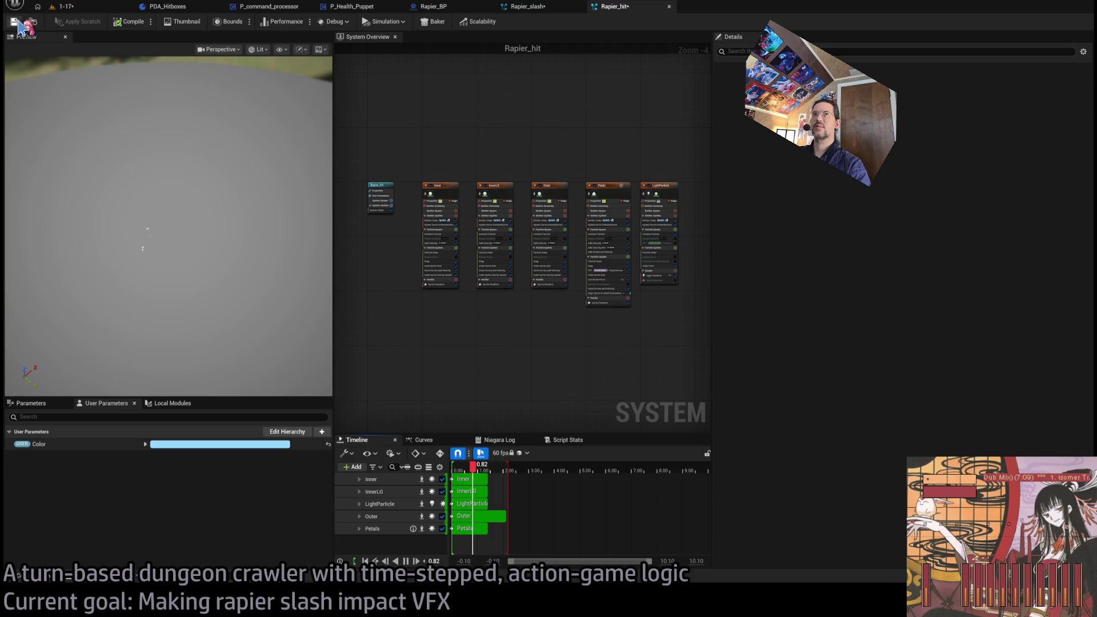
pyautogui.click(669, 6)
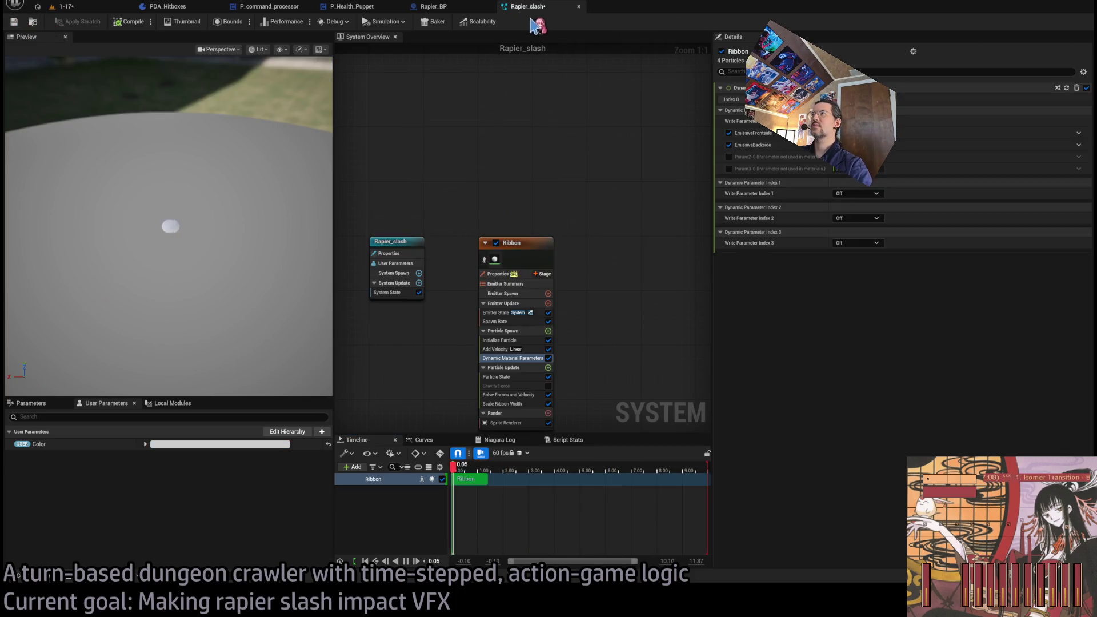
pyautogui.moveTo(579, 210); pyautogui.dragTo(581, 126)
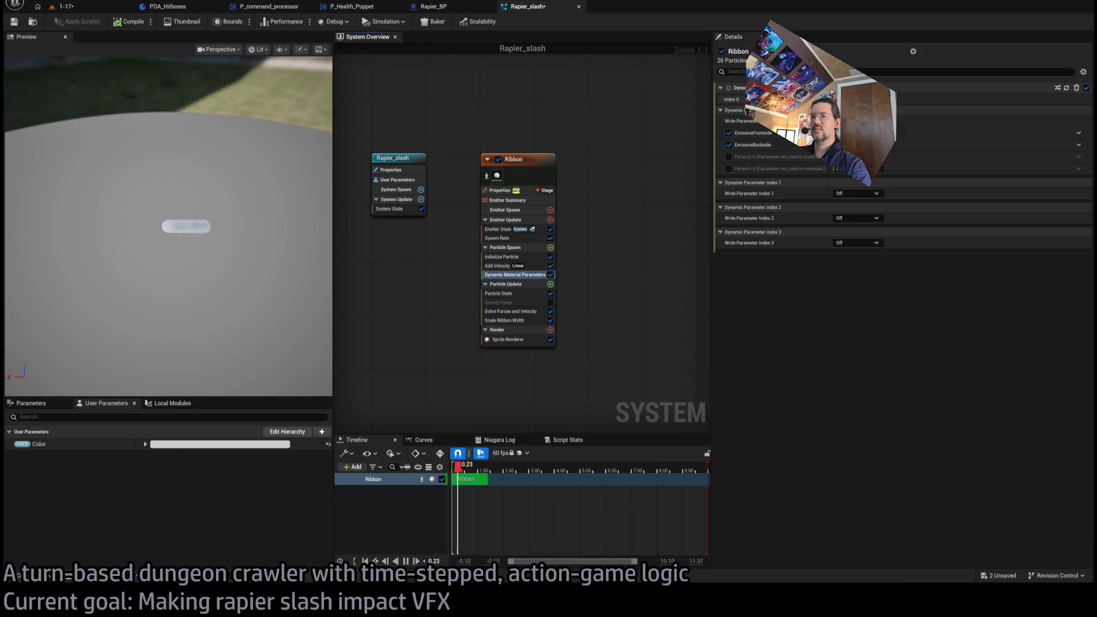
pyautogui.hotkey('alt', 'Tab')
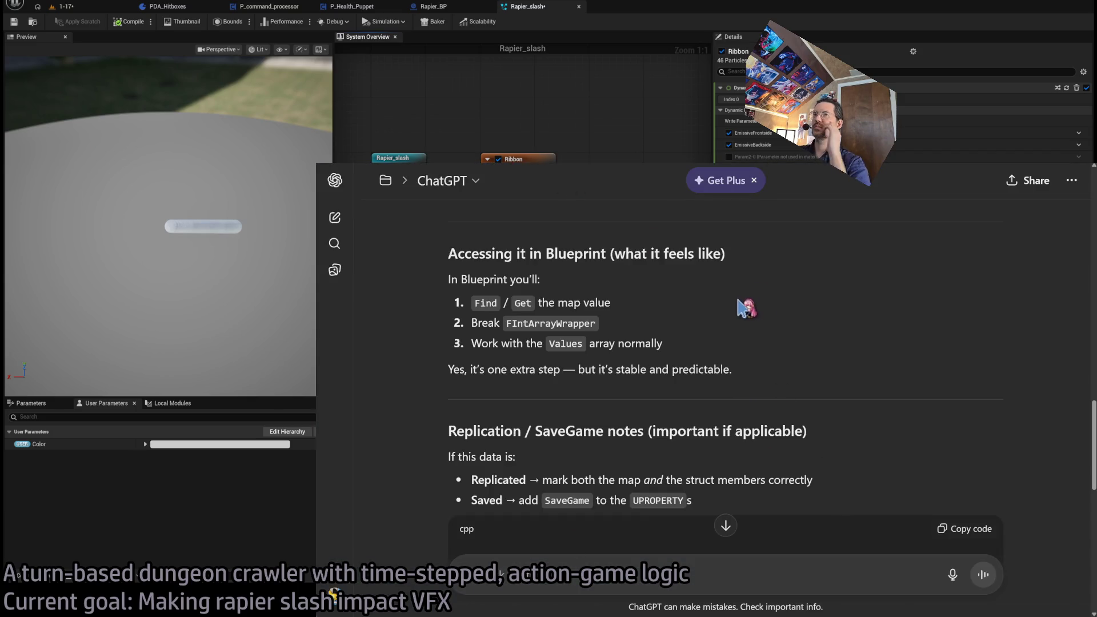
# Search YouTube Music for 'sense nvn' and open the Sense artist page
pyautogui.hotkey('alt', 'Tab')
pyautogui.click(629, 174)
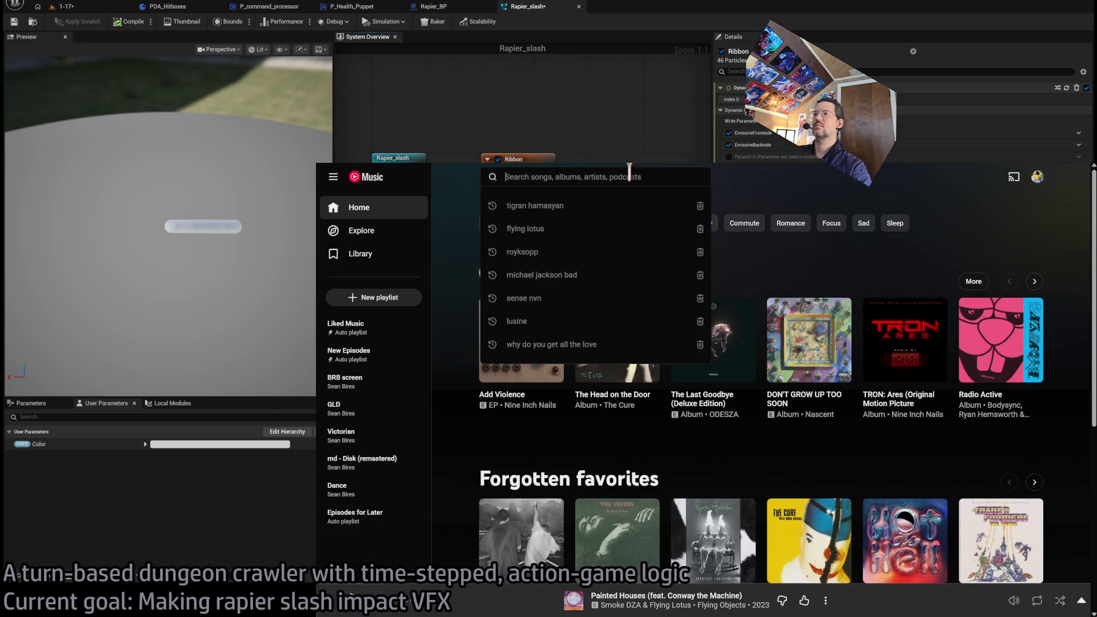
pyautogui.write('sense nvn')
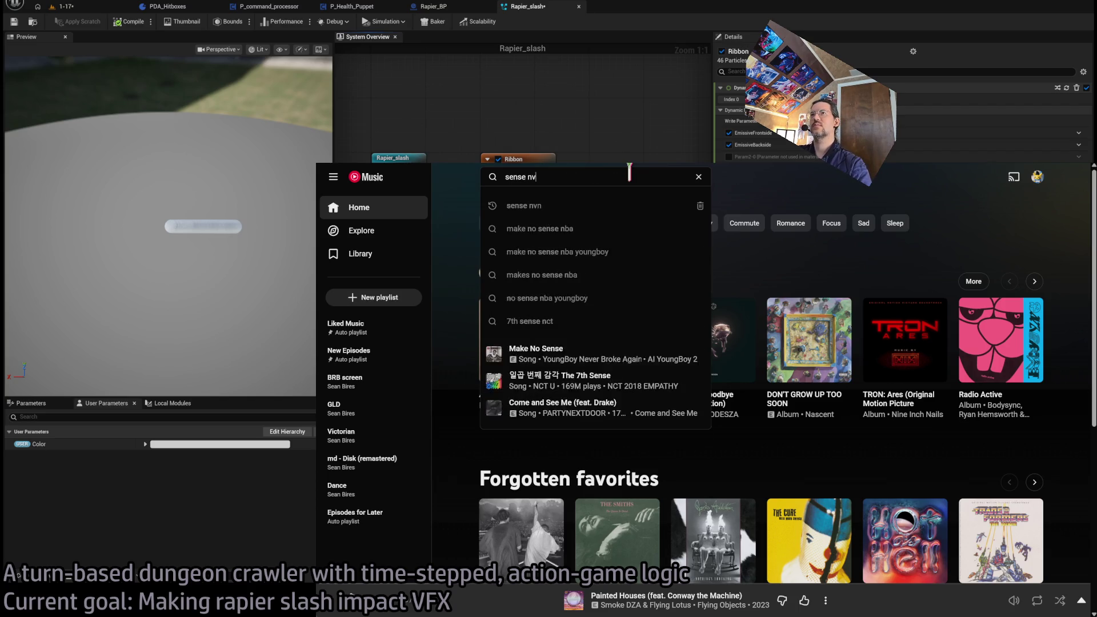
pyautogui.press('Return')
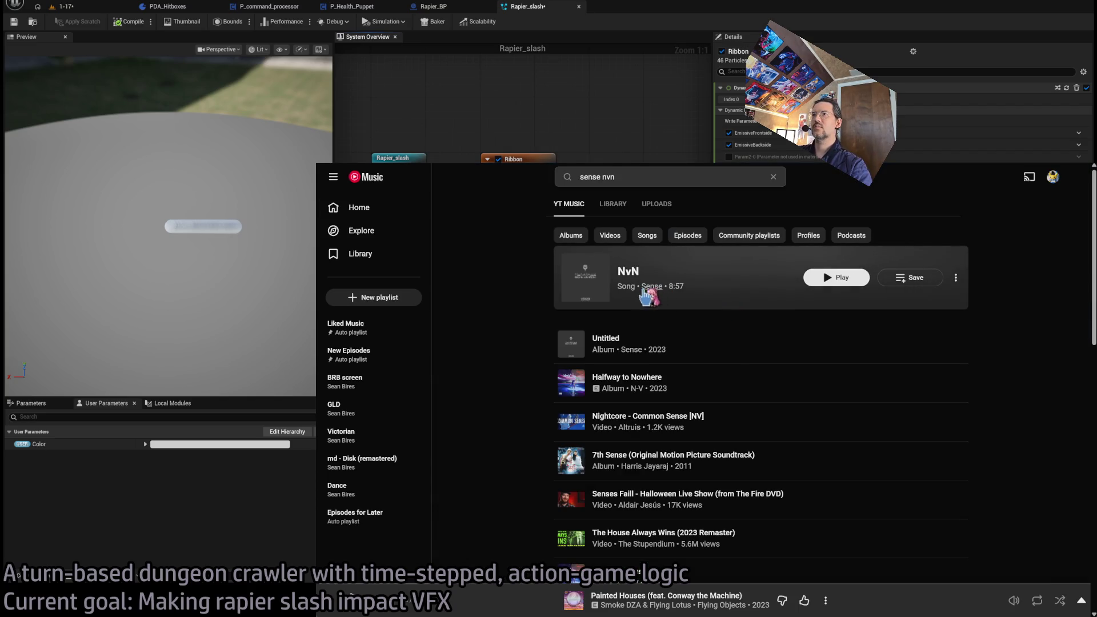
pyautogui.click(649, 286)
# Open Sense's Untitled album from the artist's albums to play NvN
pyautogui.scroll(-4, 614, 426)
pyautogui.scroll(-3, 614, 425)
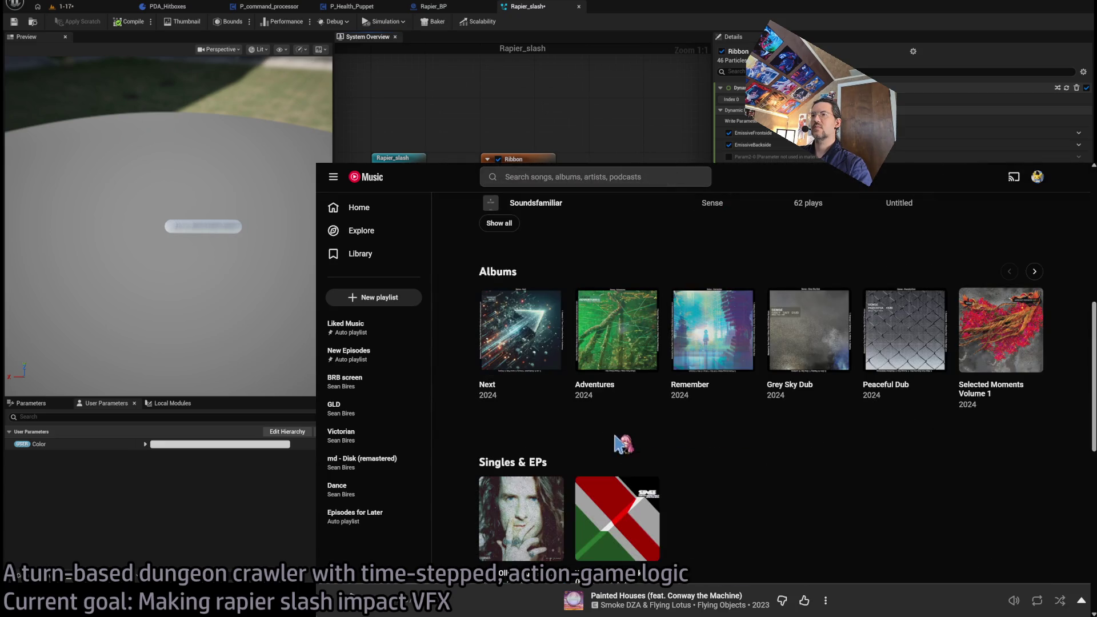
pyautogui.click(1033, 273)
pyautogui.click(686, 389)
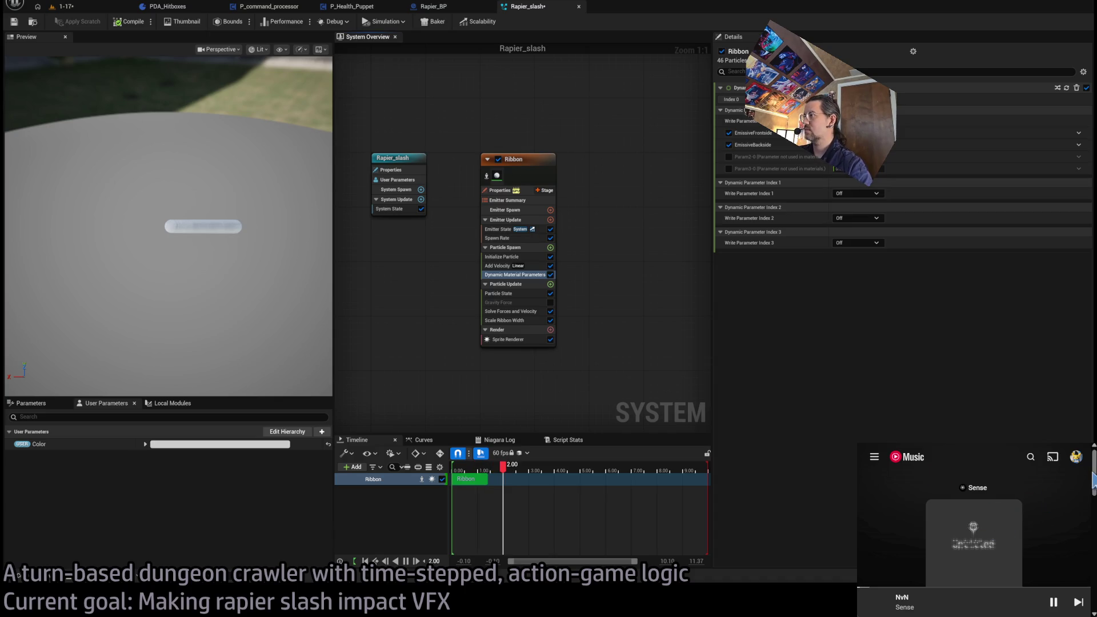
# Inspect the Ribbon emitter's Initialize Particle and Spawn Rate settings
pyautogui.scroll(-1, 1093, 486)
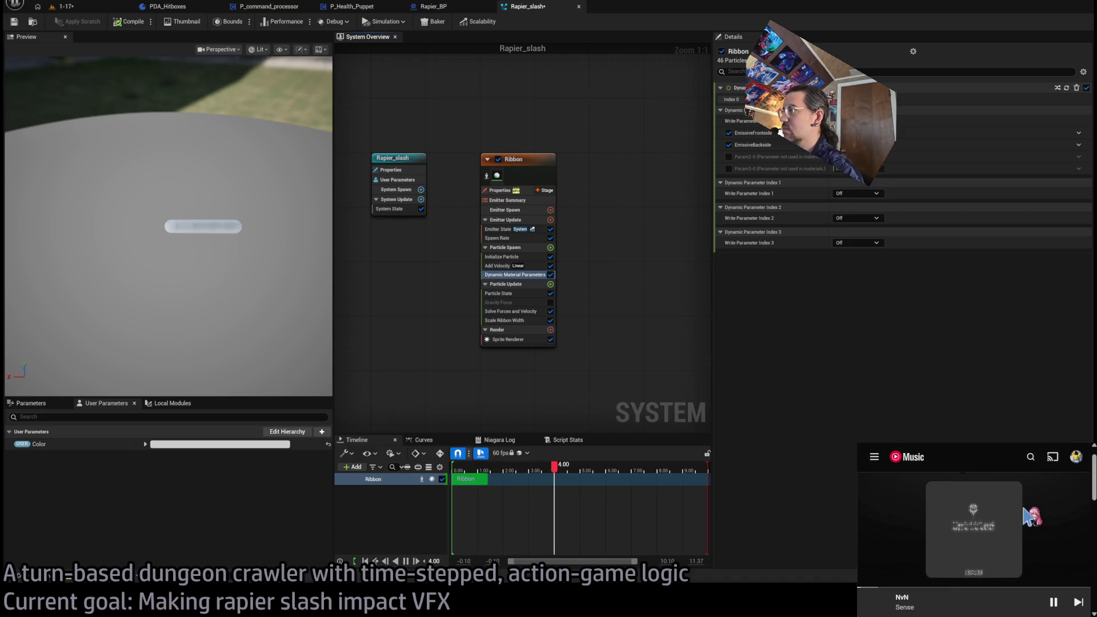
pyautogui.click(529, 160)
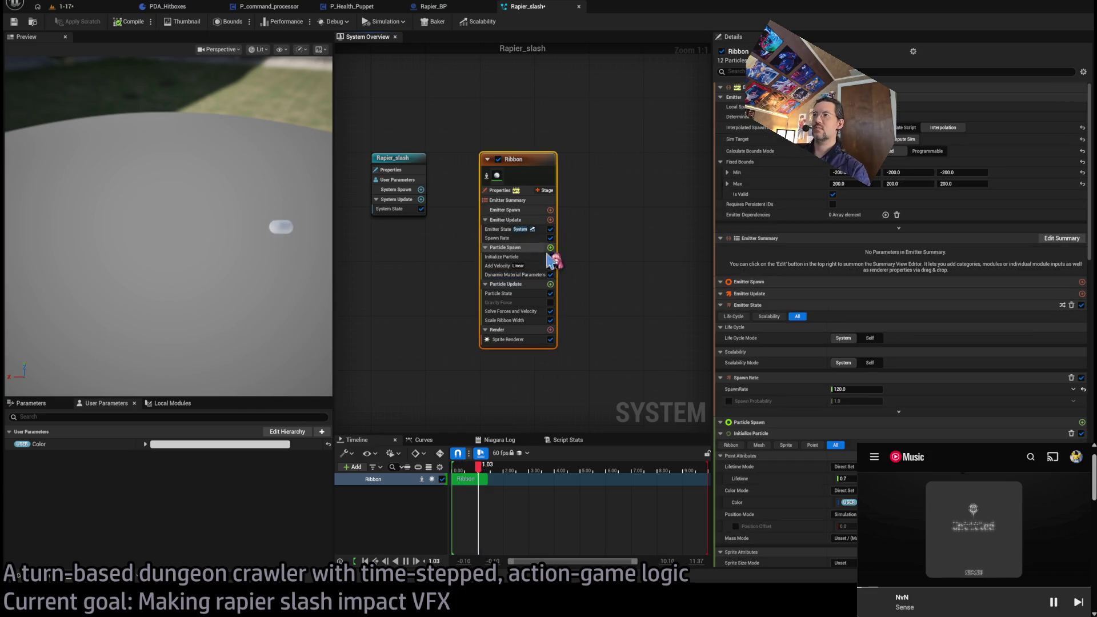
pyautogui.click(517, 257)
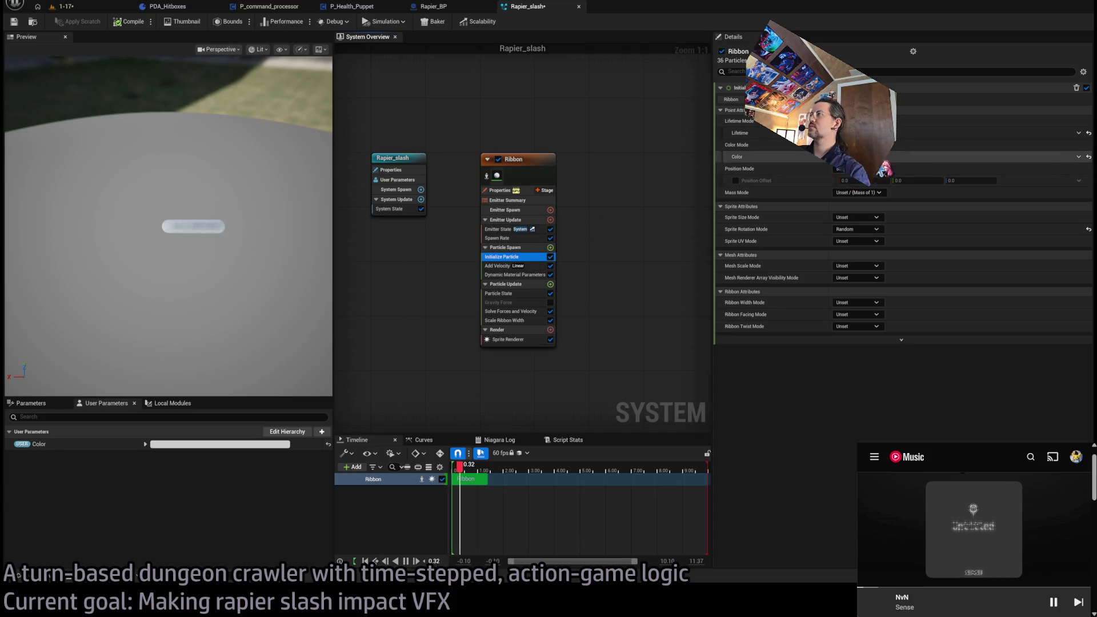
pyautogui.moveTo(305, 247)
pyautogui.mouseDown()
pyautogui.moveTo(297, 262)
pyautogui.moveTo(299, 229)
pyautogui.moveTo(300, 257)
pyautogui.mouseUp()
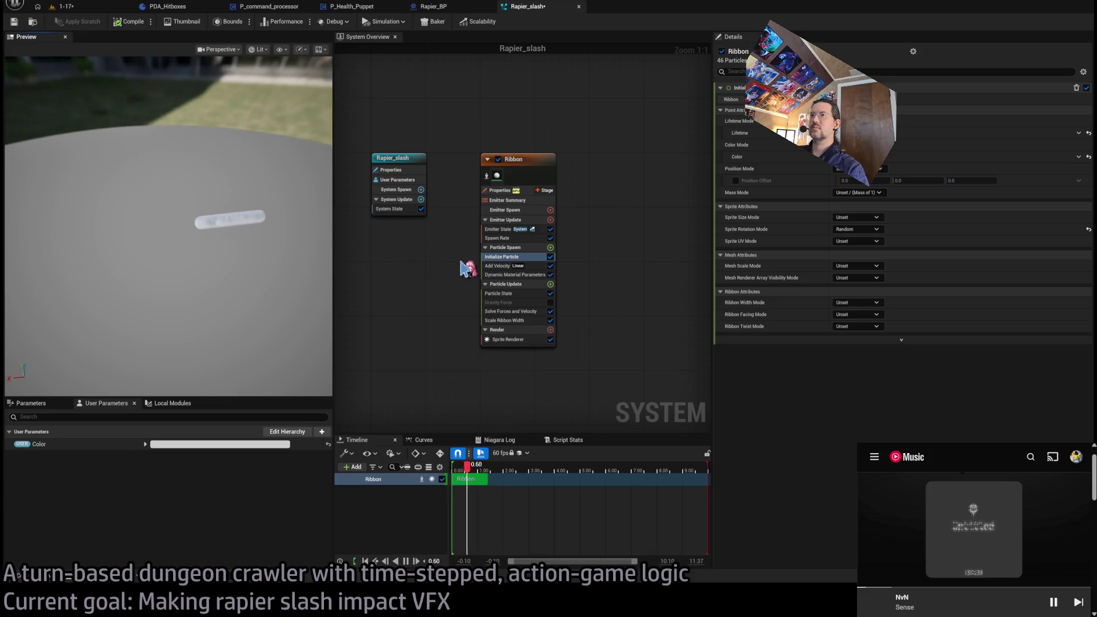
pyautogui.click(526, 238)
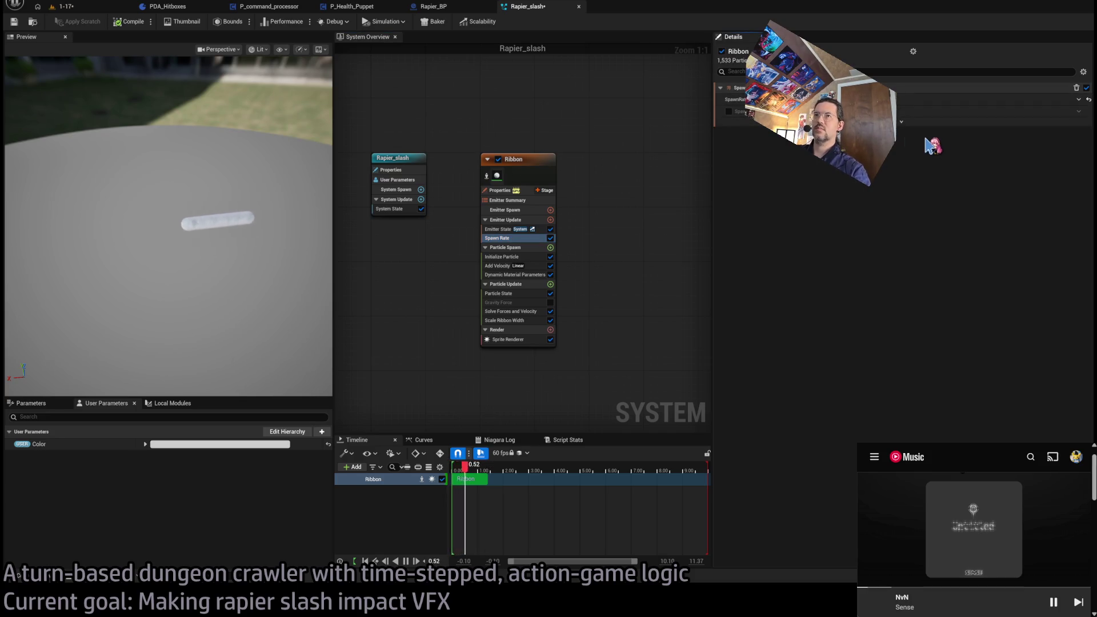
pyautogui.click(503, 257)
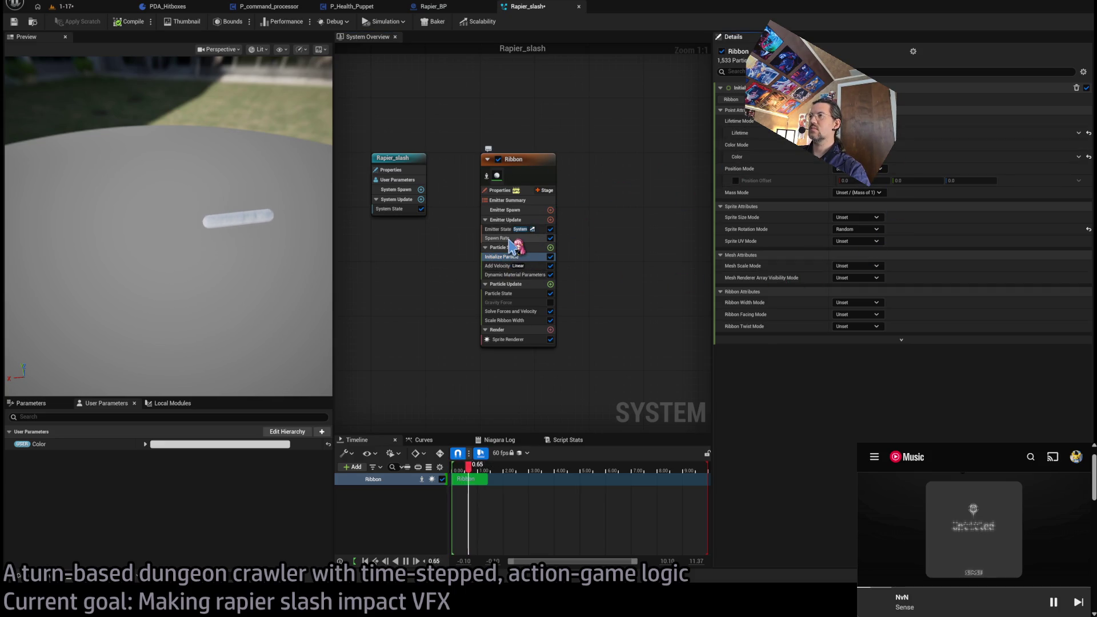
# Adjust the Rapier_slash system's loop settings, then recheck the Ribbon emitter's Spawn Rate and Initialize Particle
pyautogui.click(542, 161)
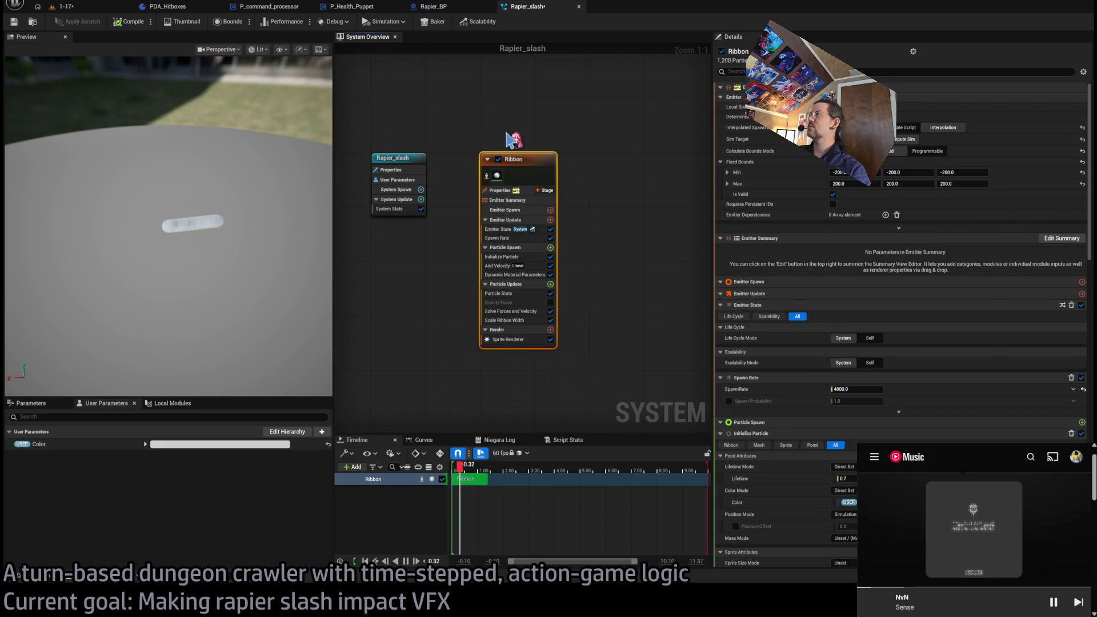
pyautogui.click(396, 162)
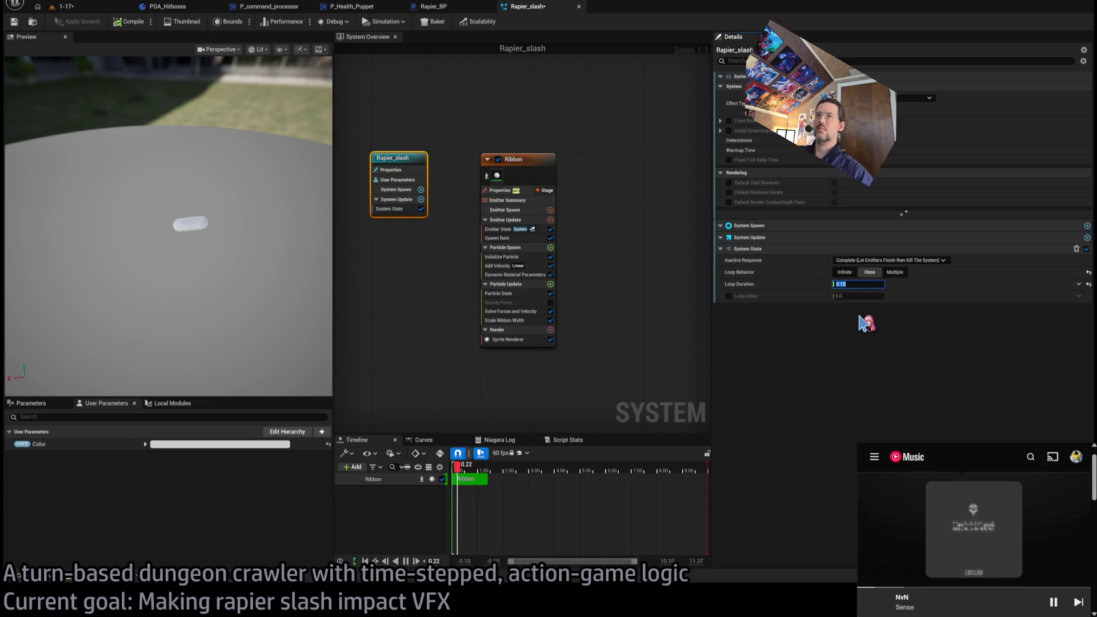
pyautogui.click(549, 159)
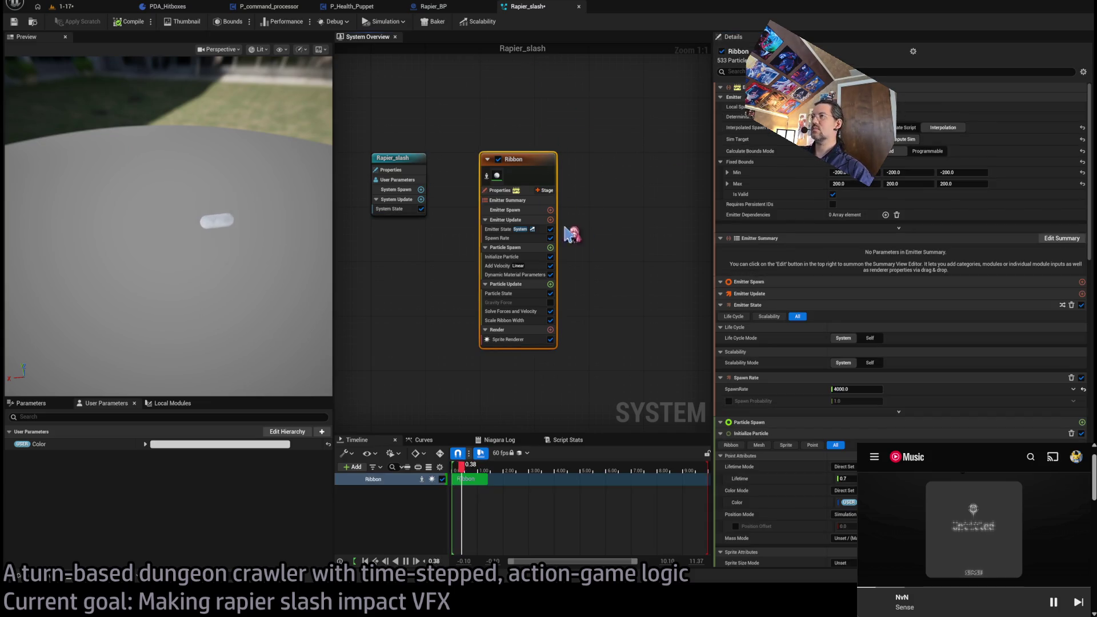
pyautogui.click(517, 239)
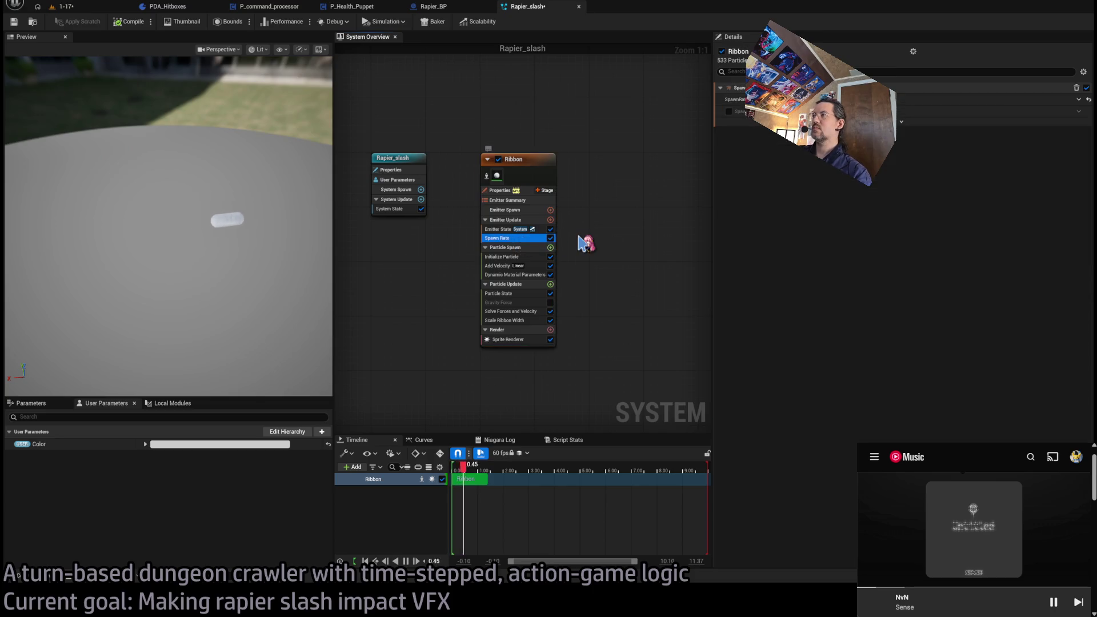
pyautogui.click(534, 257)
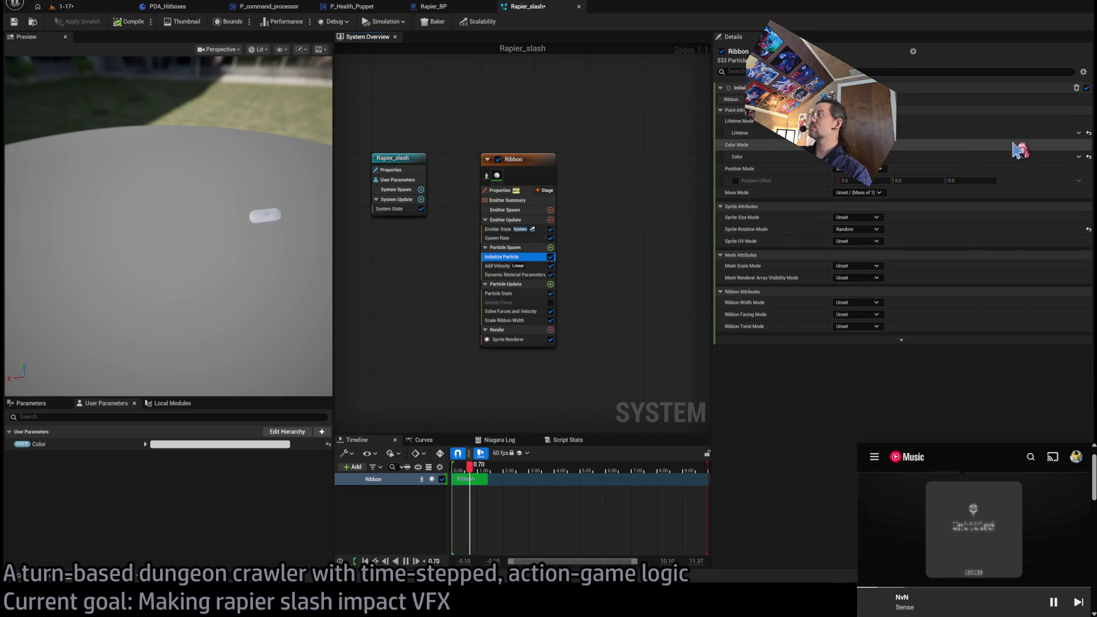
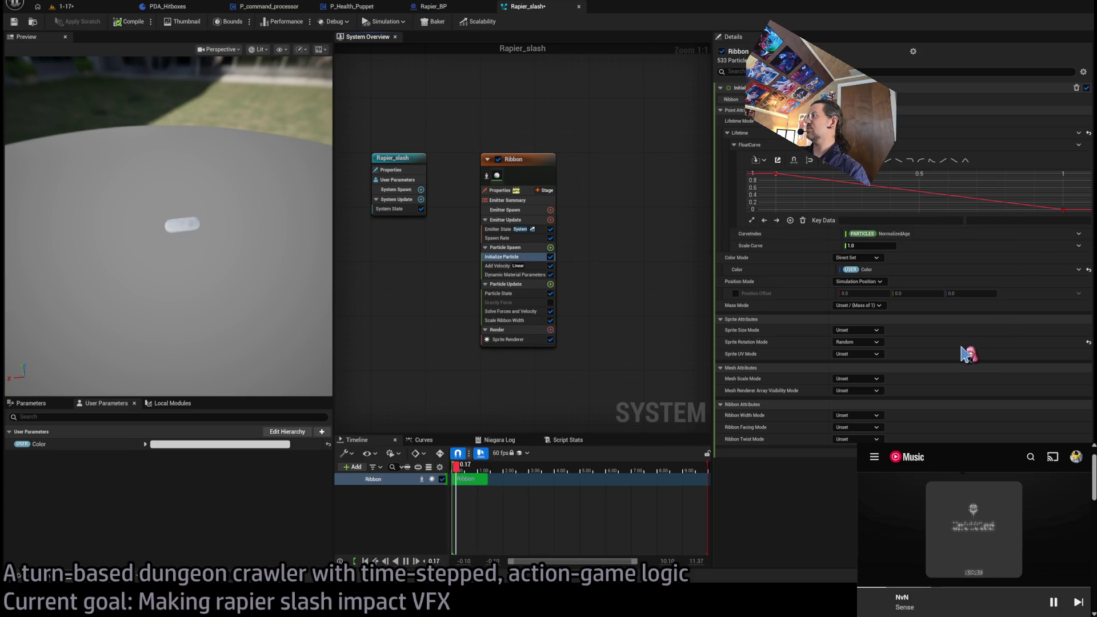
# Revert the Ribbon lifetime curve index to Emitter NormalizedLoopAge
pyautogui.hotkey('ctrl', 'z')
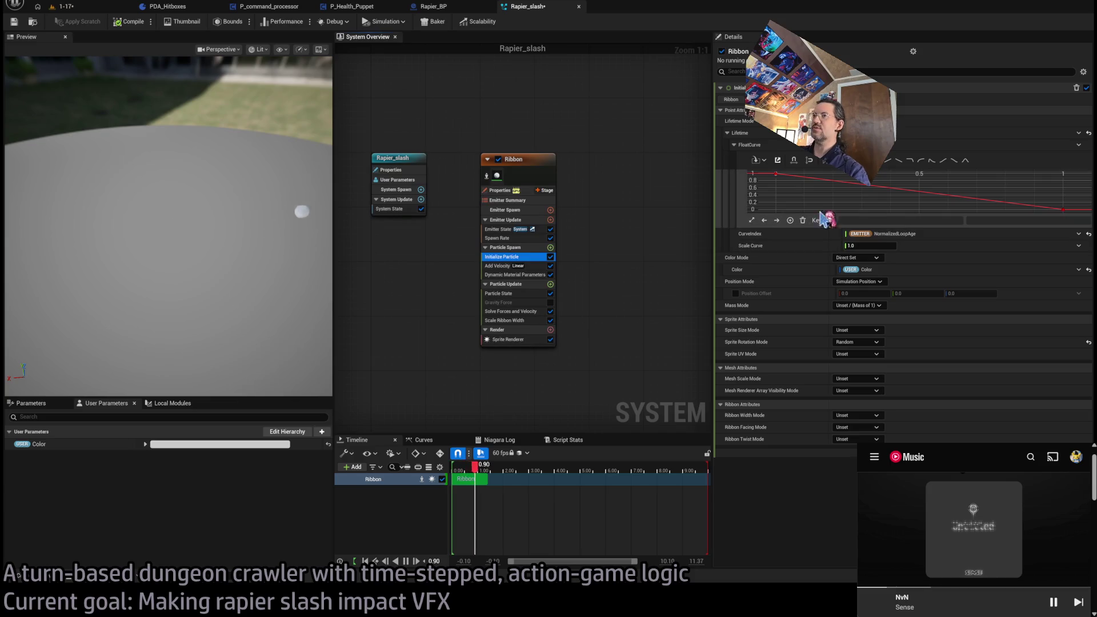
pyautogui.moveTo(296, 277); pyautogui.dragTo(297, 285)
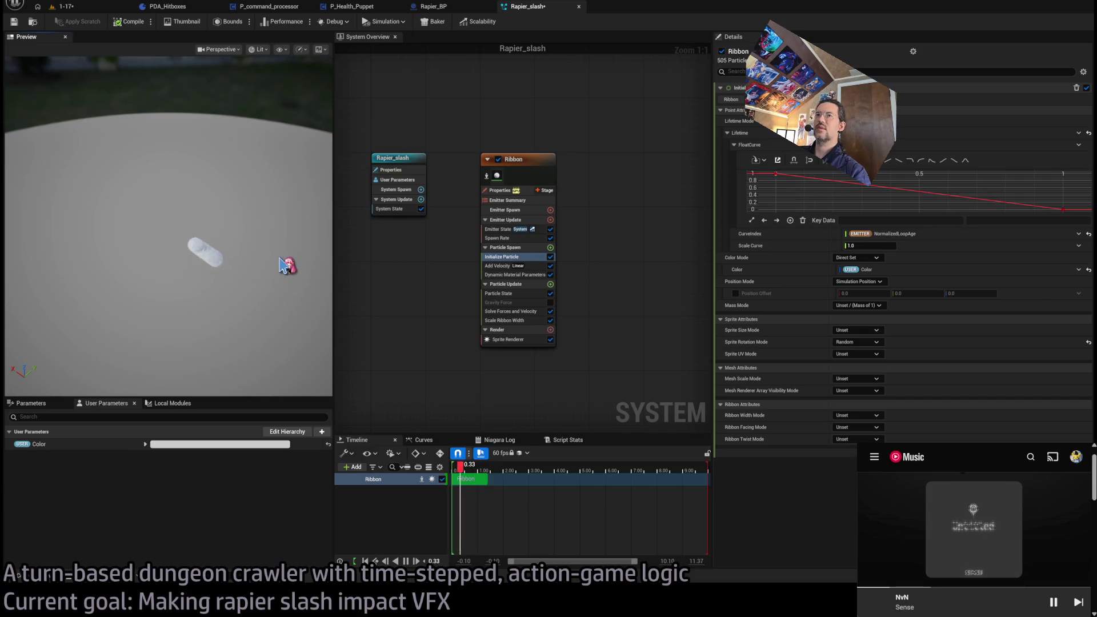
pyautogui.moveTo(293, 262)
pyautogui.mouseDown()
pyautogui.moveTo(297, 246)
pyautogui.moveTo(306, 262)
pyautogui.mouseUp()
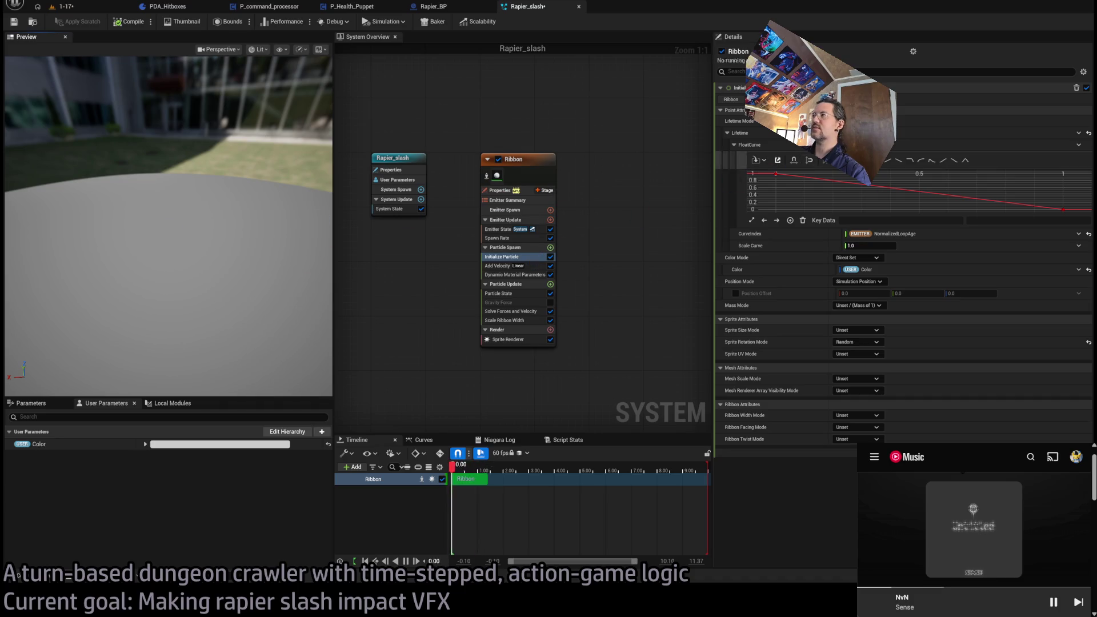
# Set Initialize Particle's Scale Curve value to 0.3, then review the Spawn Rate module
pyautogui.click(861, 245)
pyautogui.write('0.3')
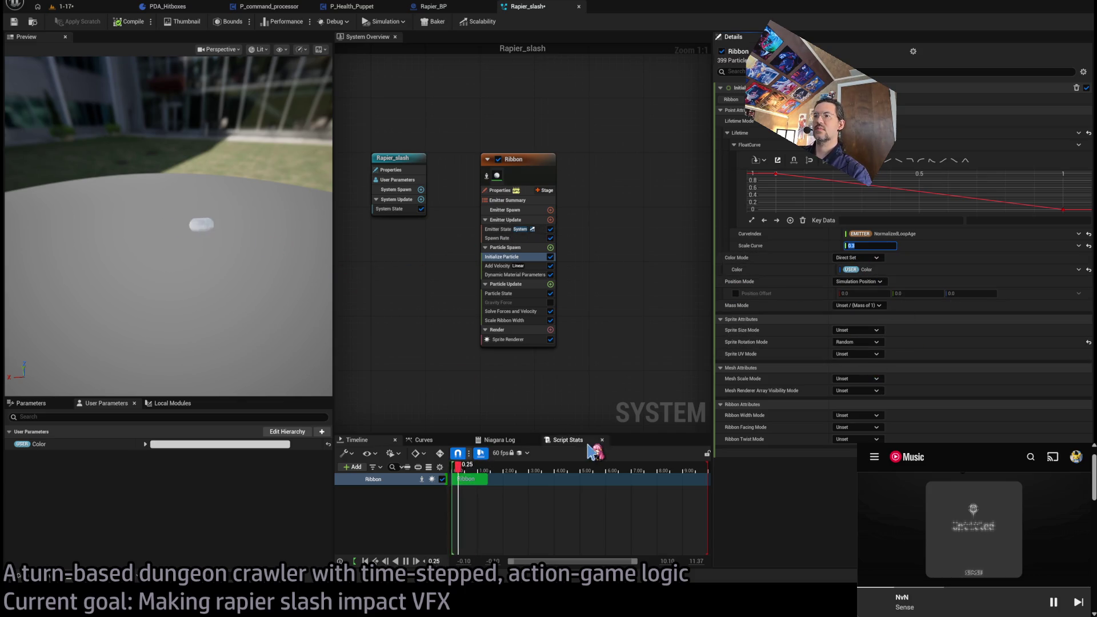
pyautogui.moveTo(708, 481); pyautogui.dragTo(489, 481)
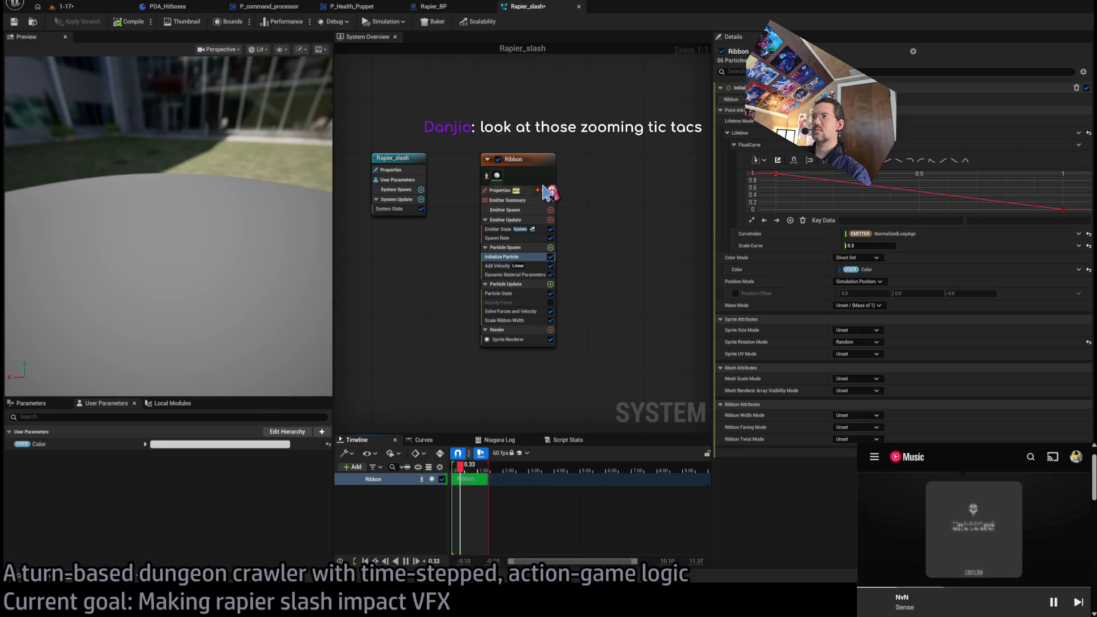
pyautogui.click(523, 163)
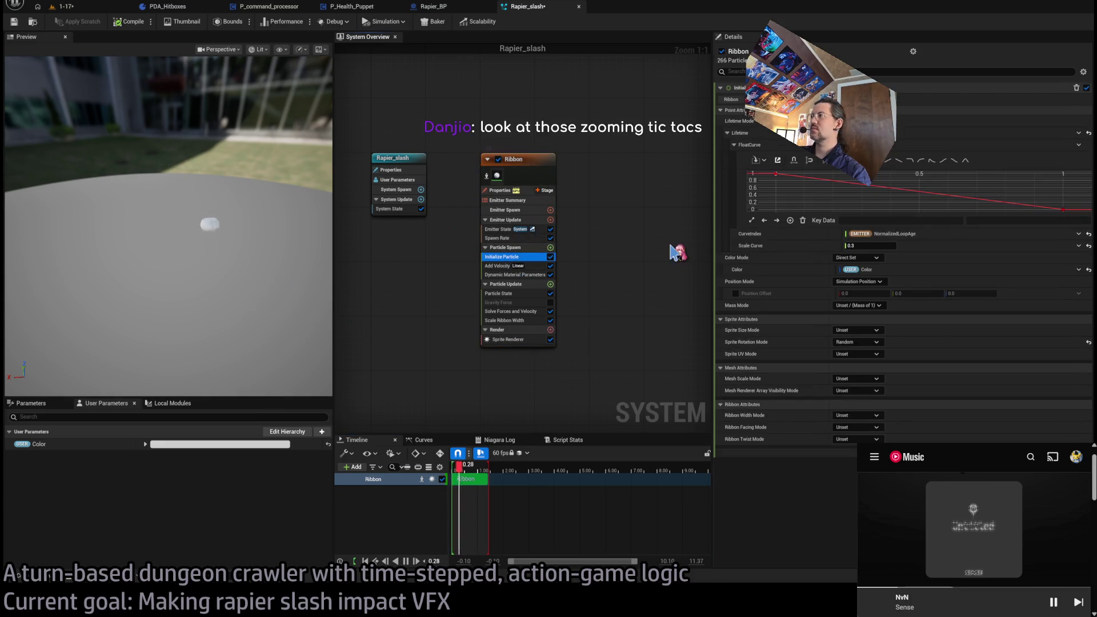
pyautogui.click(514, 238)
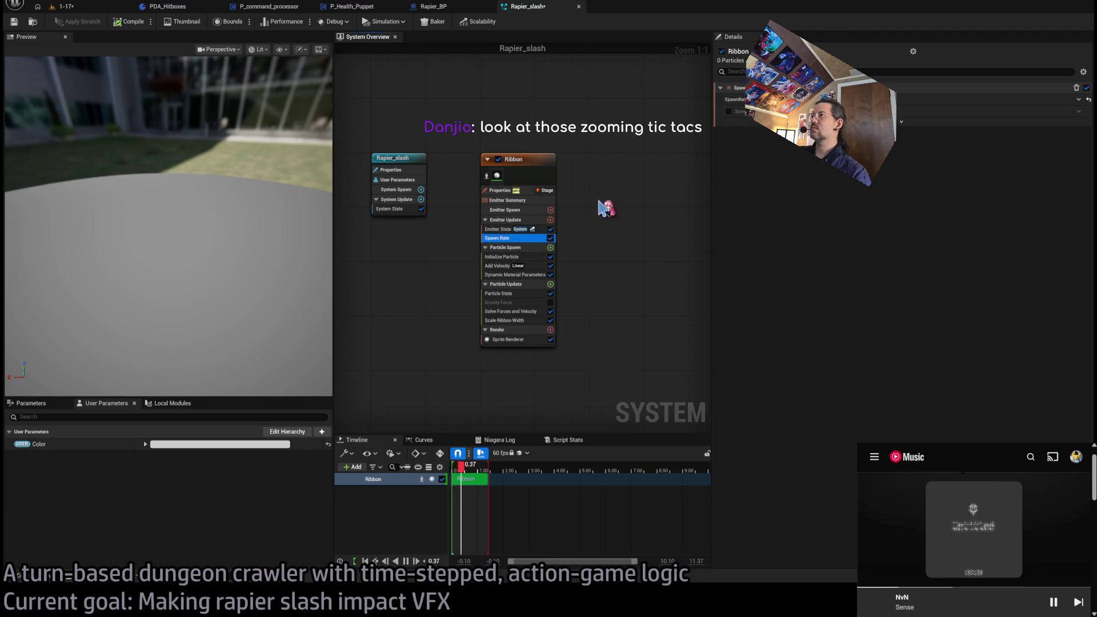
pyautogui.click(540, 266)
pyautogui.click(898, 143)
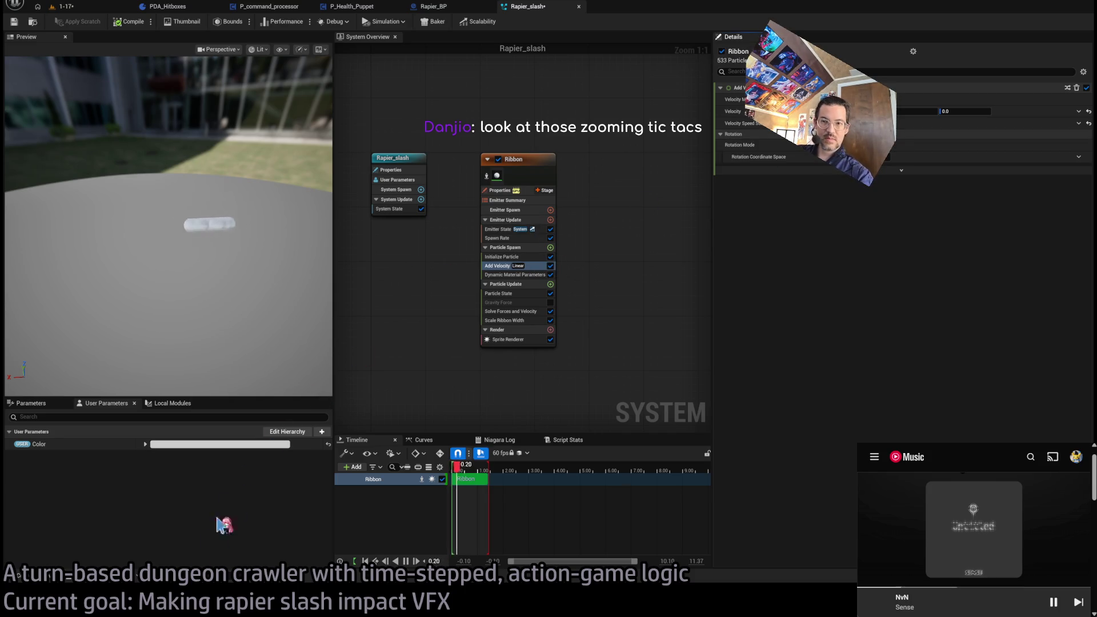
pyautogui.moveTo(171, 257)
pyautogui.mouseDown()
pyautogui.moveTo(171, 292)
pyautogui.moveTo(272, 268)
pyautogui.mouseUp()
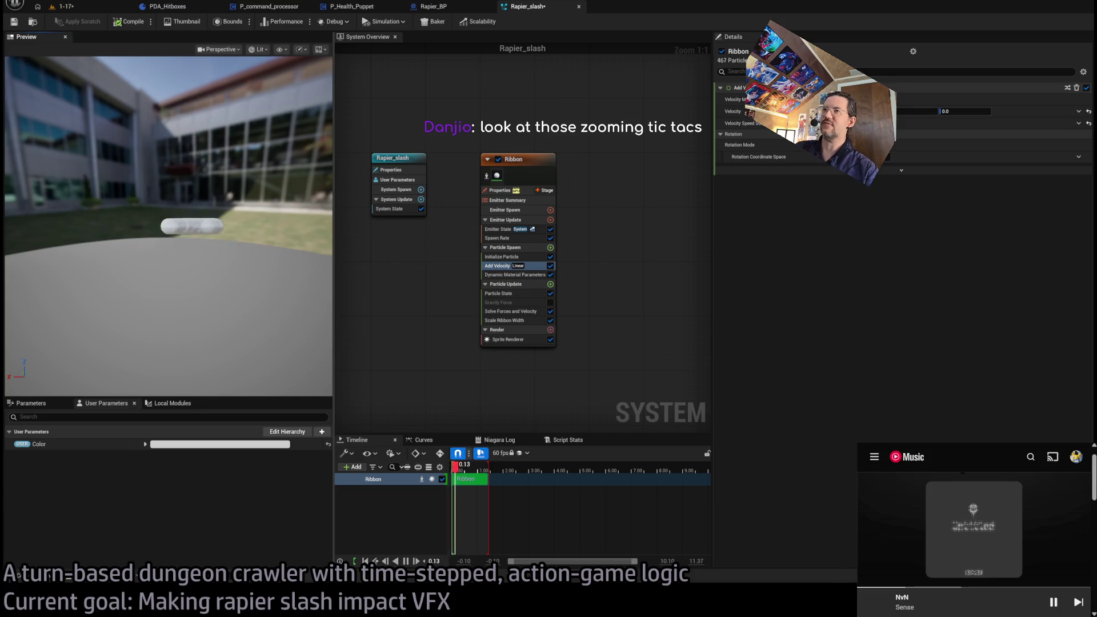
pyautogui.moveTo(260, 262); pyautogui.dragTo(313, 179)
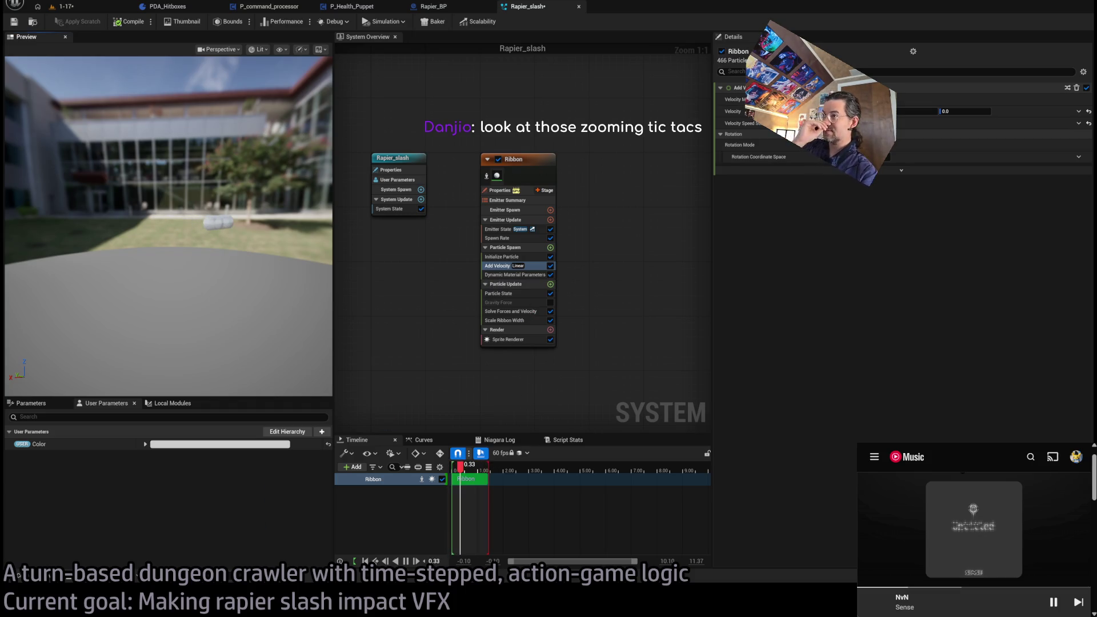
pyautogui.click(530, 276)
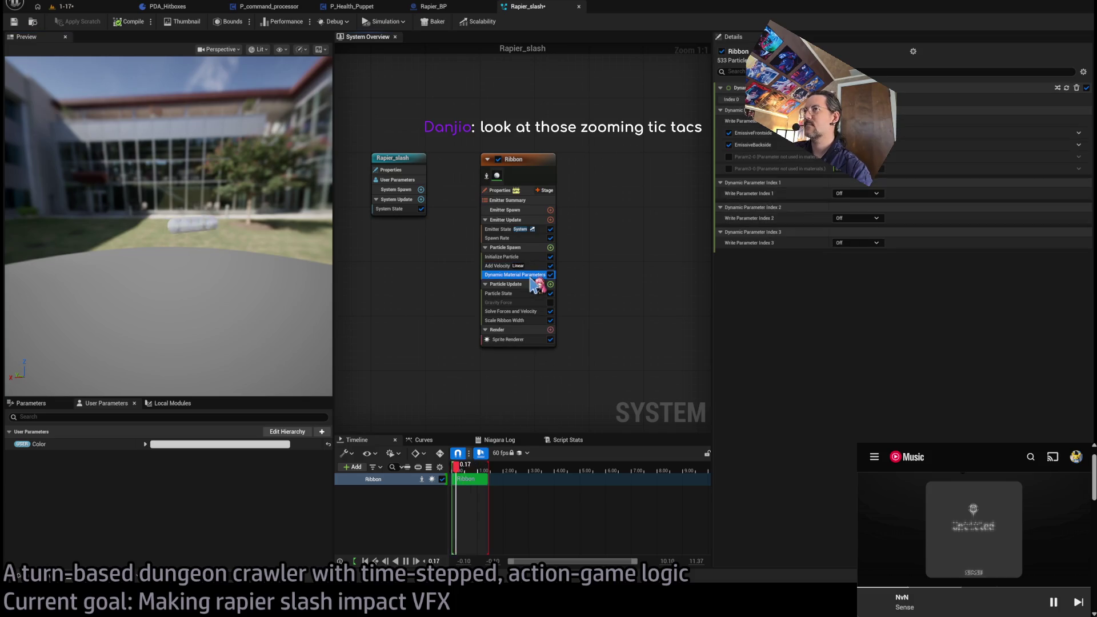
pyautogui.click(502, 257)
pyautogui.click(497, 238)
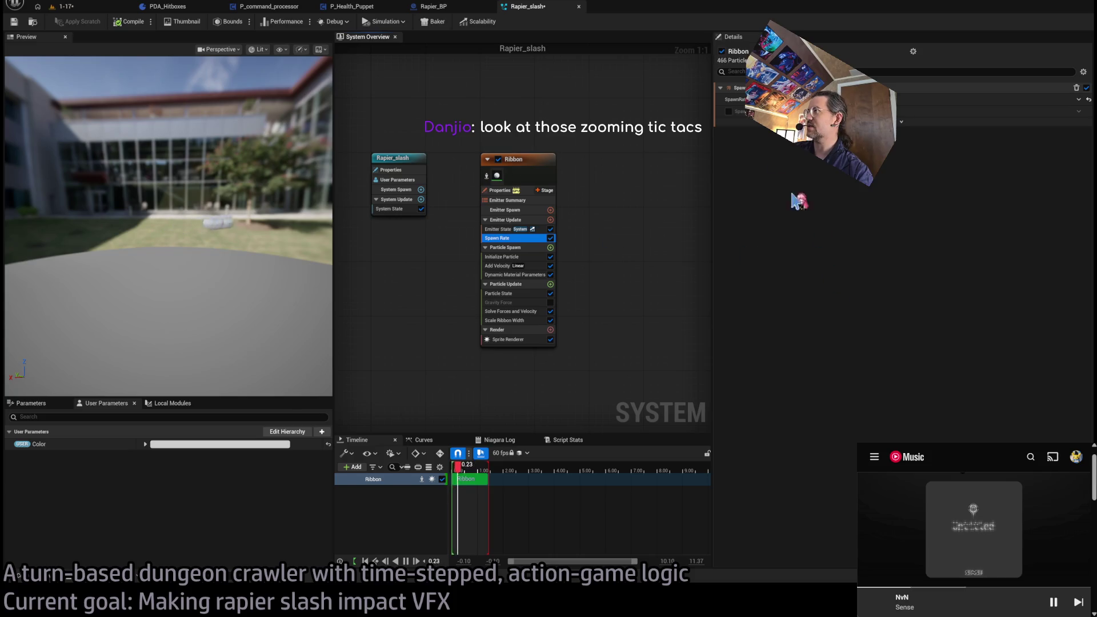
# Set Initialize Particle's sprite size mode to Random Uniform with min and max 2.0
pyautogui.click(506, 248)
pyautogui.click(503, 256)
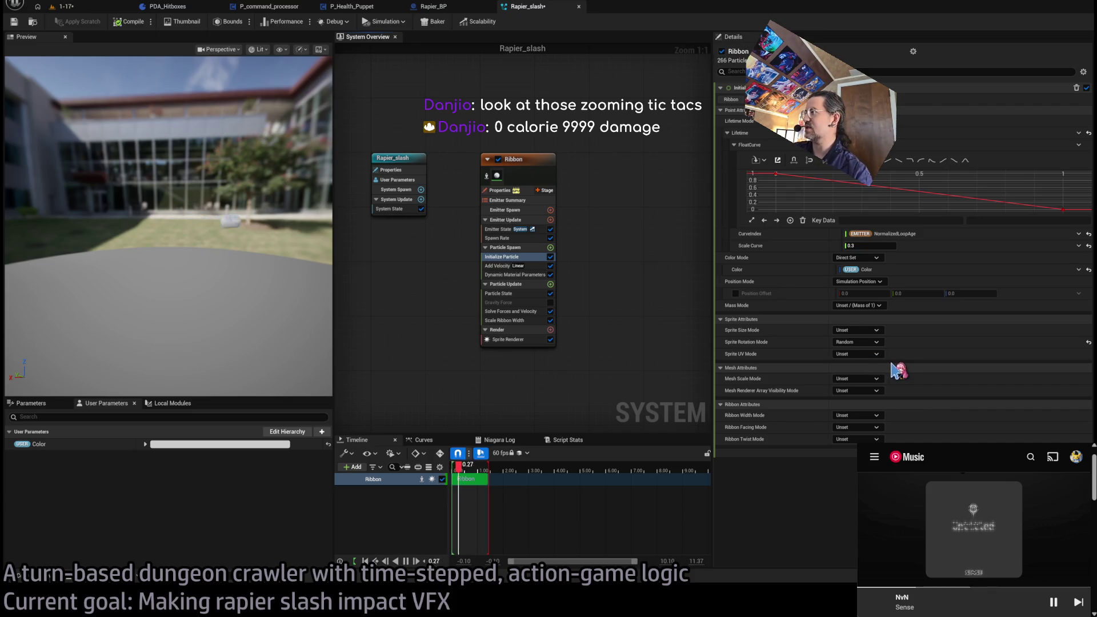
pyautogui.click(857, 342)
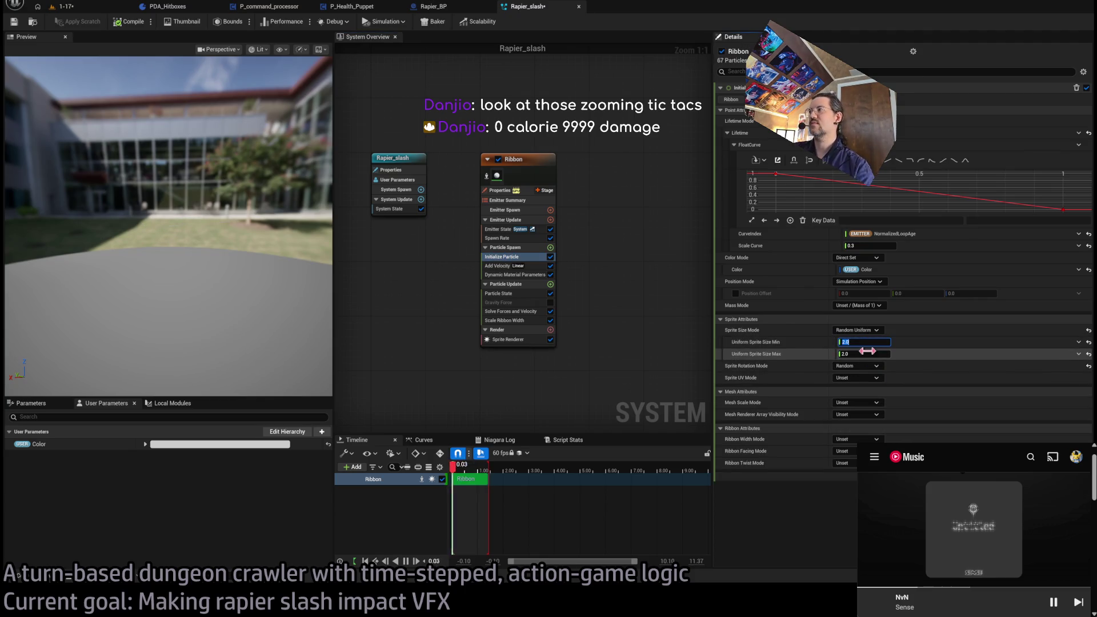
pyautogui.moveTo(171, 257); pyautogui.dragTo(126, 228)
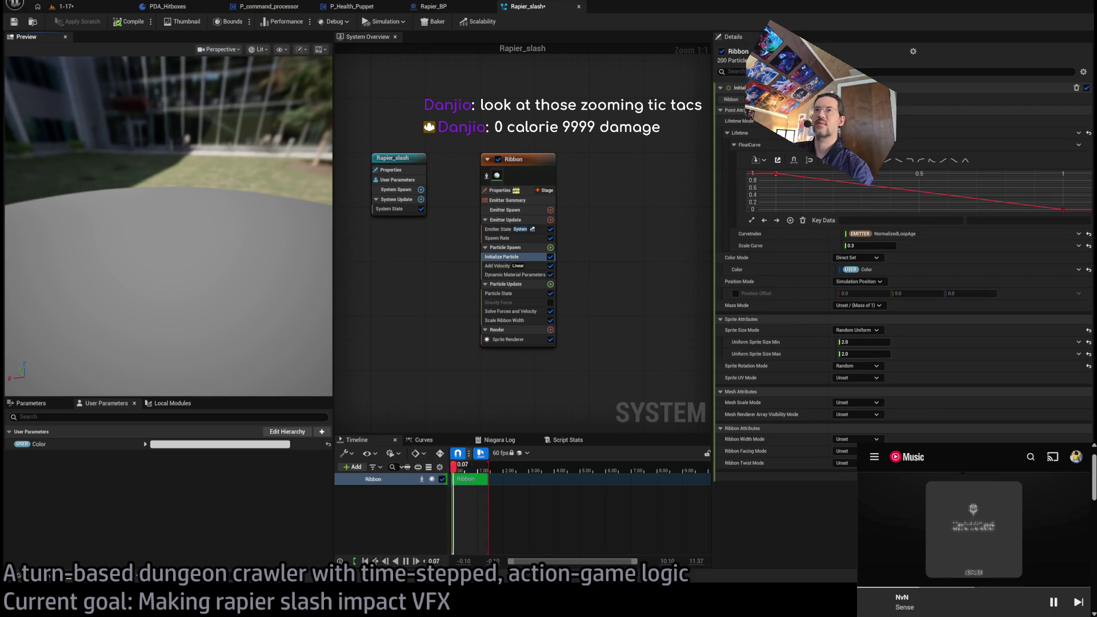
# Open the Sprite Renderer's MM_Particle_dot_cutout_lit material for editing
pyautogui.click(388, 39)
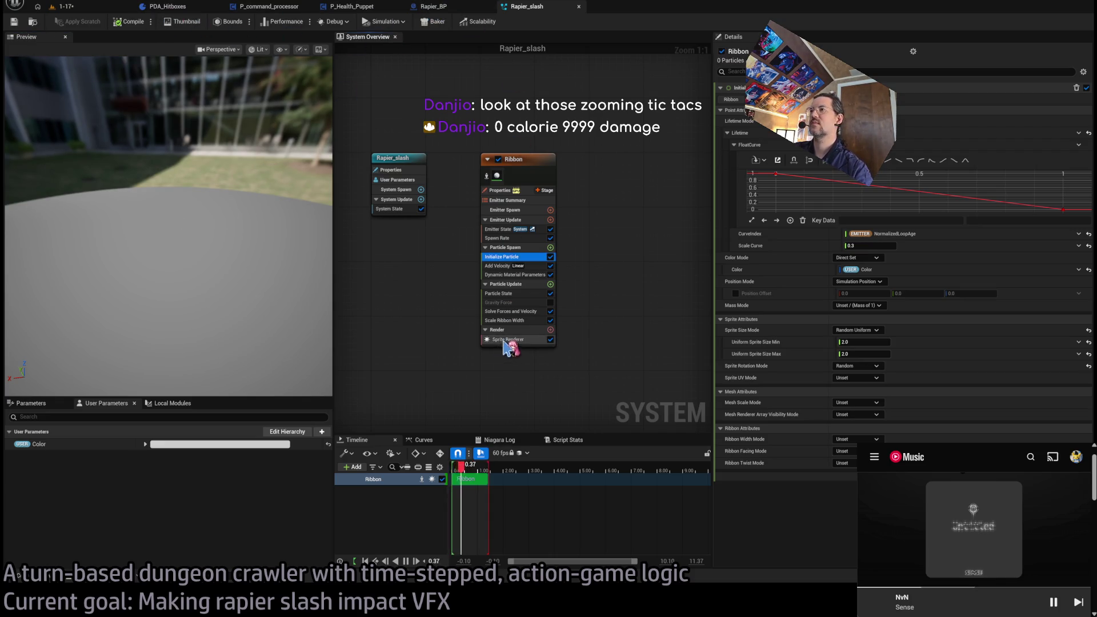
pyautogui.click(504, 345)
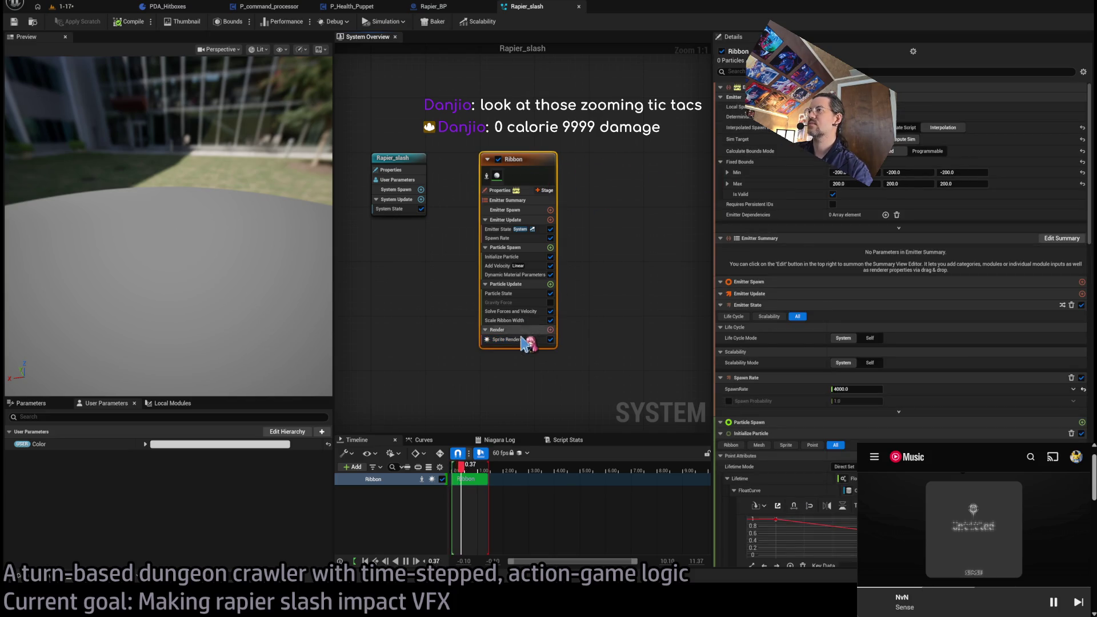
pyautogui.click(522, 341)
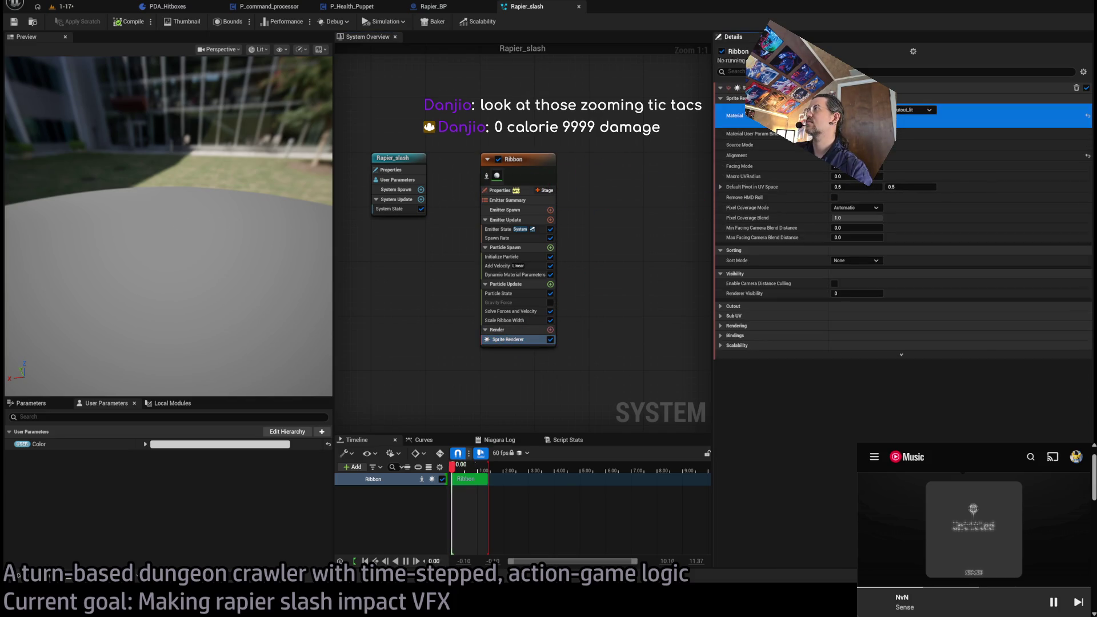
pyautogui.doubleClick(846, 114)
# Change the material's FadeDistance from 200 to 50, save it, and return to Rapier_slash
pyautogui.scroll(7, 834, 280)
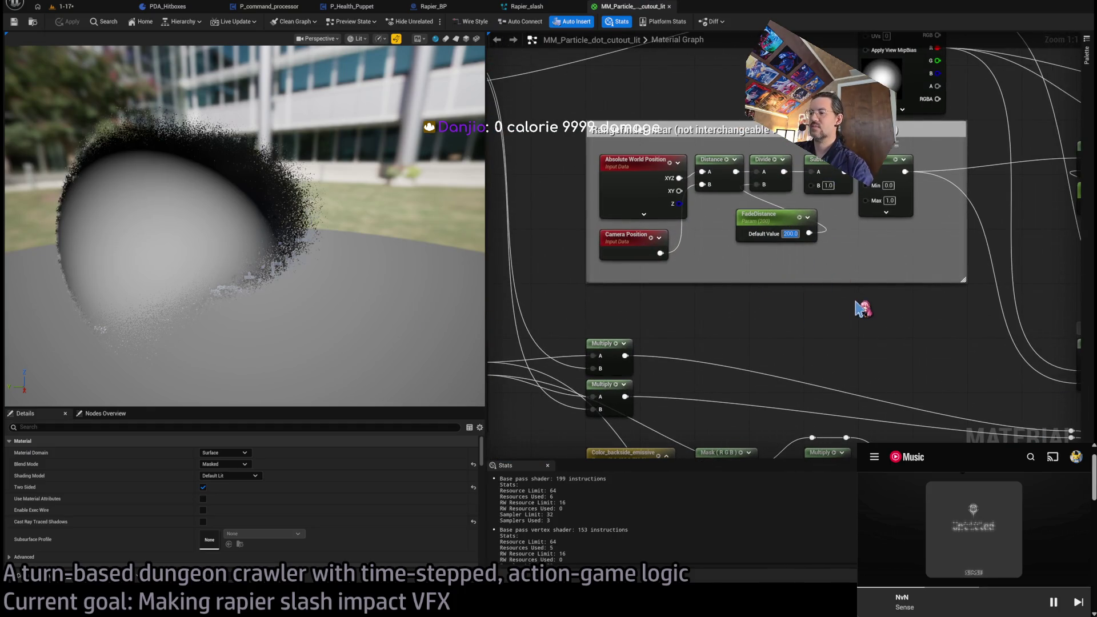
pyautogui.write('50')
pyautogui.press('Return')
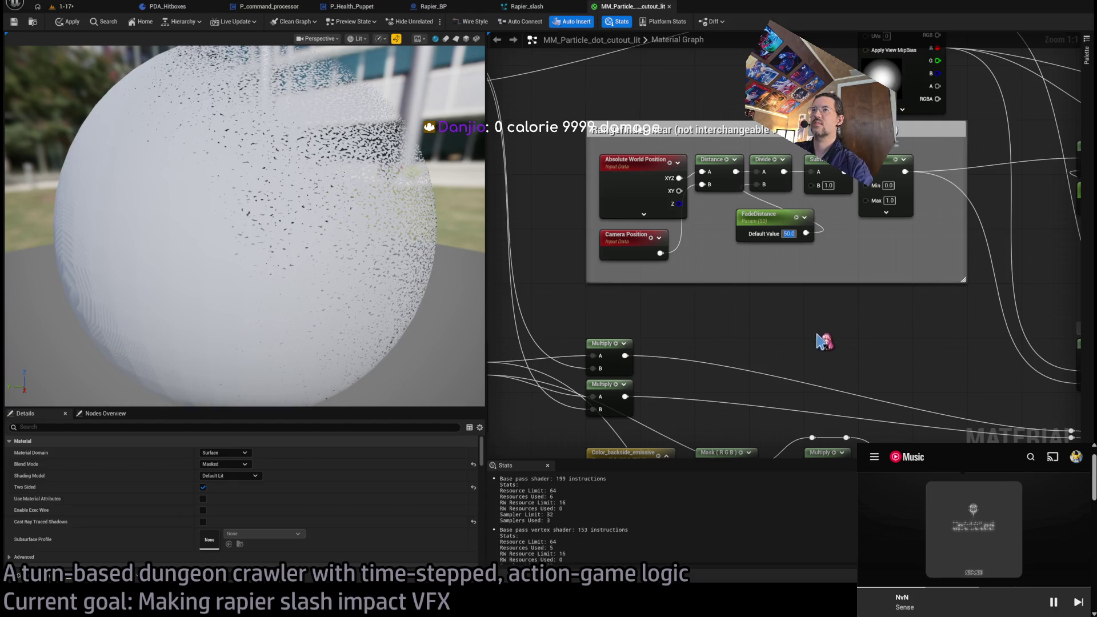
pyautogui.click(23, 26)
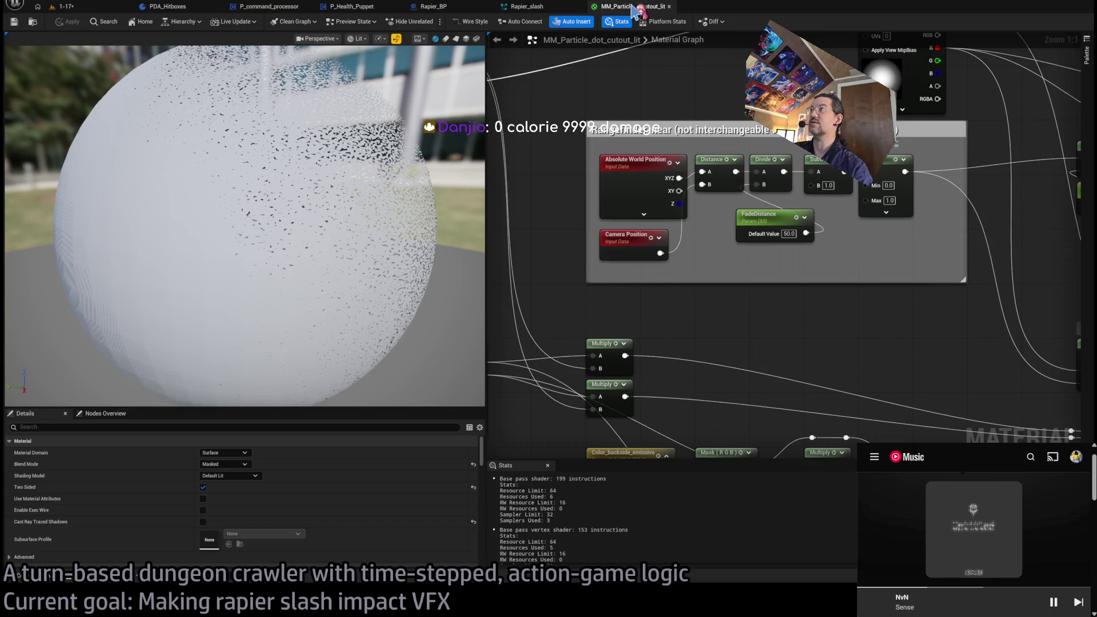
pyautogui.click(527, 7)
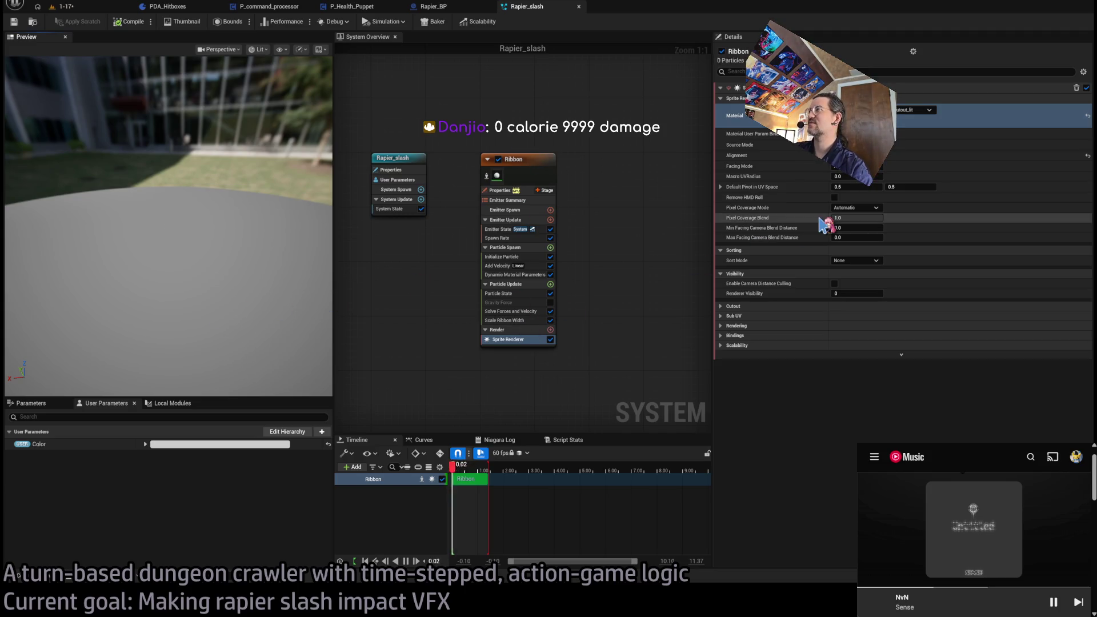
# Review the Ribbon emitter modules and split Add Velocity speed into minimum and maximum
pyautogui.click(532, 157)
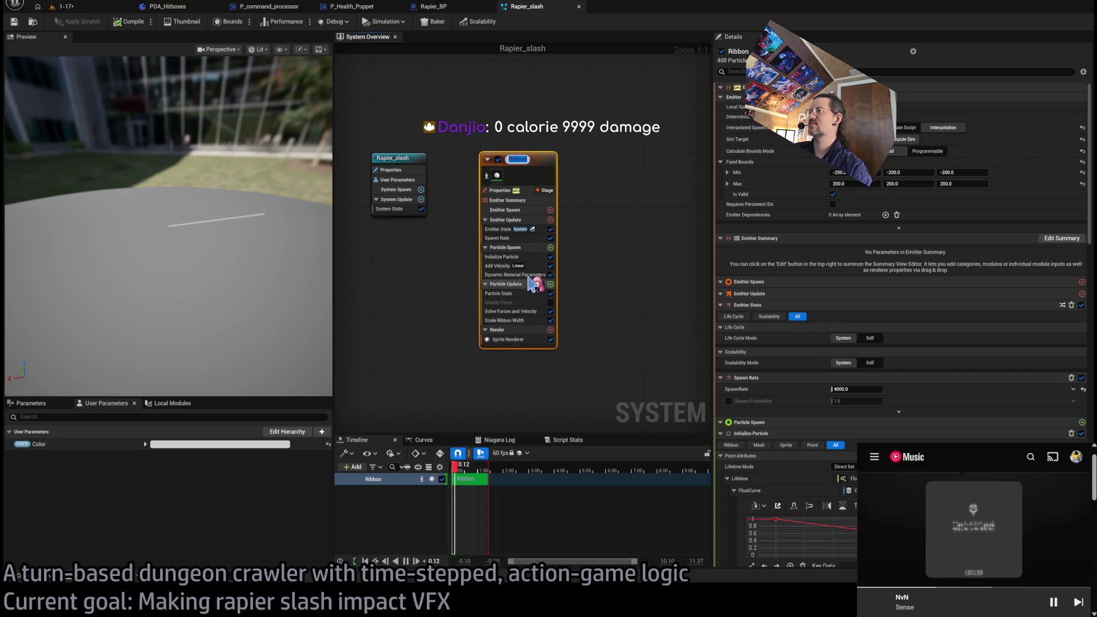
pyautogui.click(502, 256)
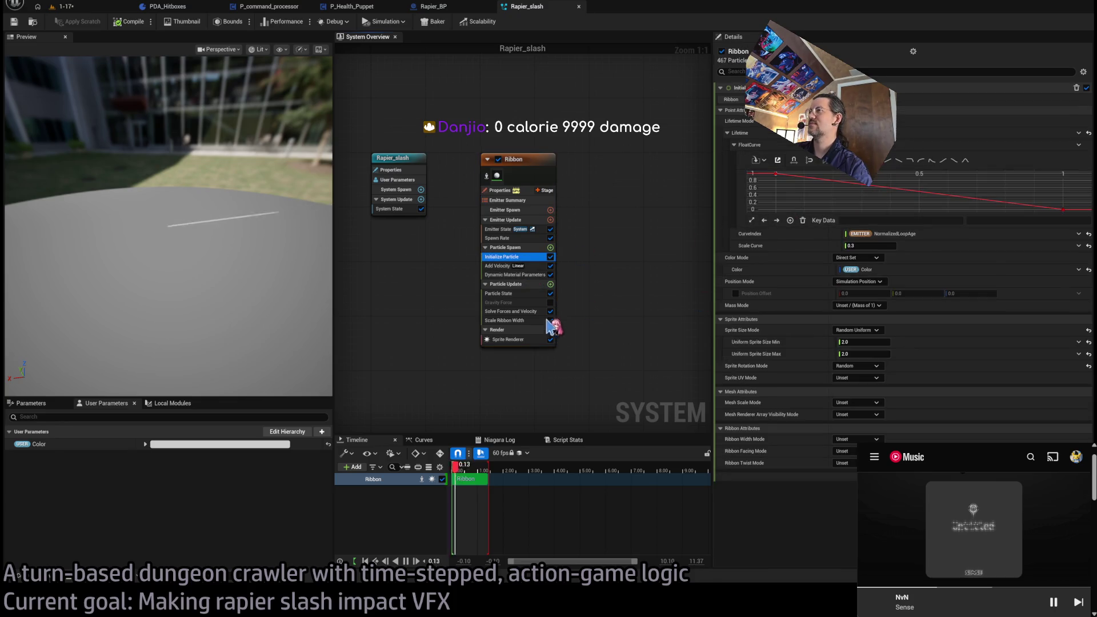
pyautogui.click(525, 339)
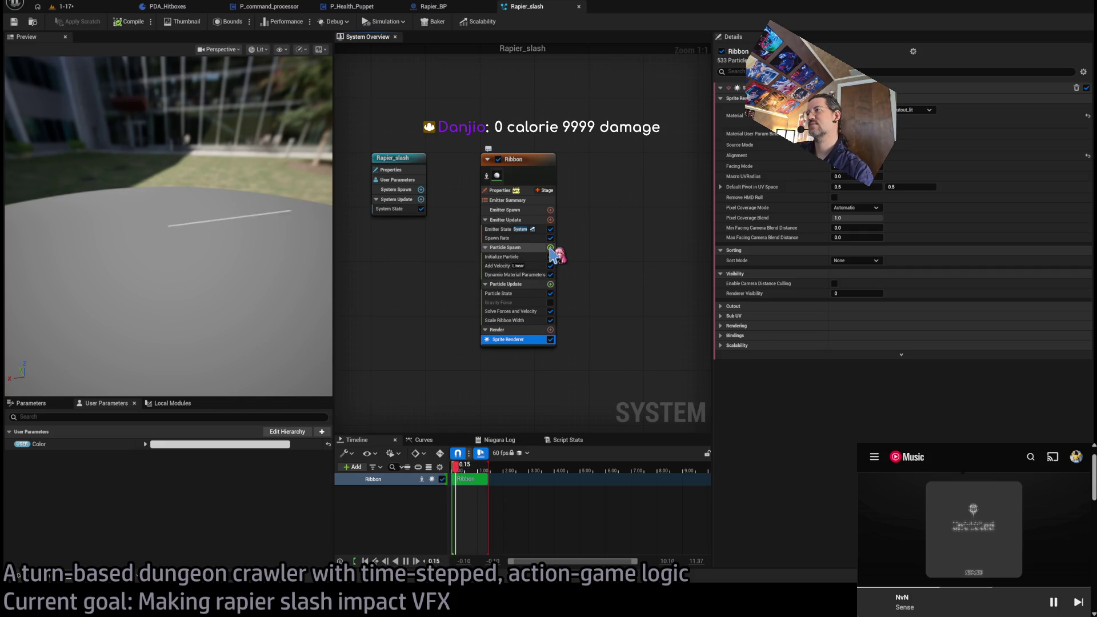
pyautogui.click(538, 266)
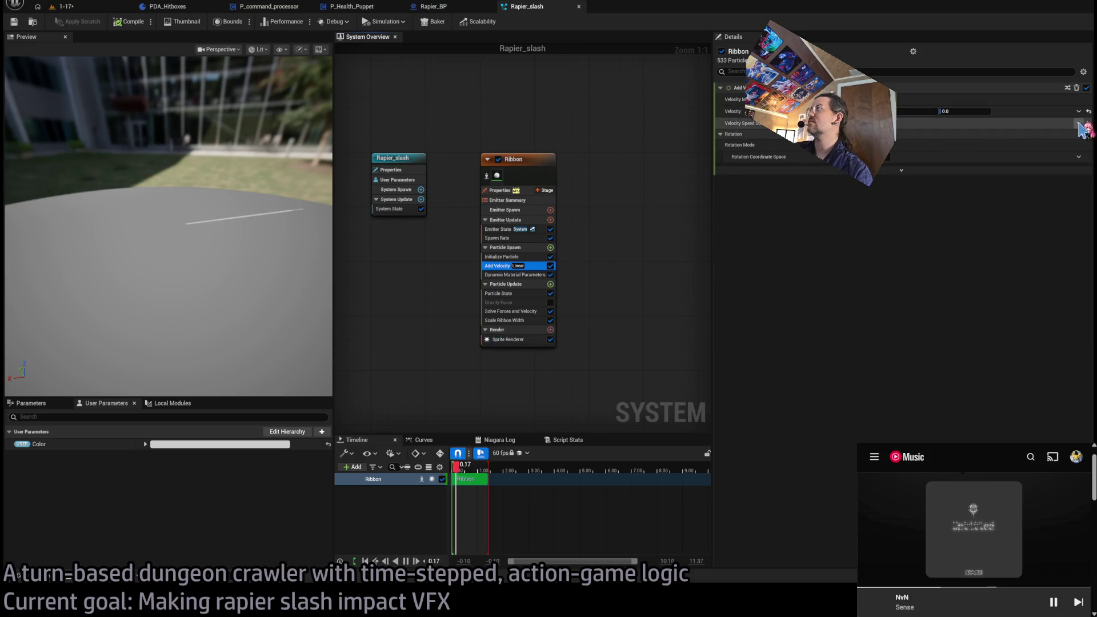
pyautogui.click(1079, 123)
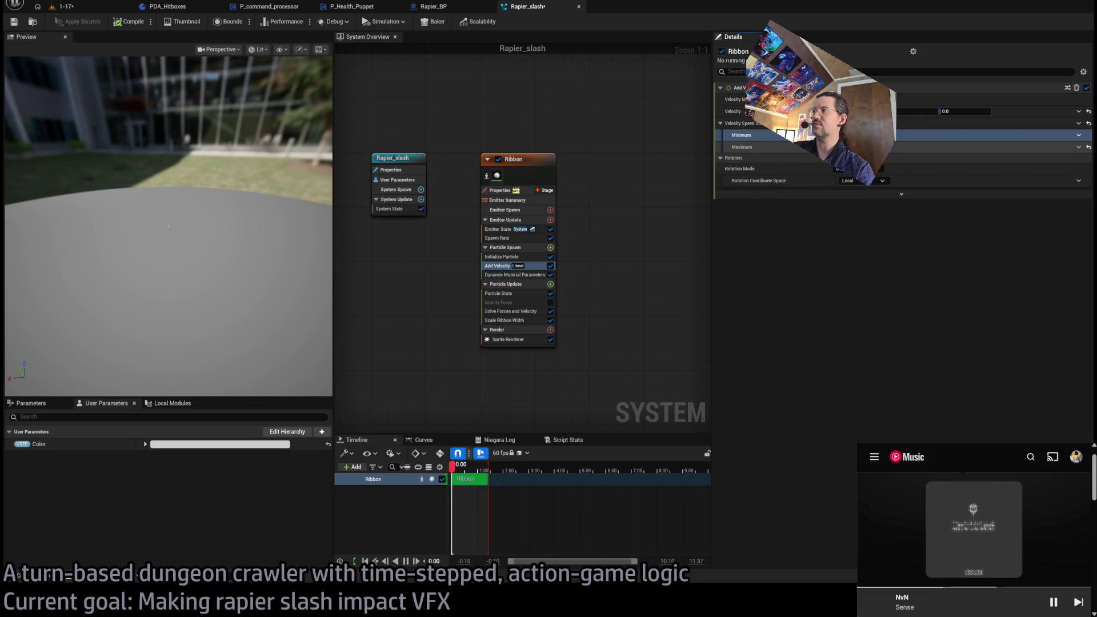
# Save the Rapier_slash system and bring up the ribbon's Dynamic Material Parameters
pyautogui.moveTo(171, 143); pyautogui.dragTo(189, 140)
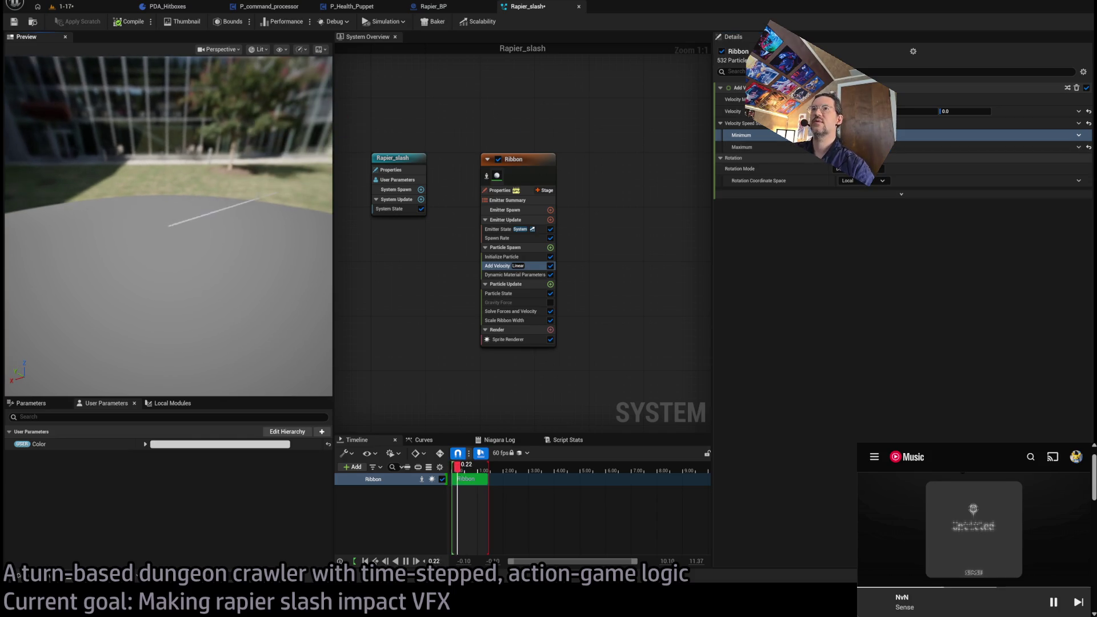
pyautogui.moveTo(220, 196); pyautogui.dragTo(220, 206)
pyautogui.hotkey('ctrl', 's')
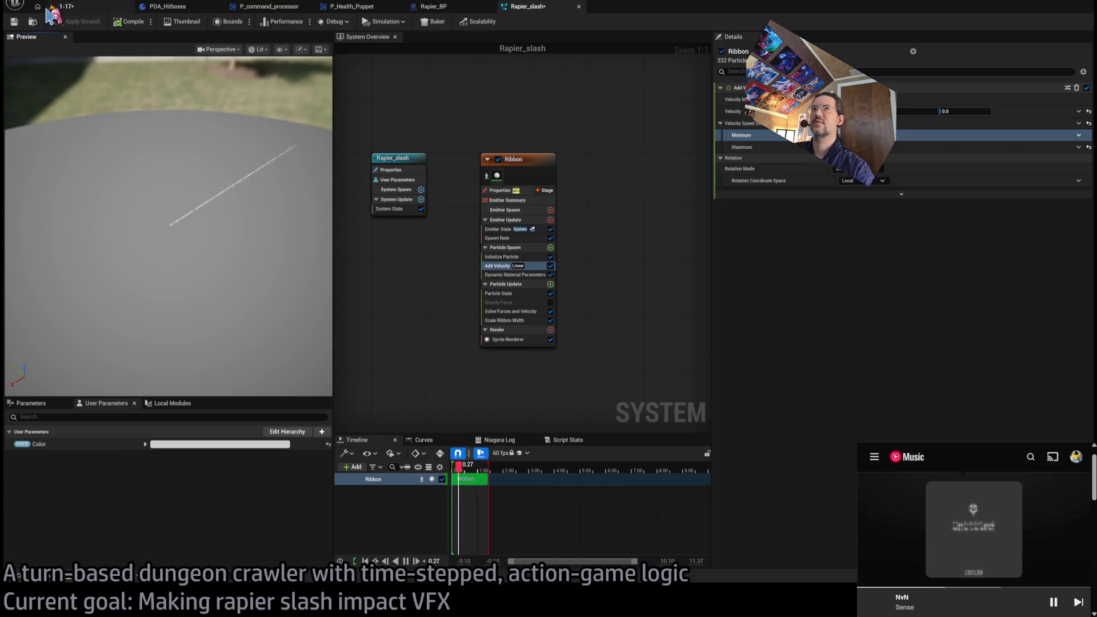
pyautogui.moveTo(276, 196); pyautogui.dragTo(275, 179)
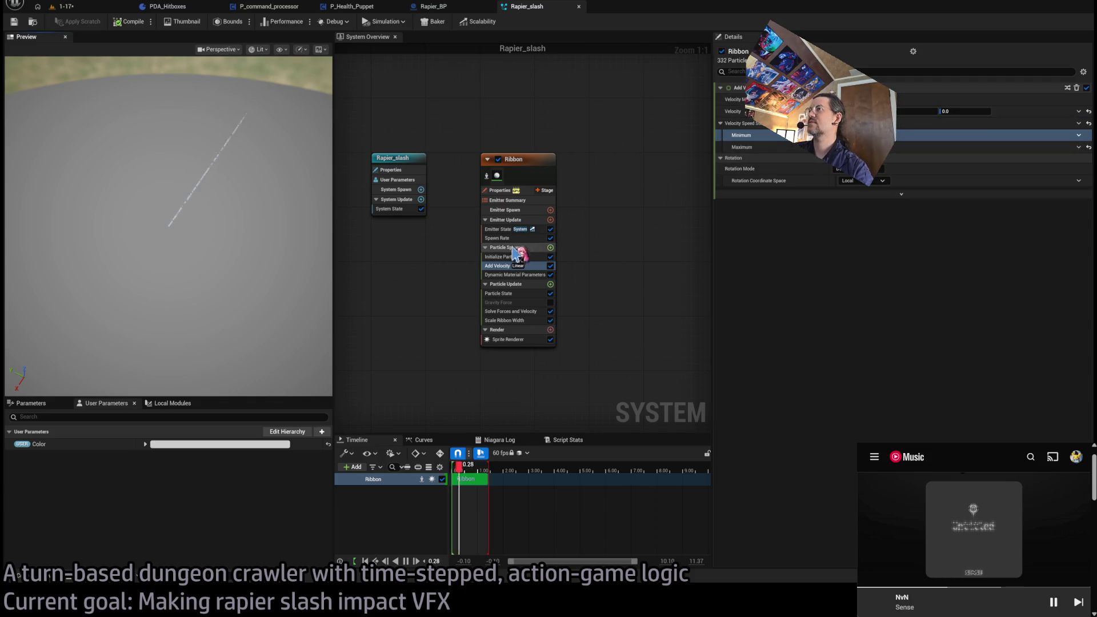
pyautogui.click(526, 275)
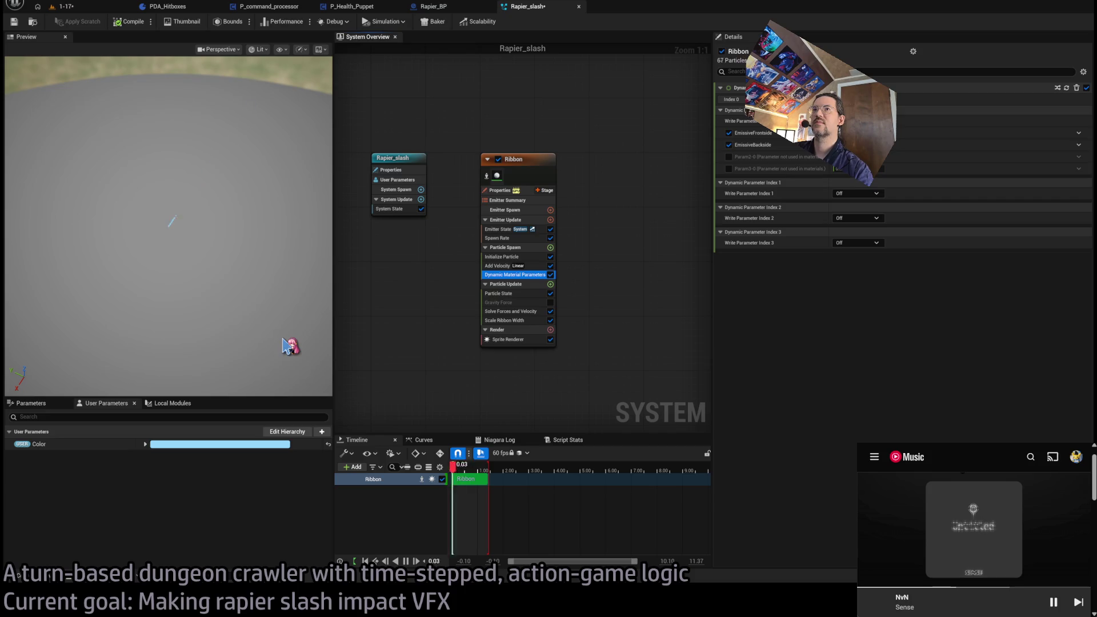
pyautogui.click(296, 267)
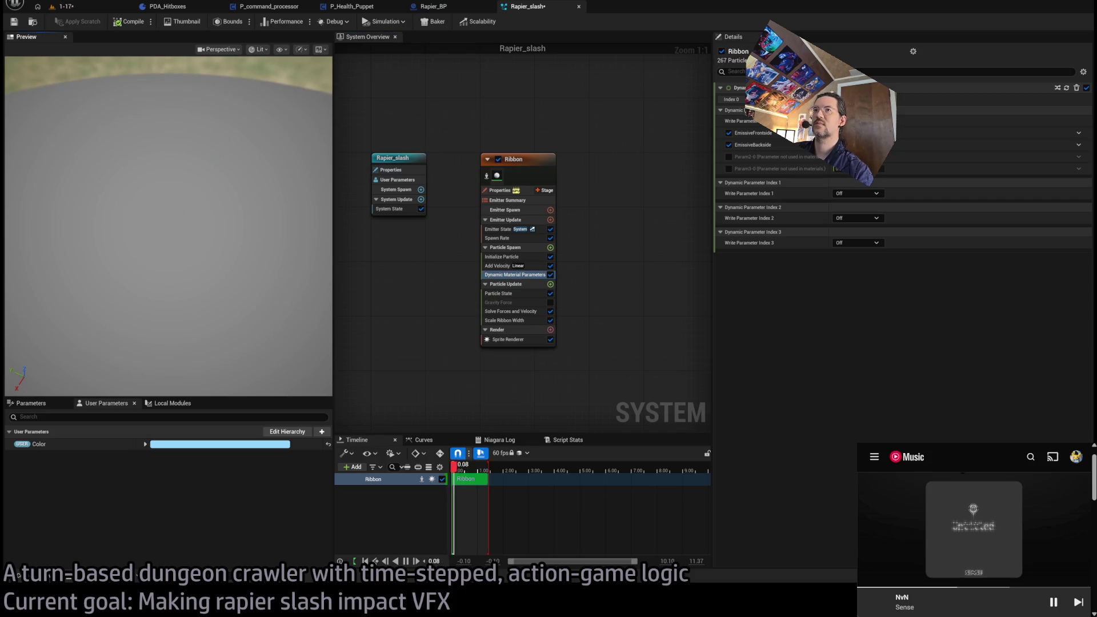
# Orbit the preview down to a low side view of the blue ribbon, then go to Rapier_BP
pyautogui.moveTo(295, 267); pyautogui.dragTo(272, 297)
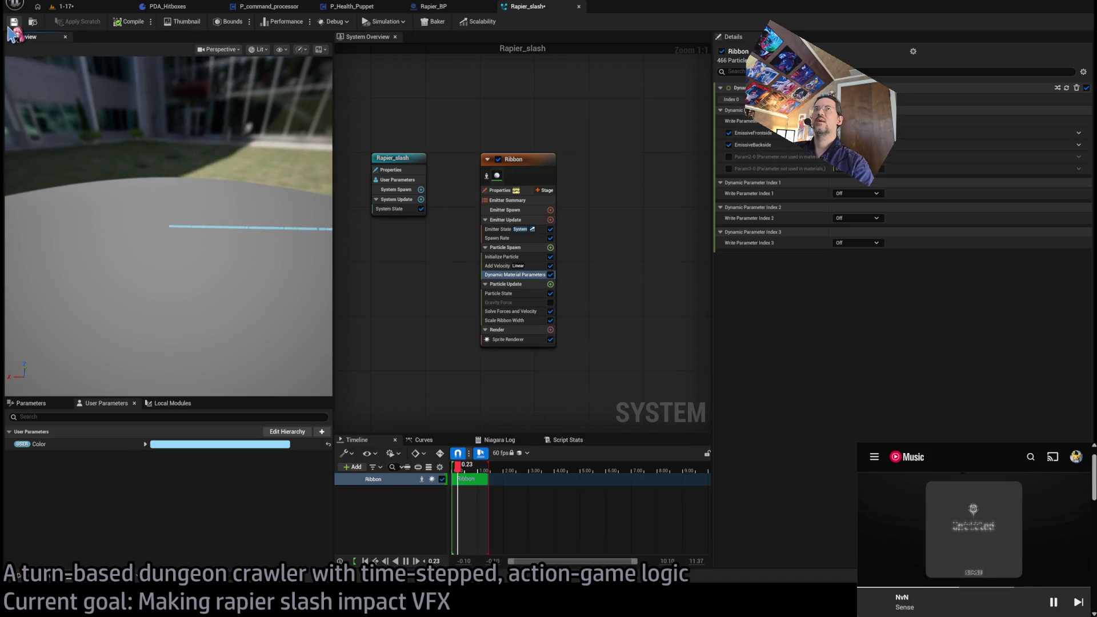
pyautogui.click(448, 10)
# Duplicate the Spawn System Attached node group in Rapier_BP for the For Each Loop
pyautogui.scroll(-3, 605, 238)
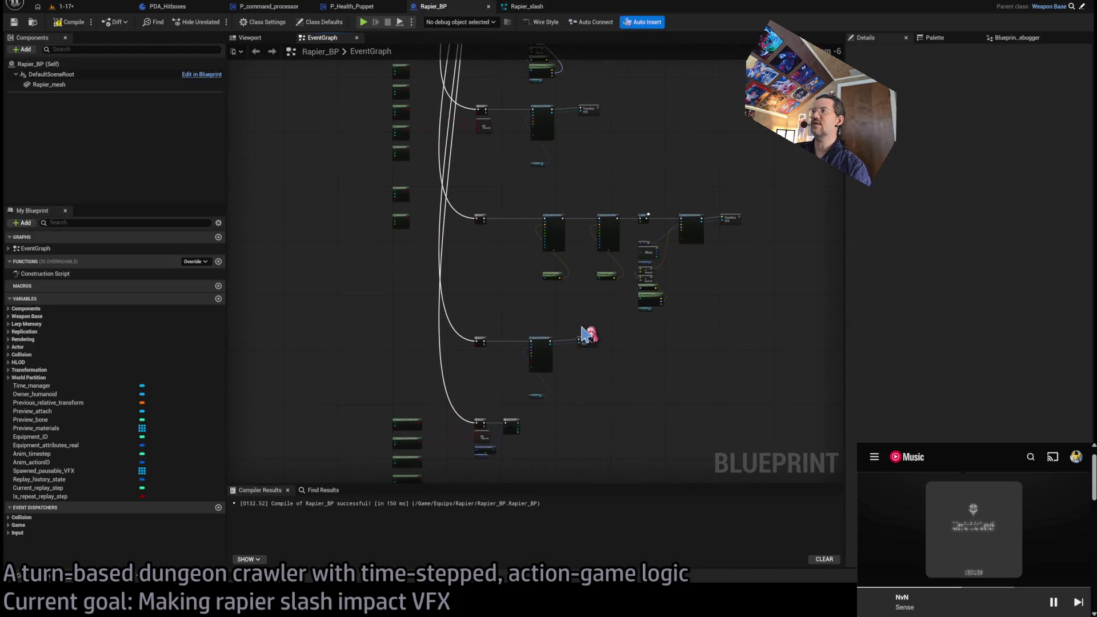
pyautogui.scroll(3, 588, 335)
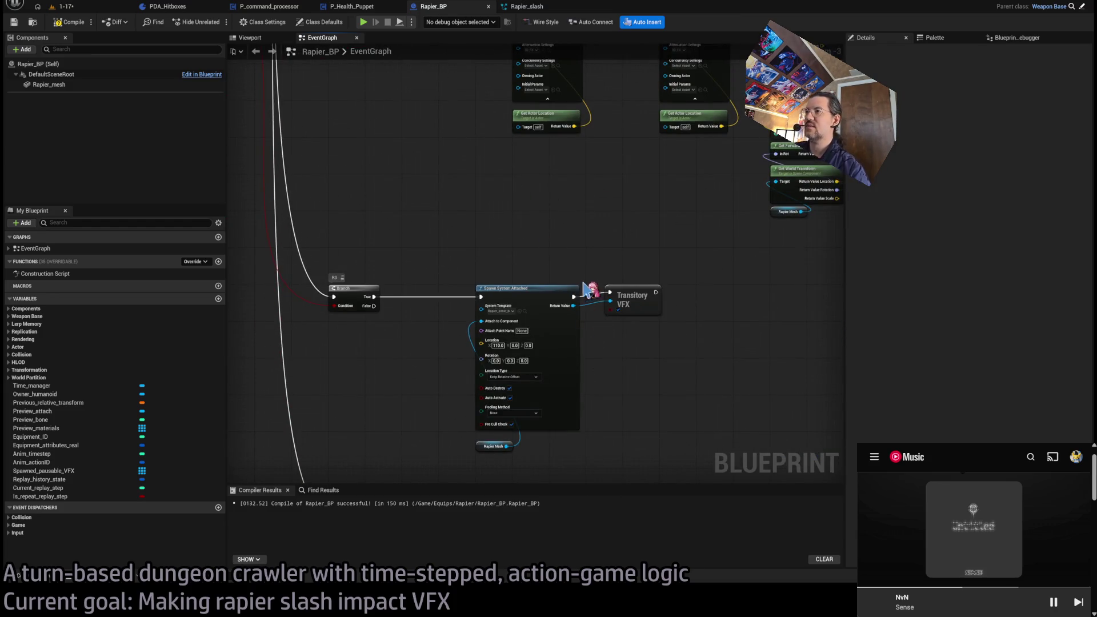
pyautogui.scroll(-3, 588, 292)
pyautogui.scroll(3, 602, 257)
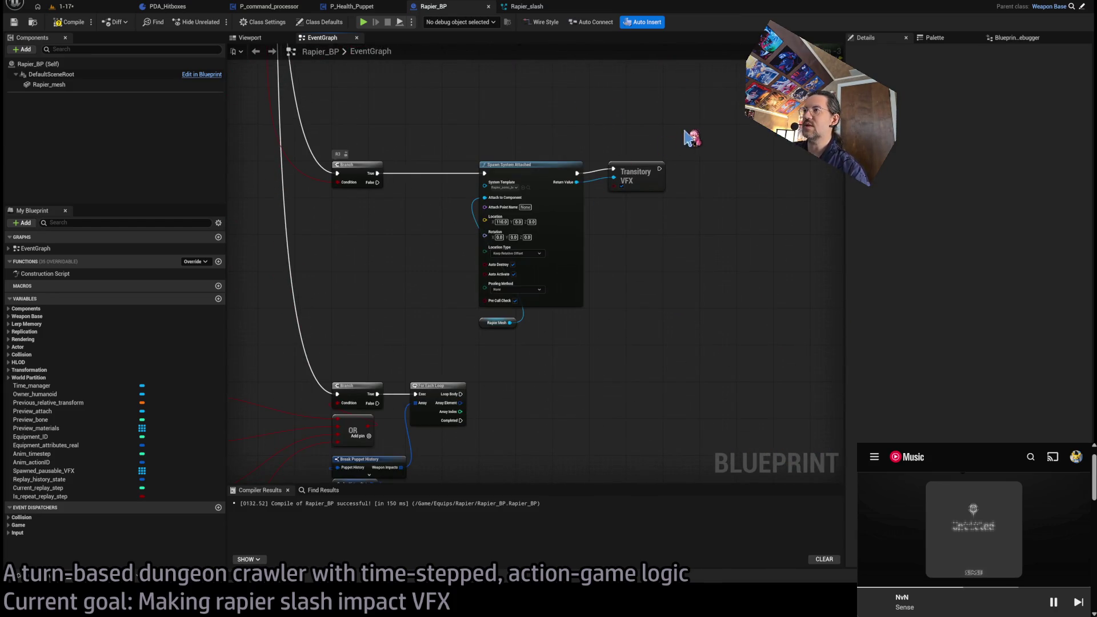
pyautogui.moveTo(685, 139); pyautogui.dragTo(474, 332)
pyautogui.hotkey('ctrl', 'c')
pyautogui.hotkey('ctrl', 'v')
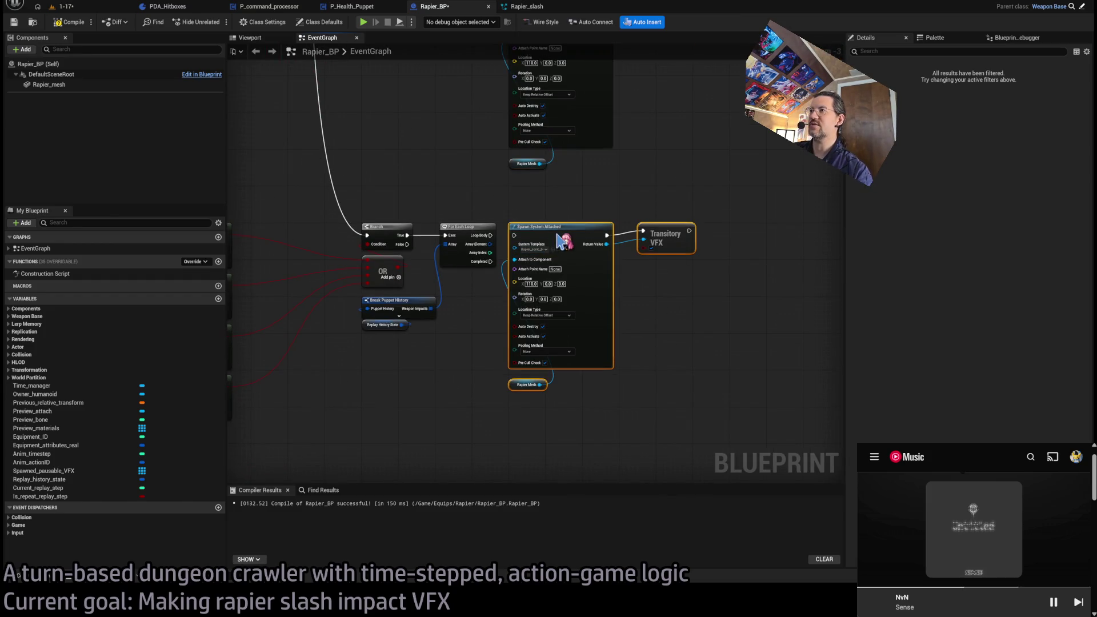
pyautogui.scroll(3, 560, 212)
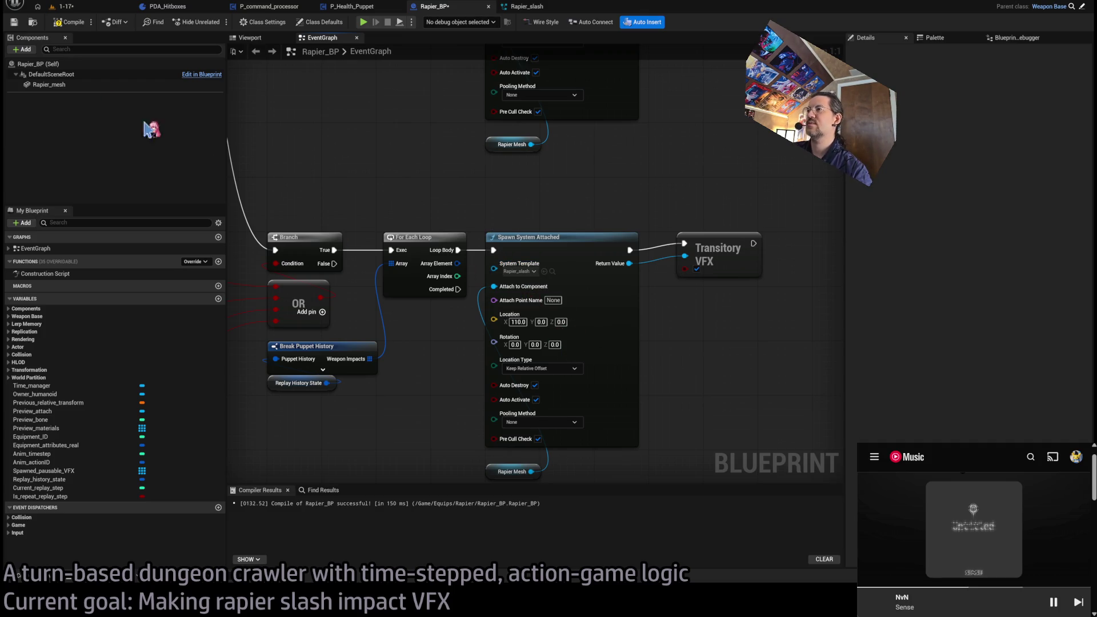
pyautogui.click(113, 8)
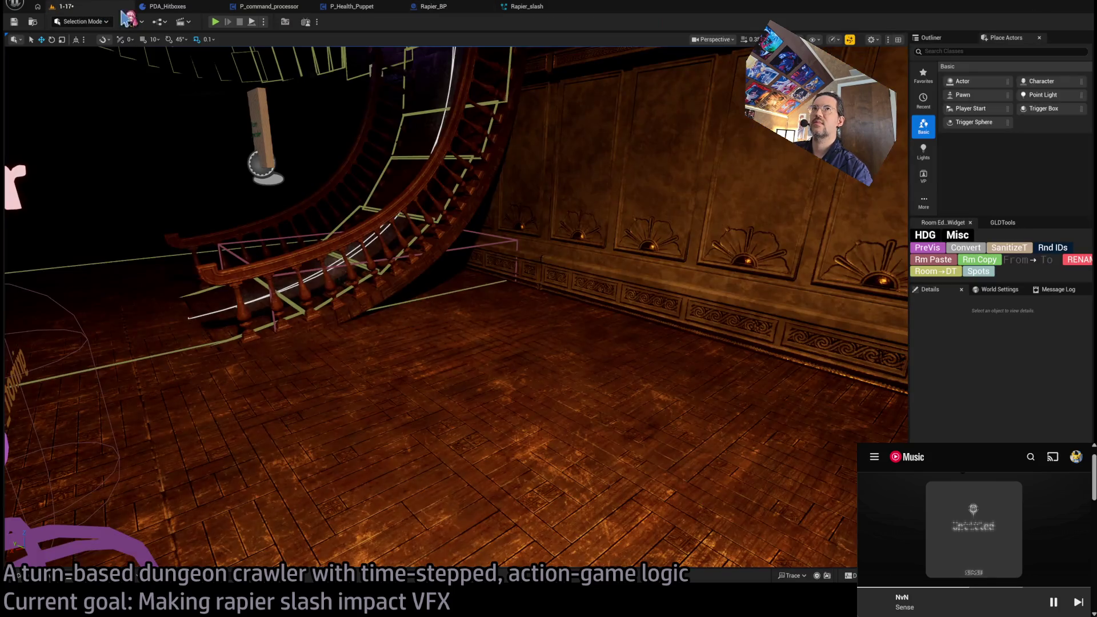
# Playtest the level, trigger the rapier attack and replay it several times, then stop
pyautogui.hotkey('alt', 'p')
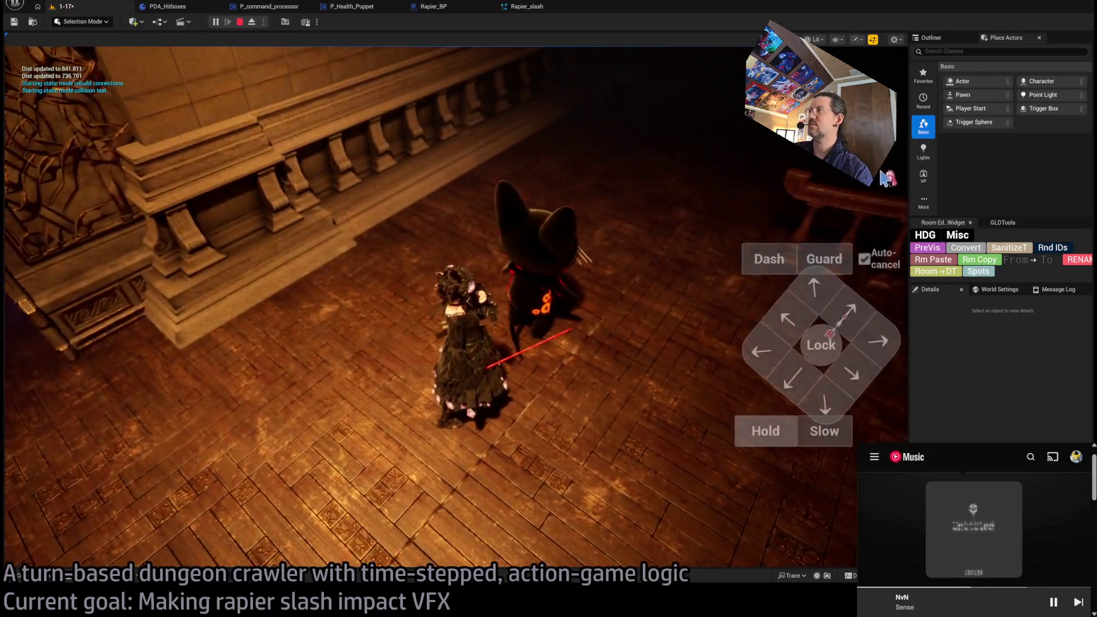
pyautogui.click(36, 400)
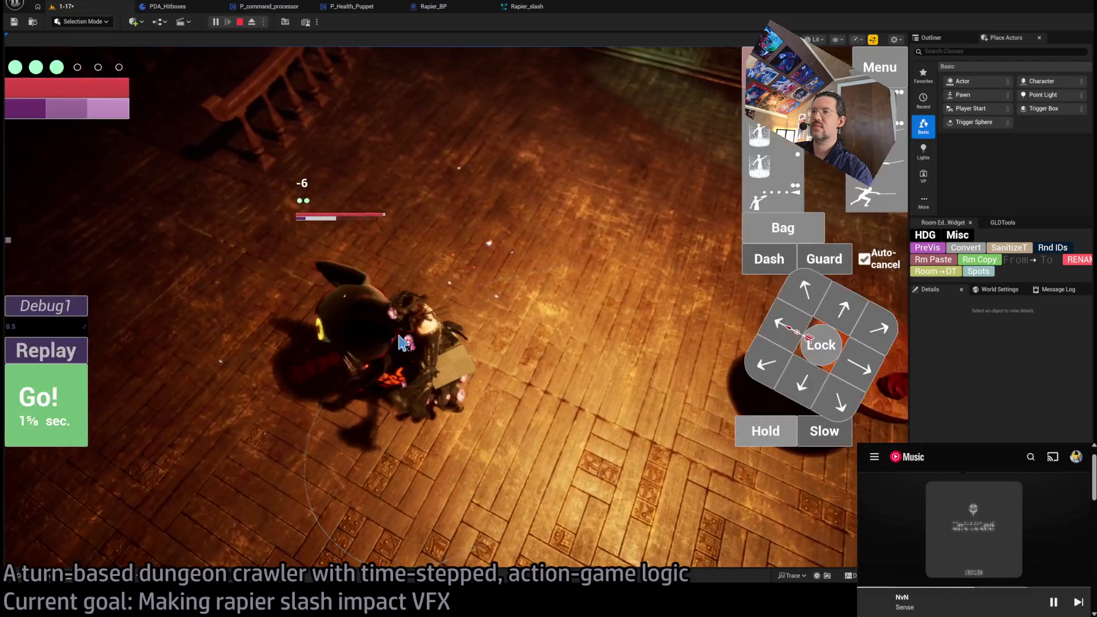
pyautogui.click(43, 348)
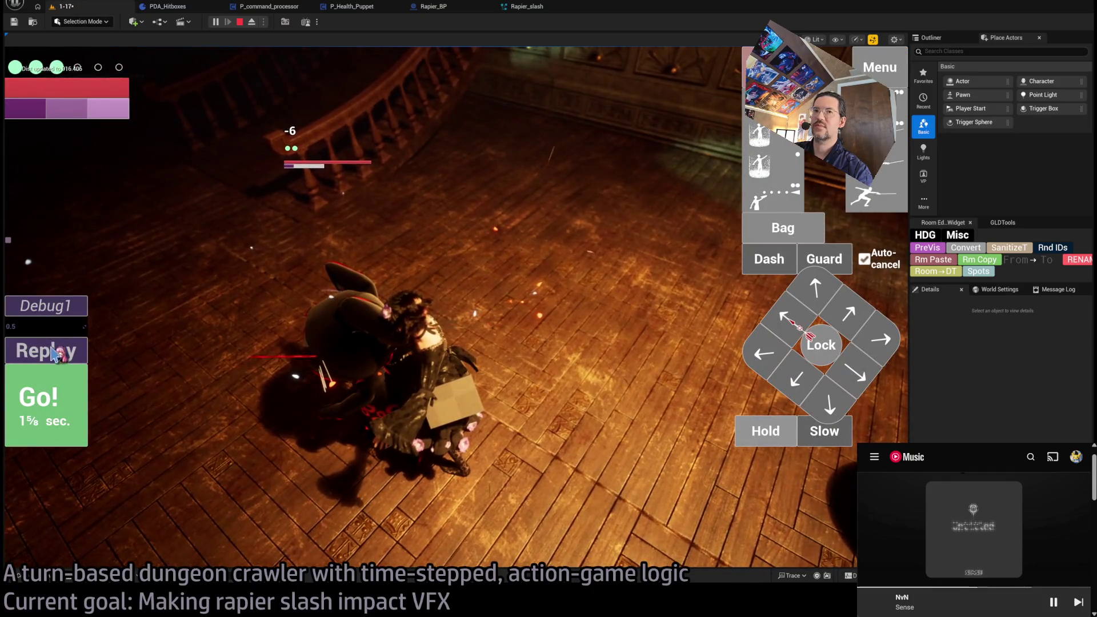
pyautogui.click(59, 349)
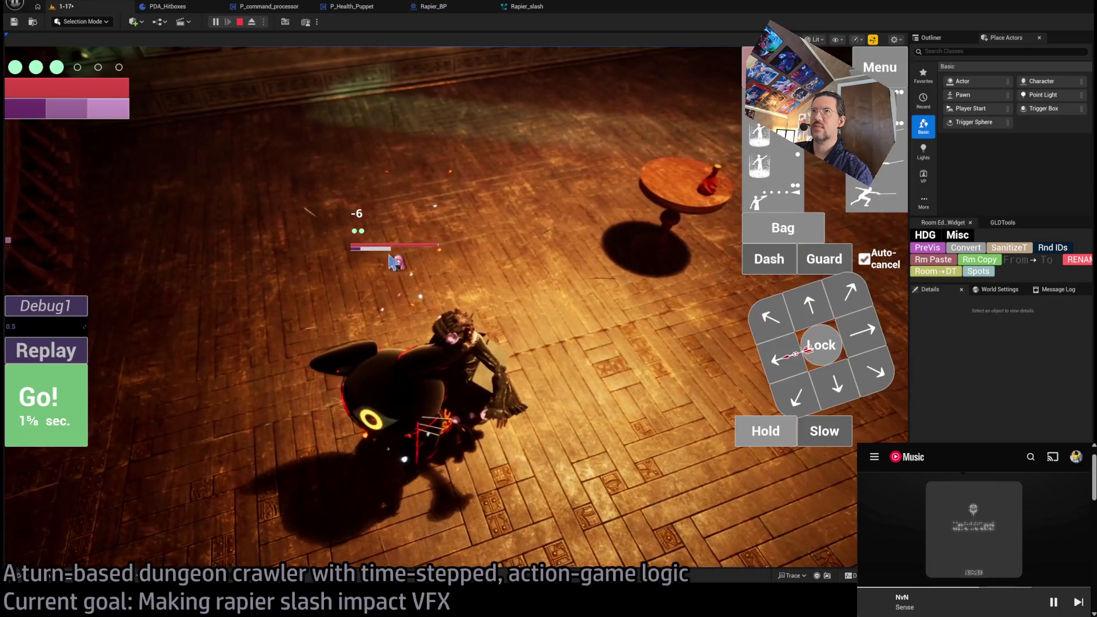
pyautogui.click(252, 22)
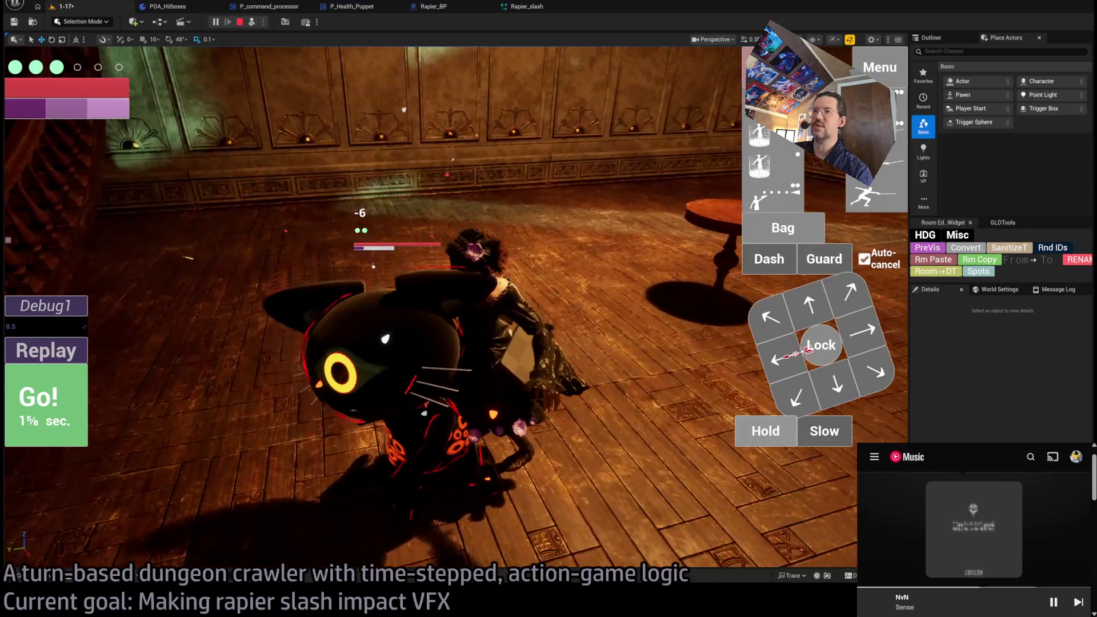
pyautogui.click(45, 350)
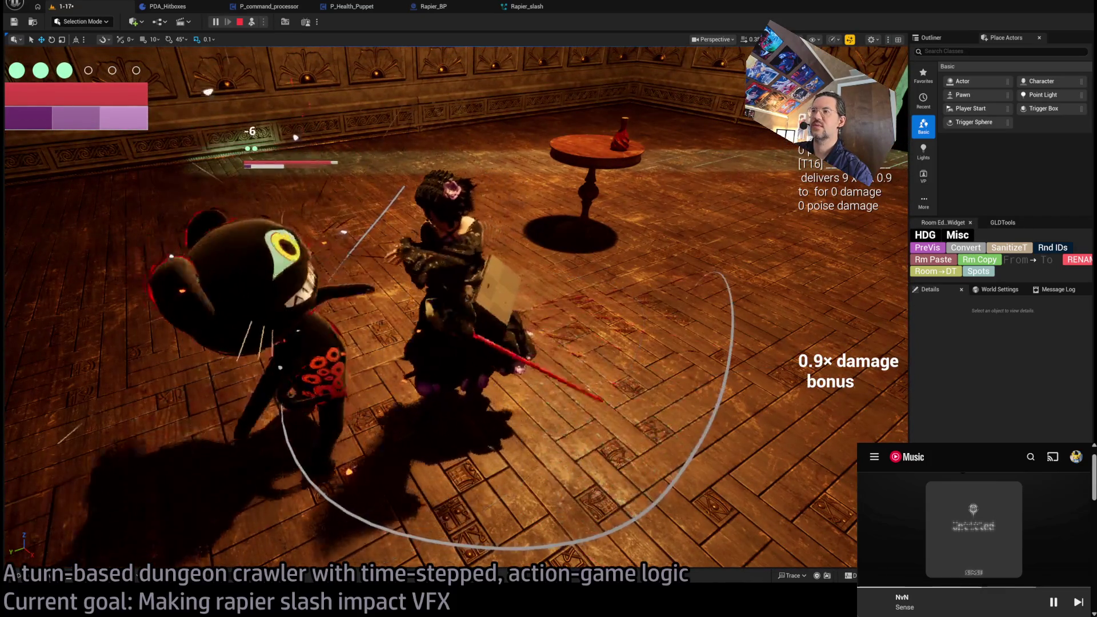
pyautogui.click(240, 23)
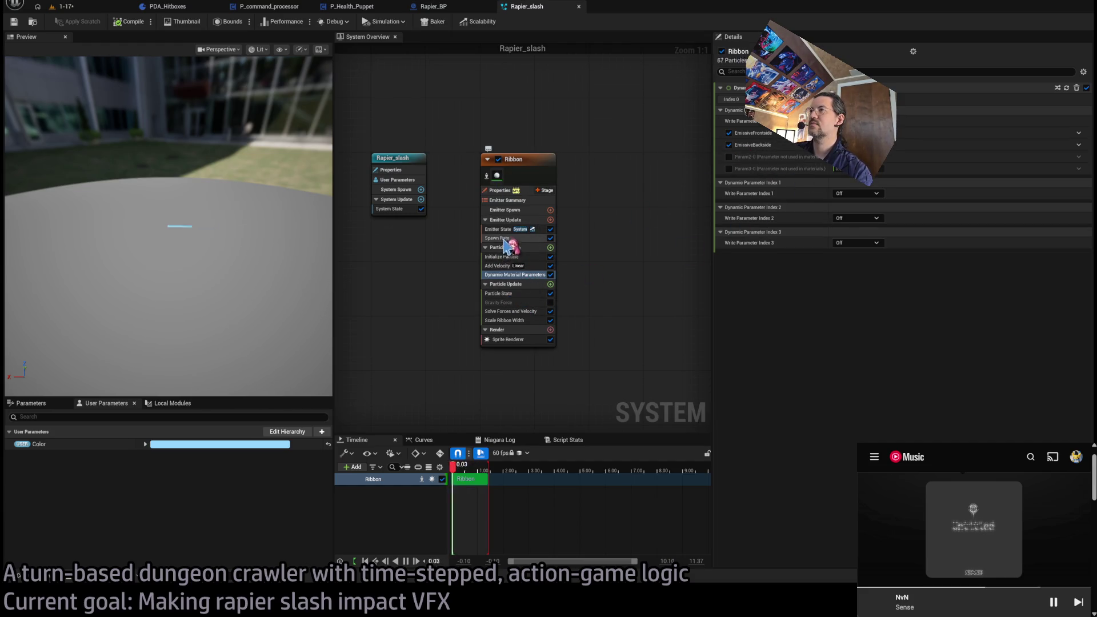
# Give the ribbon's EmissiveFrontside dynamic material parameter a minimum–maximum range
pyautogui.click(500, 257)
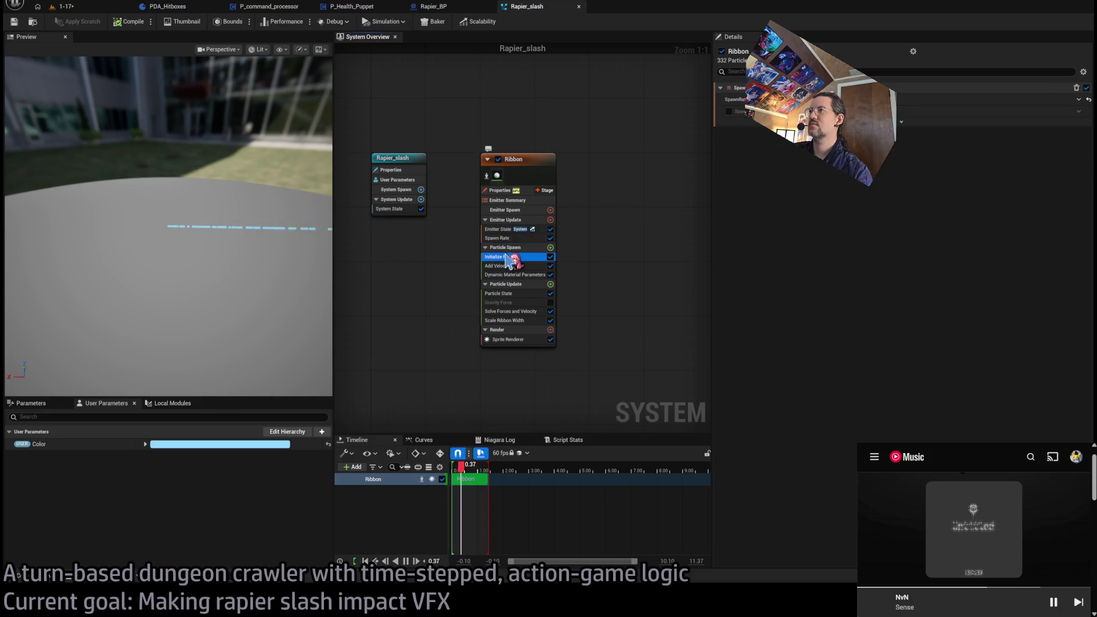
pyautogui.click(513, 275)
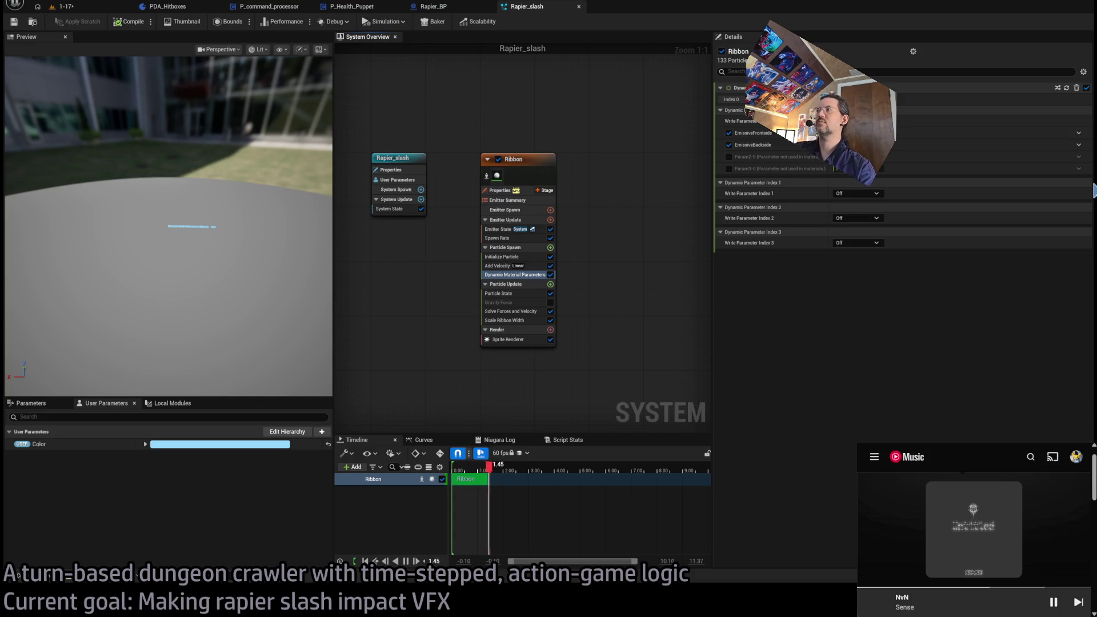
pyautogui.click(1079, 133)
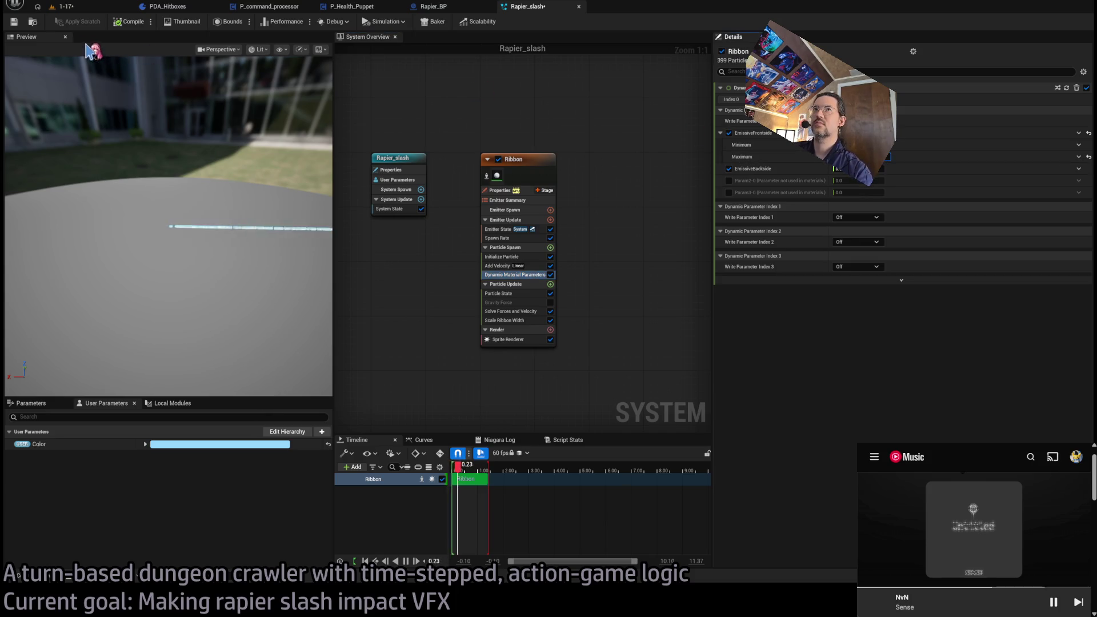
pyautogui.click(74, 7)
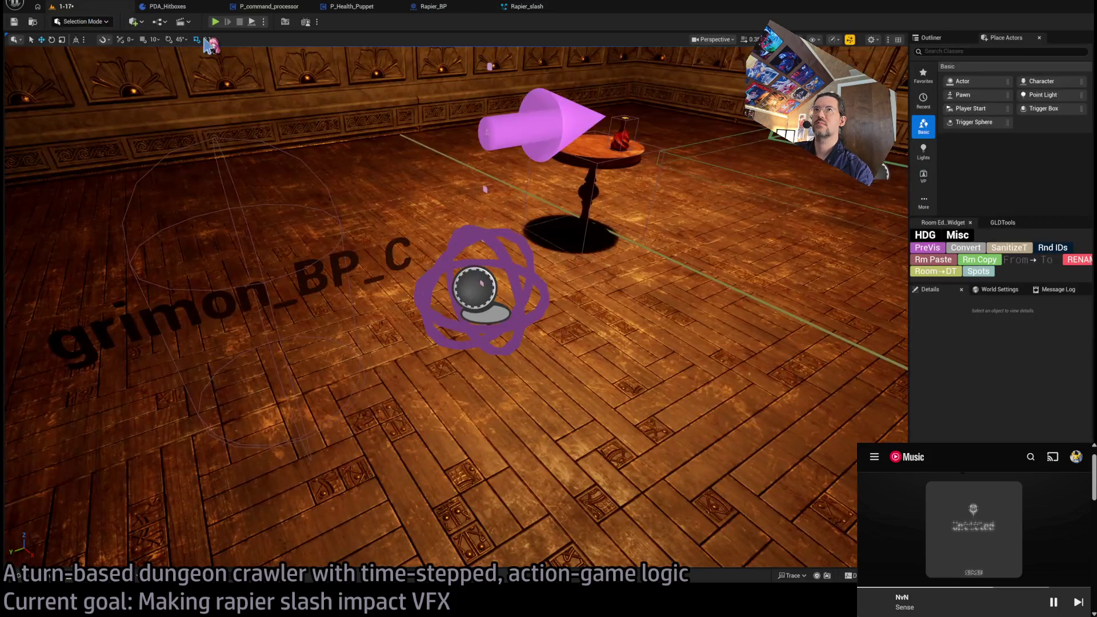
pyautogui.click(215, 23)
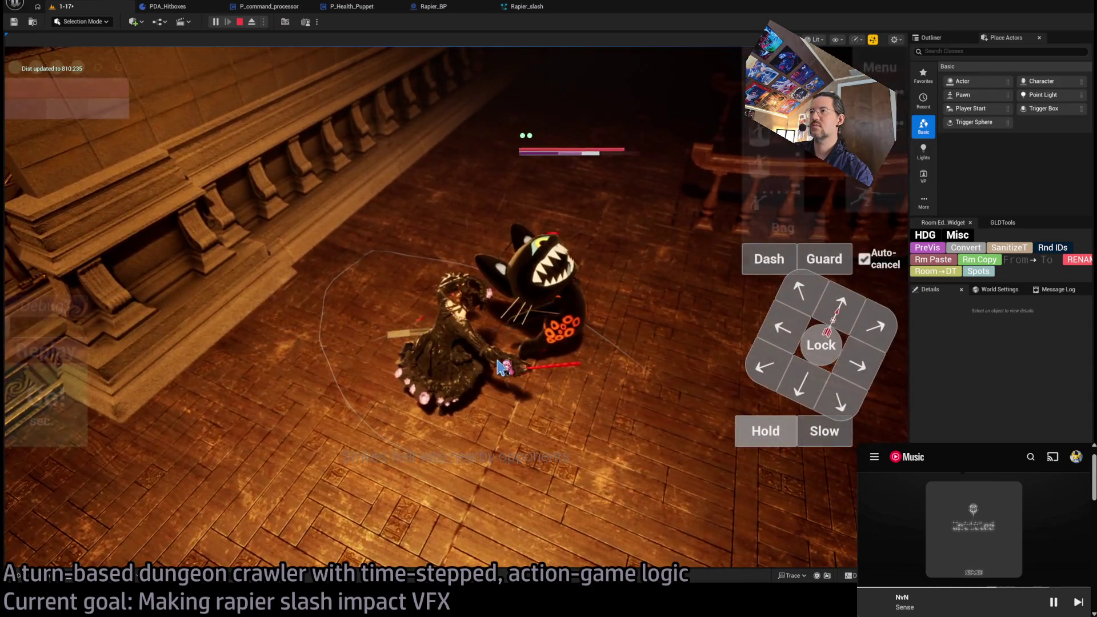
pyautogui.click(77, 301)
pyautogui.click(71, 361)
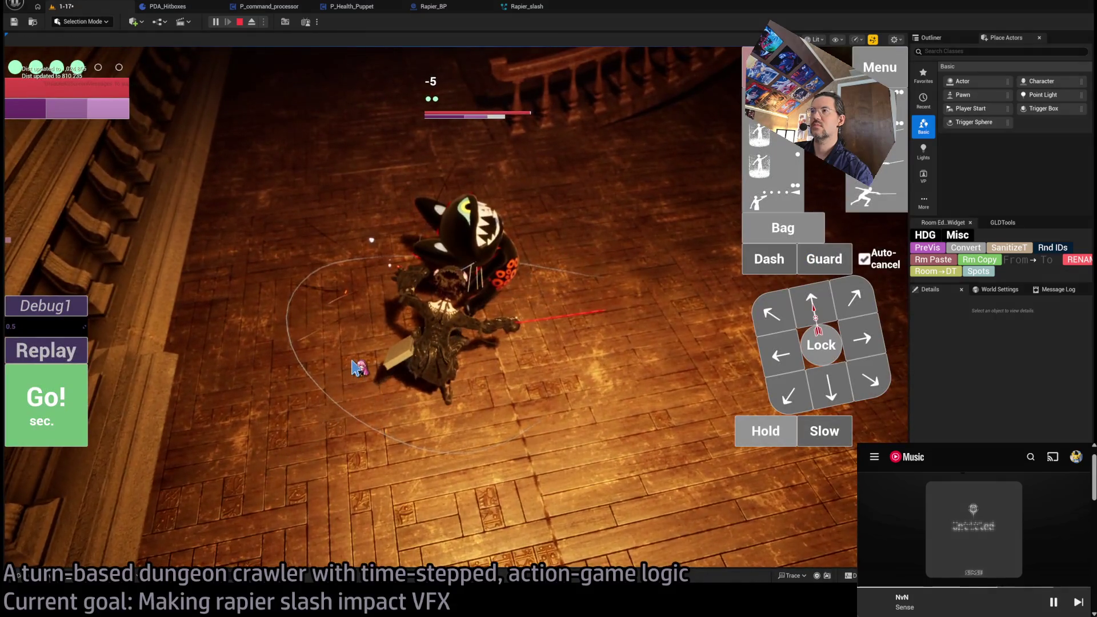
pyautogui.click(59, 343)
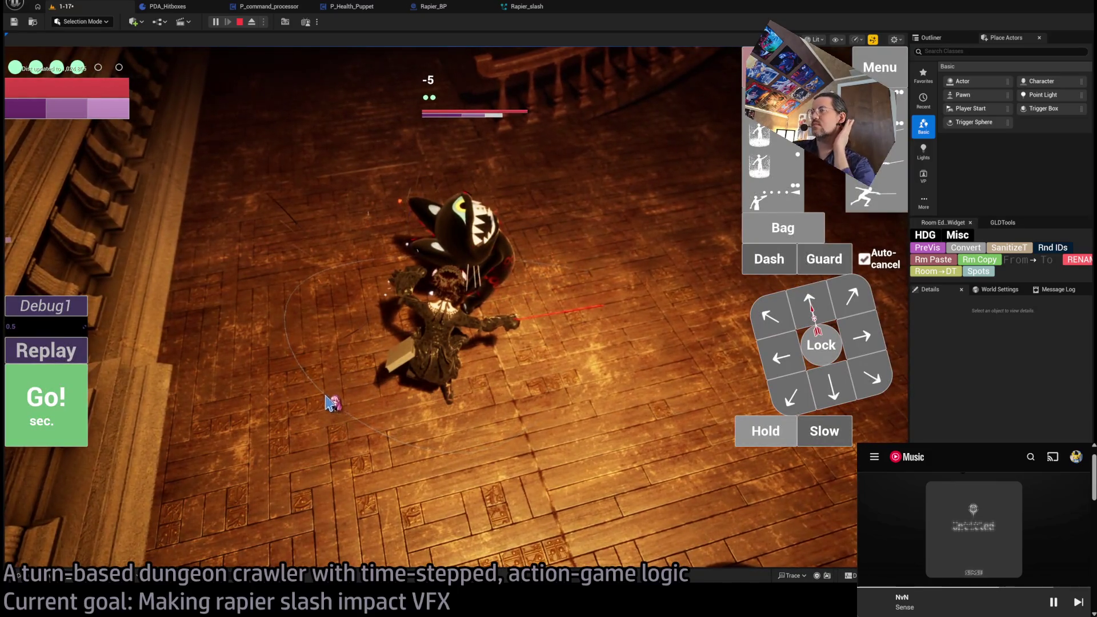
pyautogui.click(63, 351)
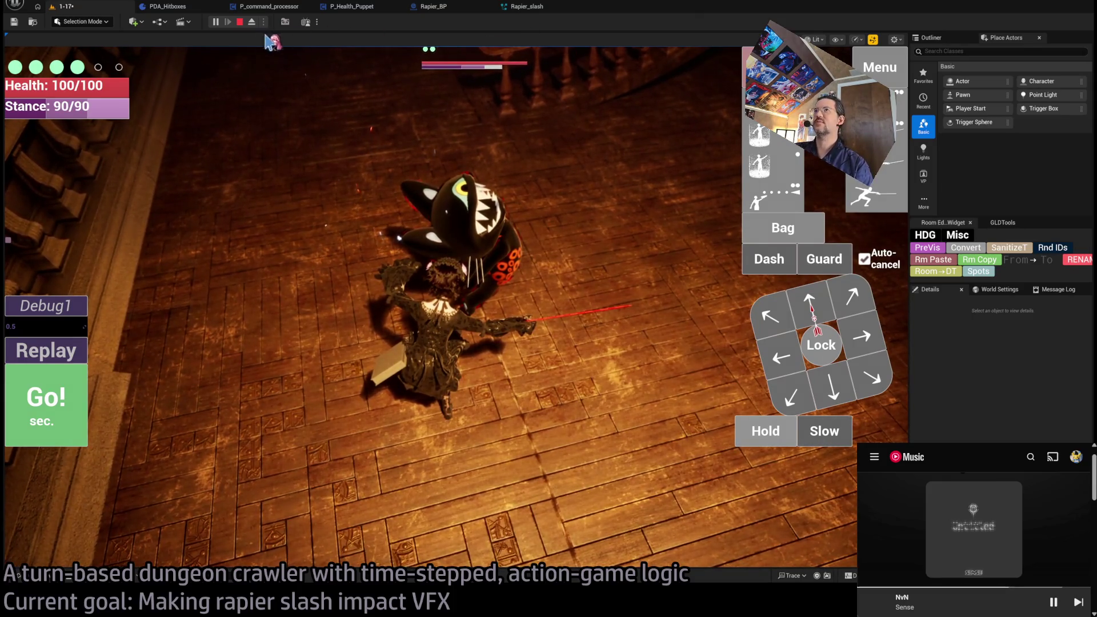
pyautogui.click(241, 23)
pyautogui.hotkey('alt', 'p')
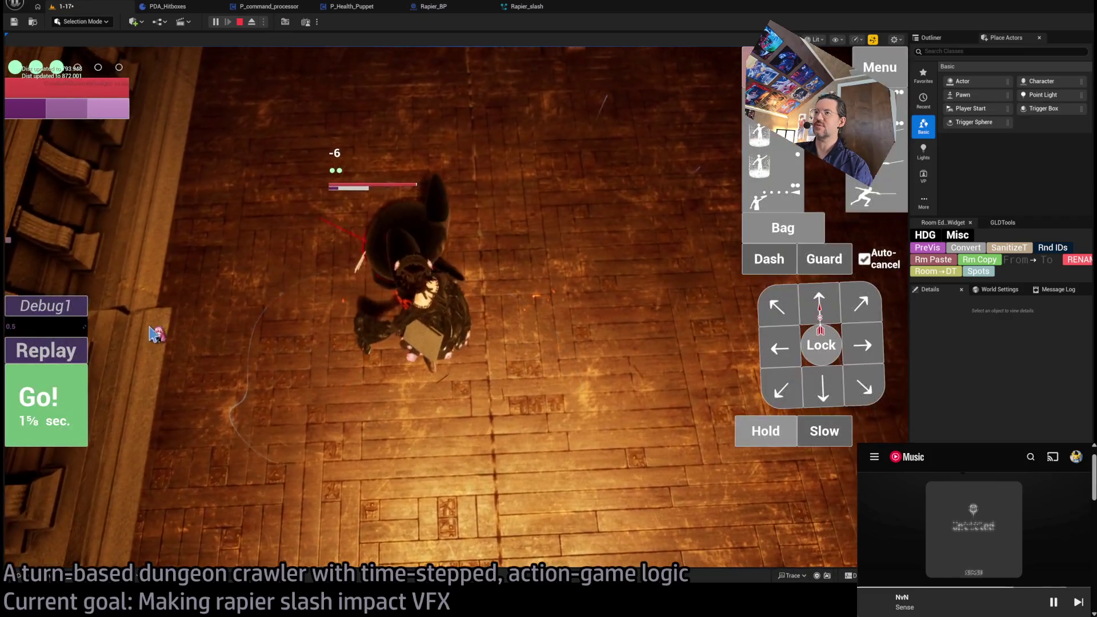
pyautogui.click(69, 347)
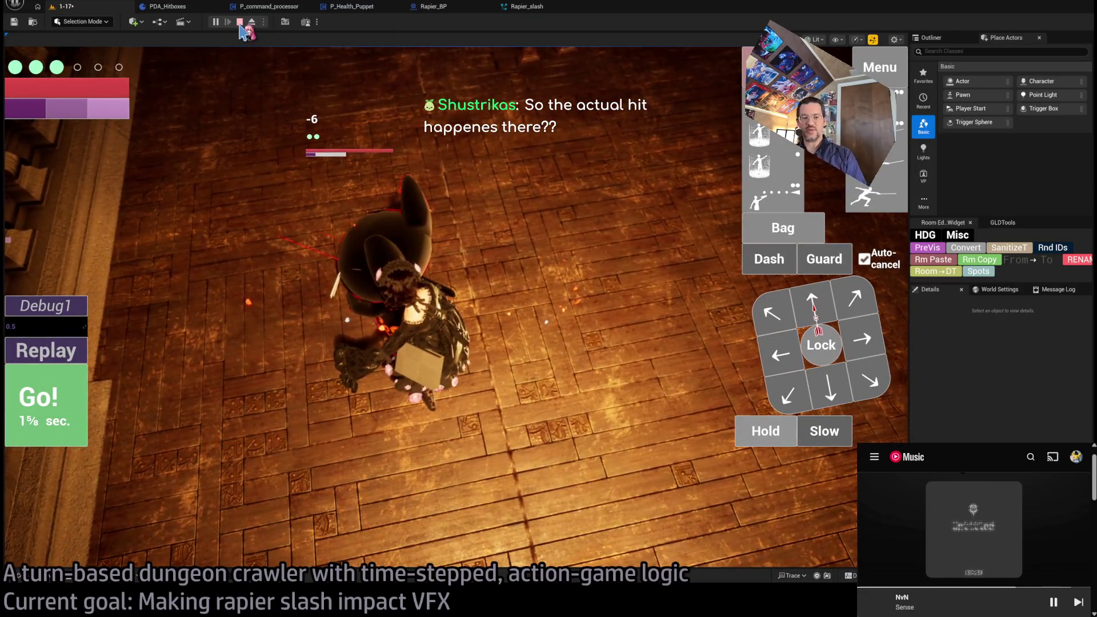
pyautogui.click(240, 23)
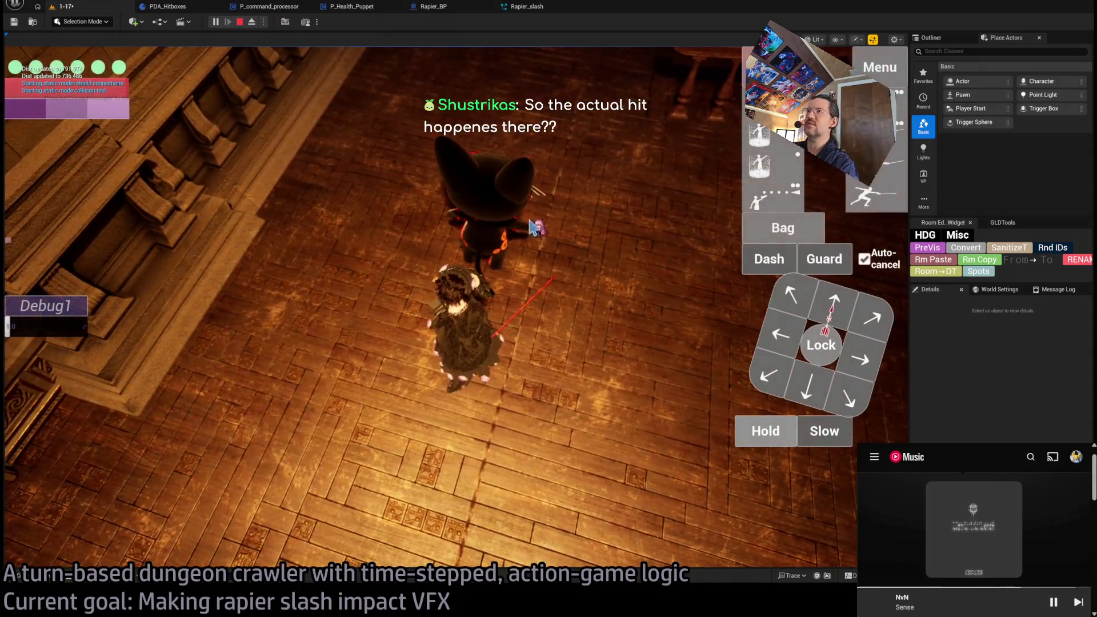
pyautogui.click(239, 22)
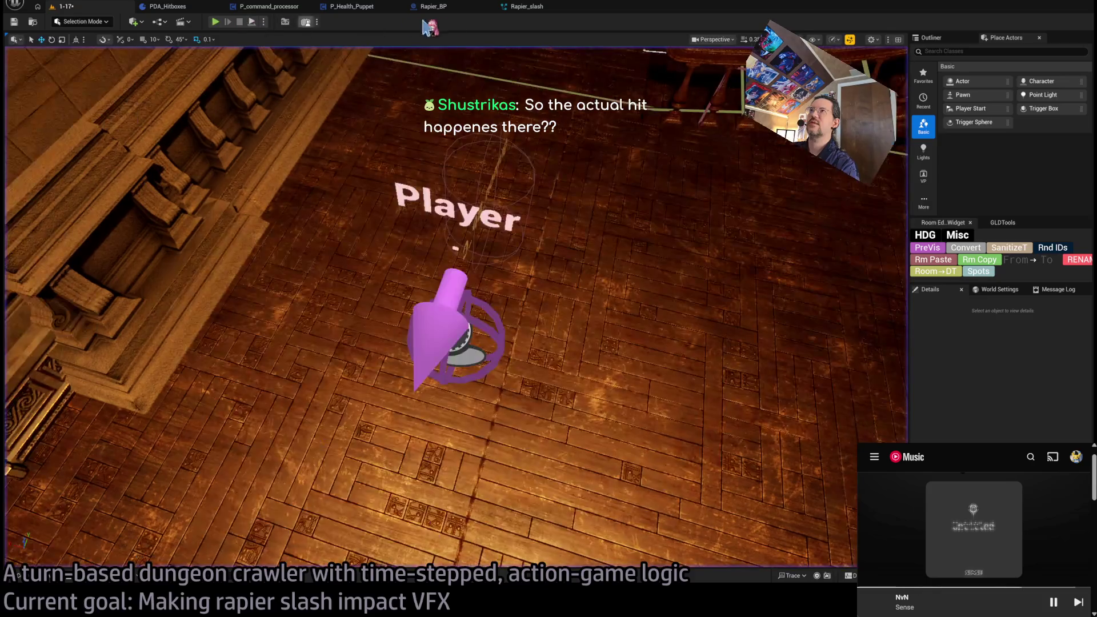
# In Rapier_BP, move the Spawn System Attached and Rapier Mesh nodes further right
pyautogui.click(428, 6)
pyautogui.scroll(1, 502, 196)
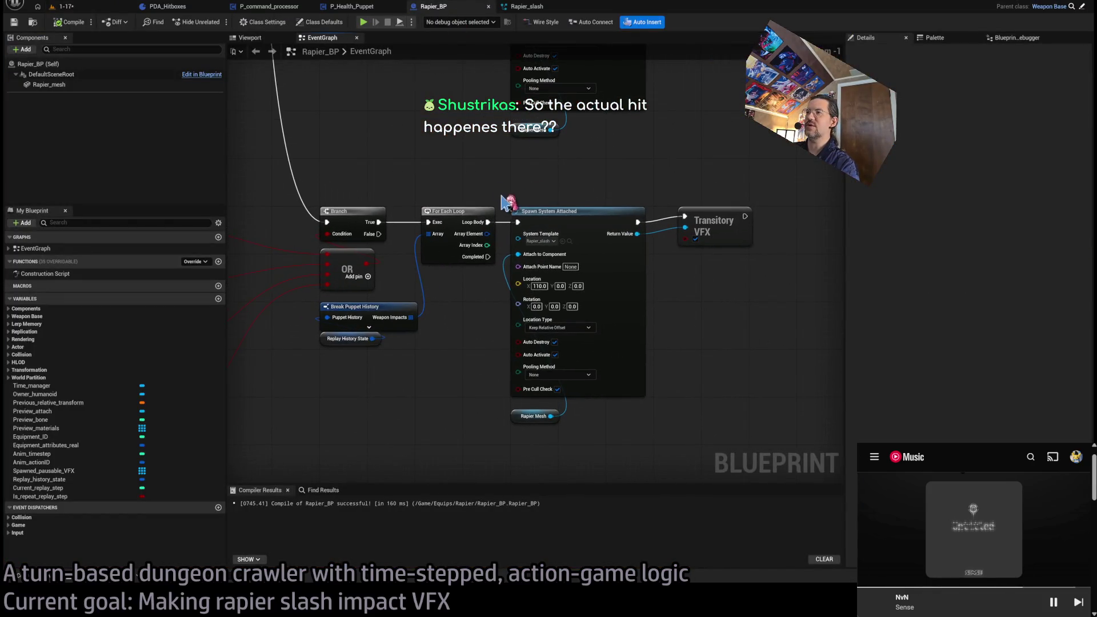
pyautogui.click(563, 245)
pyautogui.keyDown('ctrl'); pyautogui.click(497, 443); pyautogui.keyUp('ctrl')
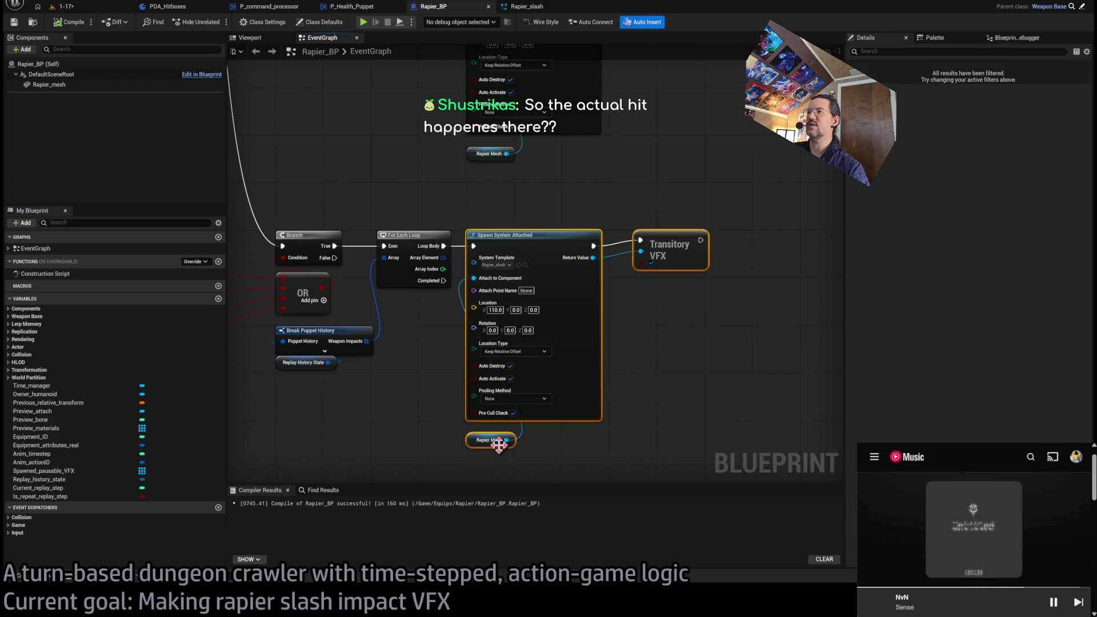
pyautogui.moveTo(537, 243); pyautogui.dragTo(688, 249)
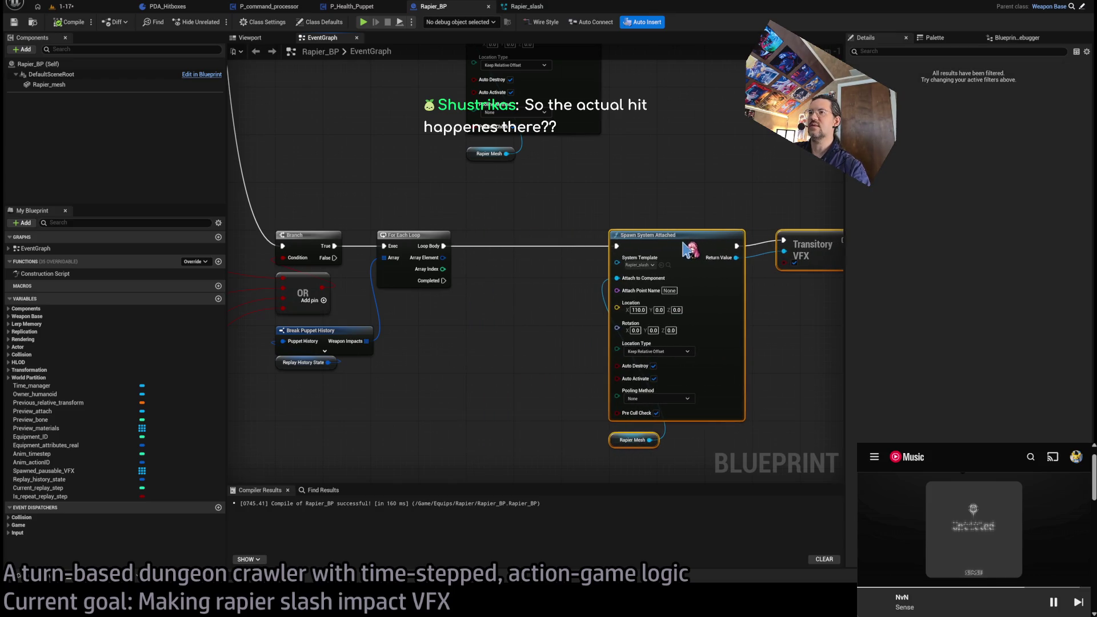
pyautogui.click(475, 335)
# Break the loop's Array Element into Break Damage, showing only Location (WS)
pyautogui.moveTo(444, 258)
pyautogui.mouseDown()
pyautogui.moveTo(480, 524)
pyautogui.moveTo(485, 395)
pyautogui.mouseUp()
pyautogui.click(991, 204)
pyautogui.click(965, 168)
pyautogui.moveTo(829, 171)
pyautogui.mouseDown()
pyautogui.moveTo(734, 174)
pyautogui.moveTo(732, 317)
pyautogui.moveTo(711, 400)
pyautogui.mouseUp()
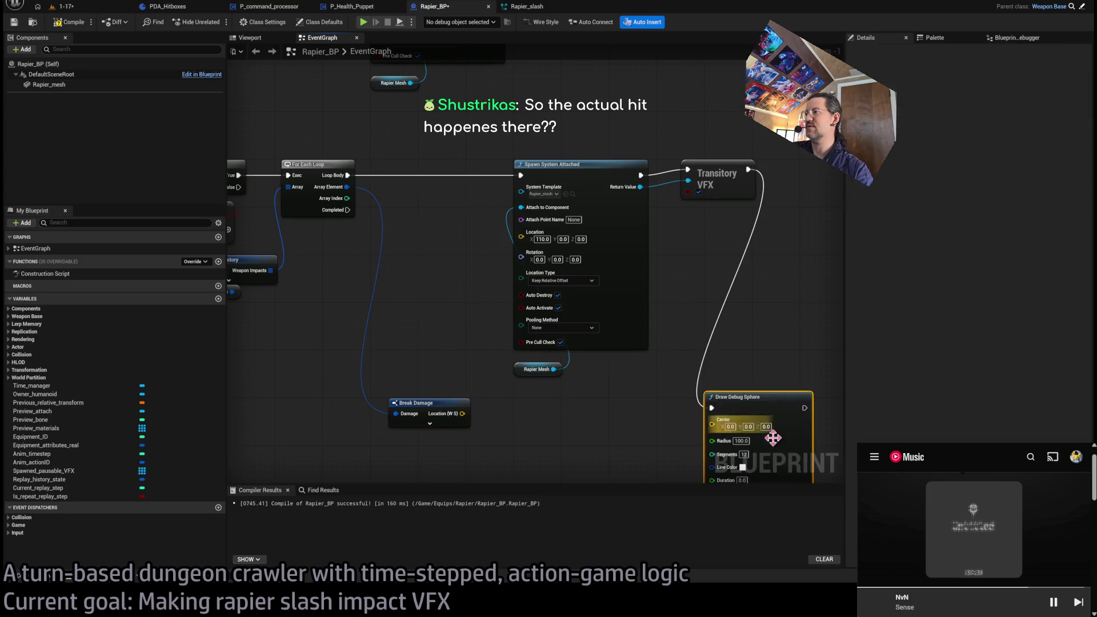
# Add a Draw Debug Sphere centred on Location (WS) with radius 20 and duration 0.4
pyautogui.moveTo(469, 313); pyautogui.dragTo(719, 319)
pyautogui.scroll(1, 679, 375)
pyautogui.moveTo(679, 375); pyautogui.dragTo(600, 294)
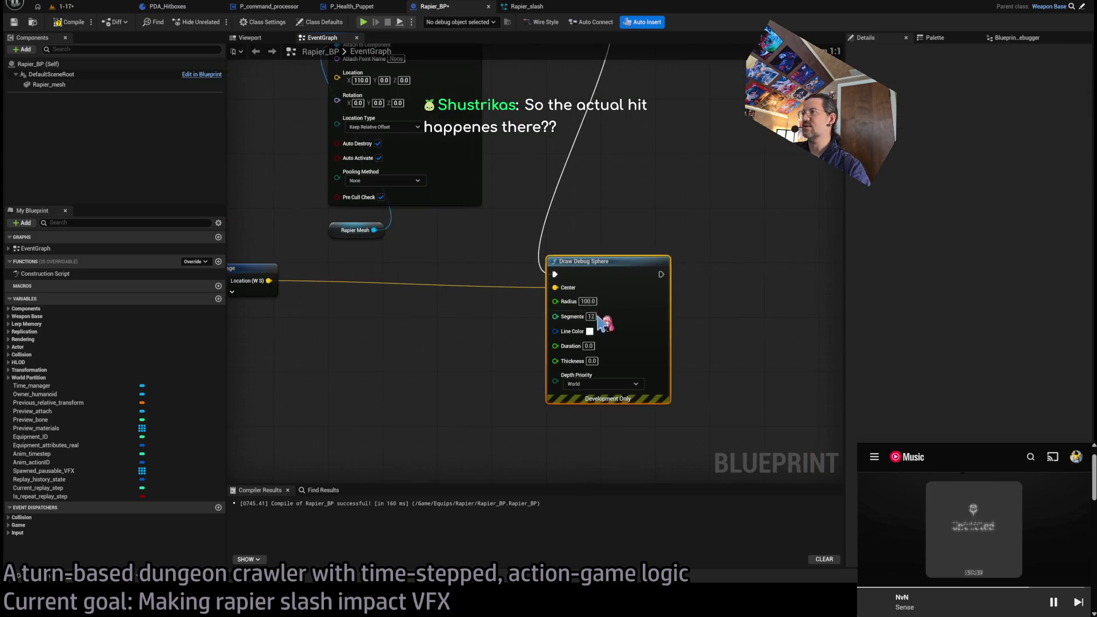
pyautogui.click(589, 346)
pyautogui.write('0.4')
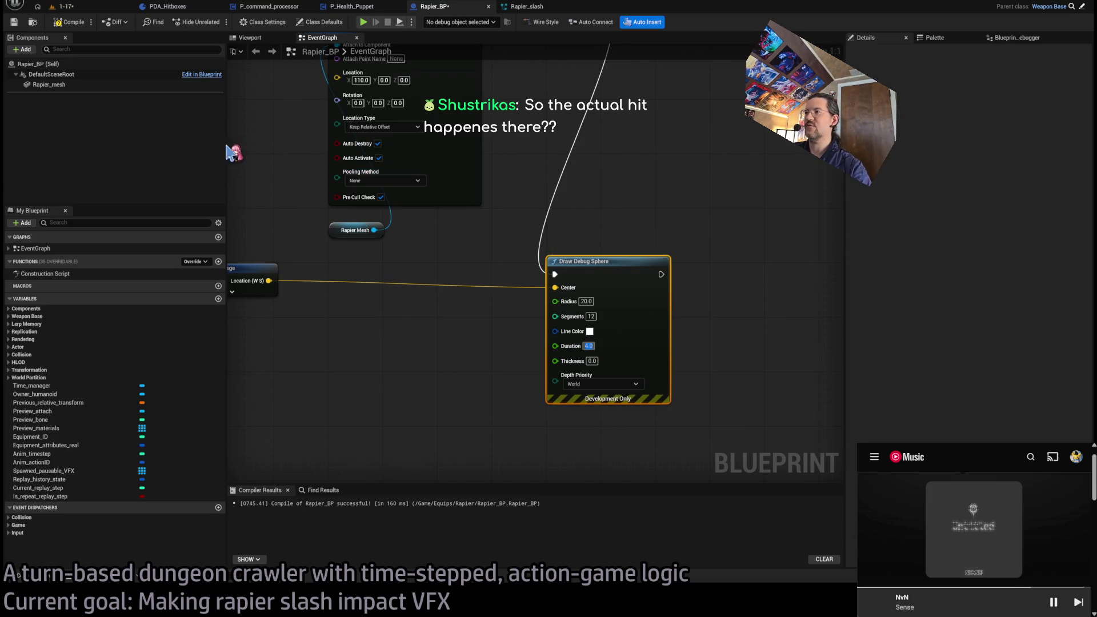
pyautogui.click(64, 6)
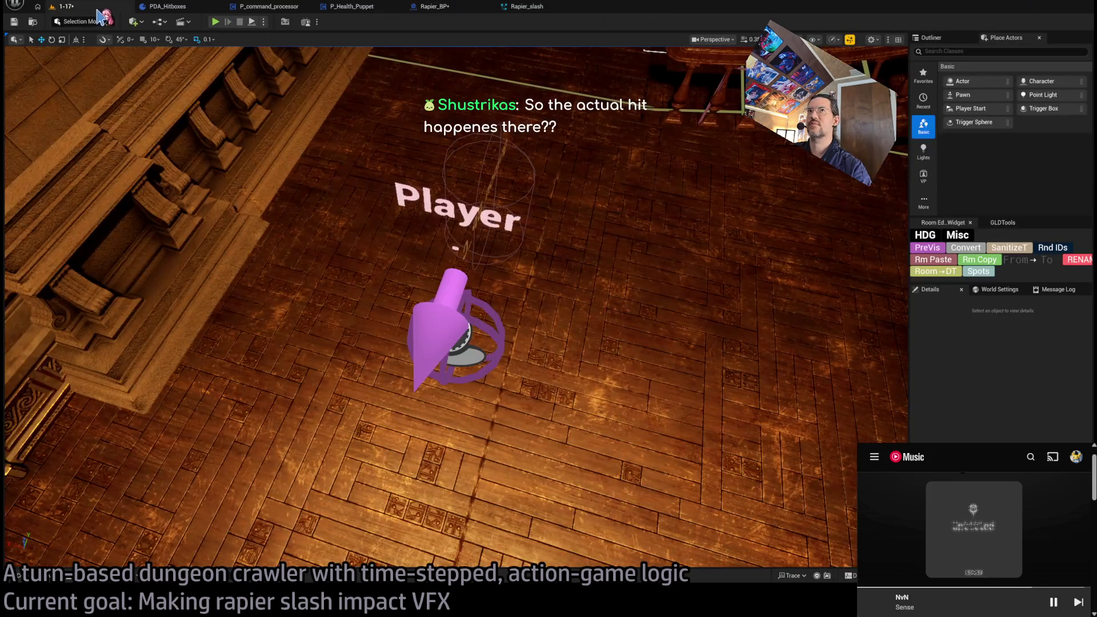
pyautogui.hotkey('alt', 'p')
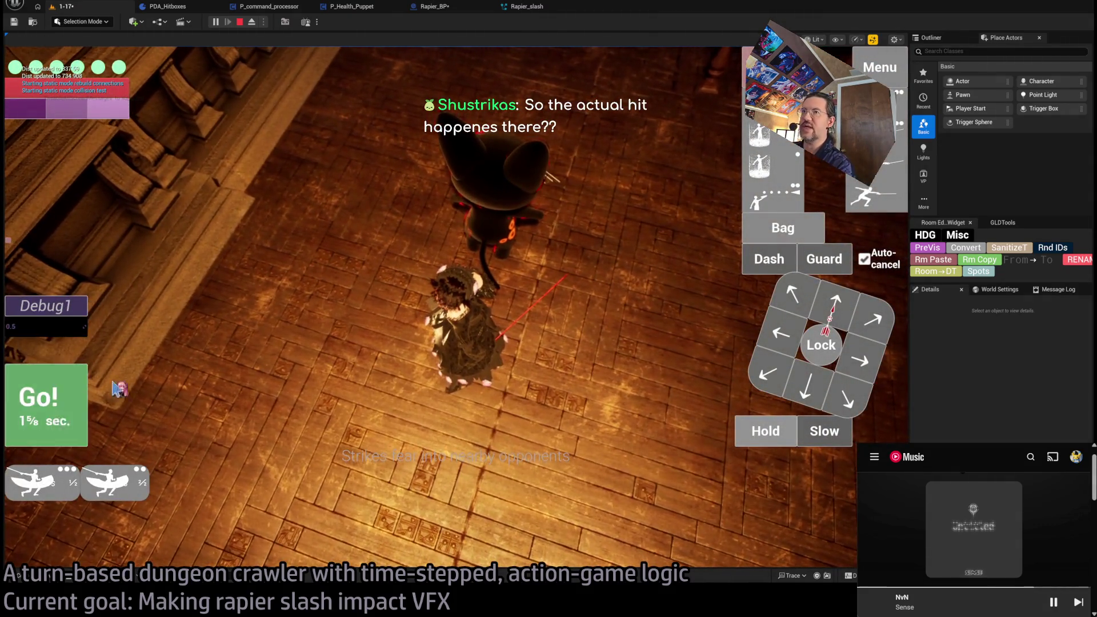
pyautogui.click(87, 399)
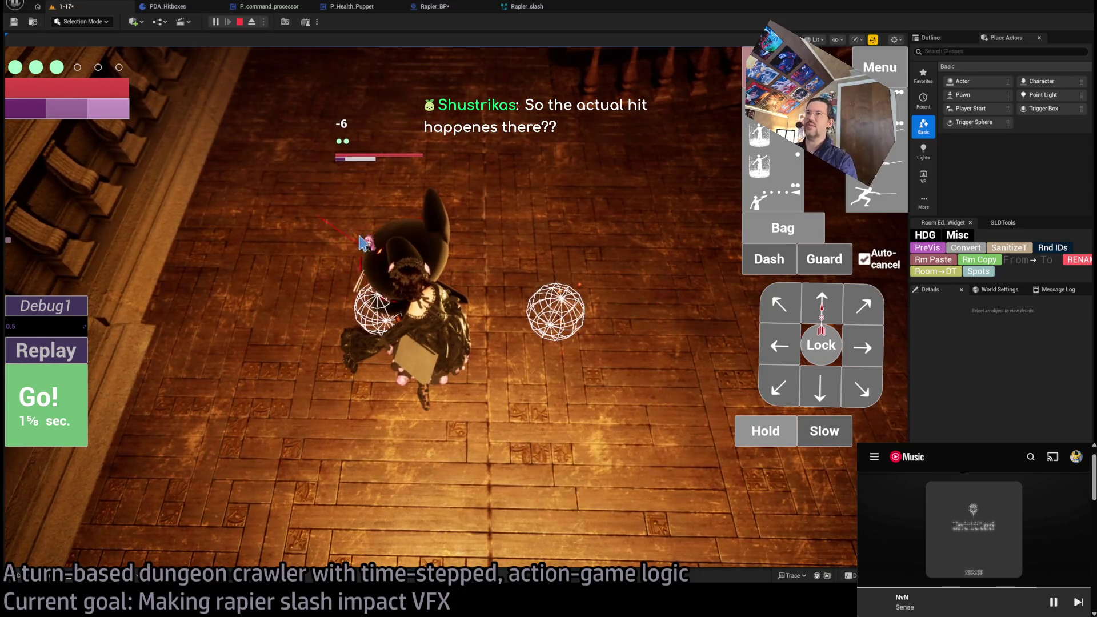
pyautogui.click(79, 355)
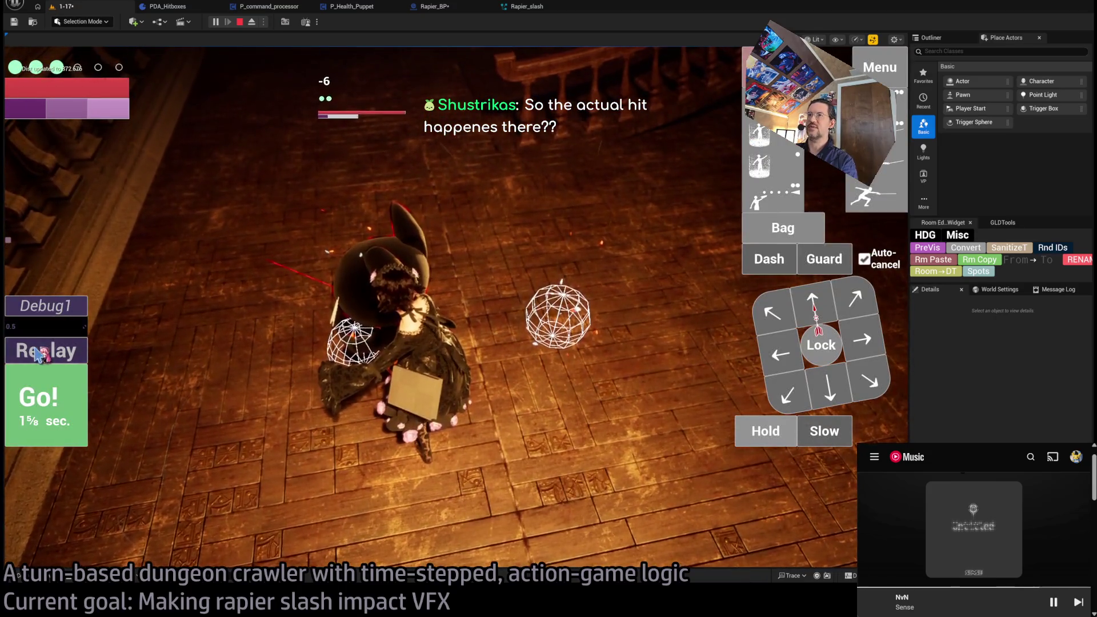
pyautogui.click(38, 355)
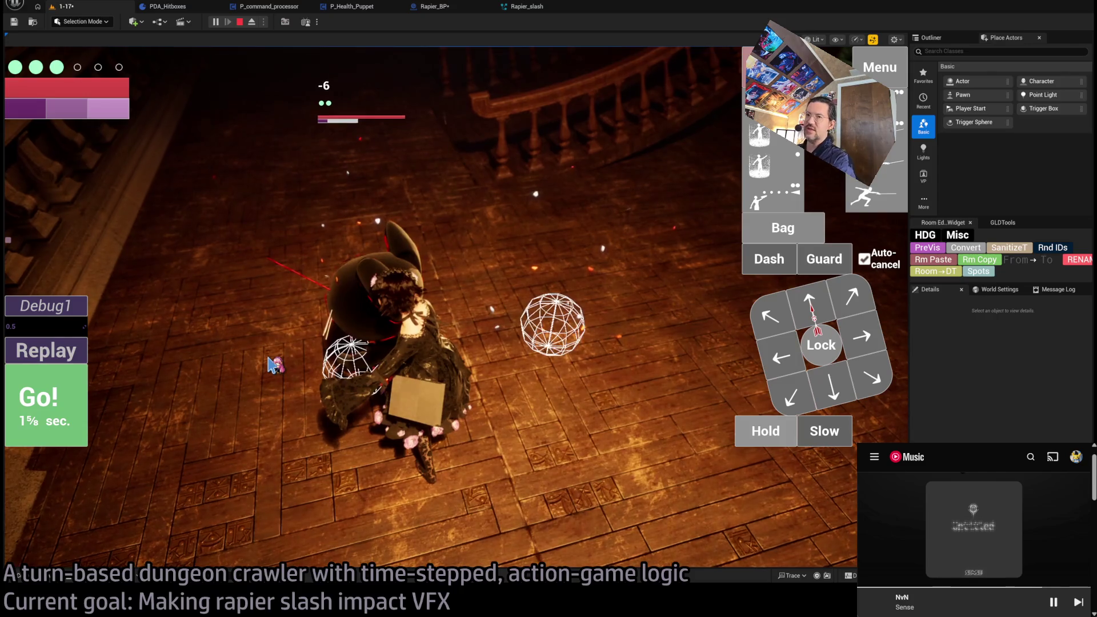
pyautogui.click(59, 355)
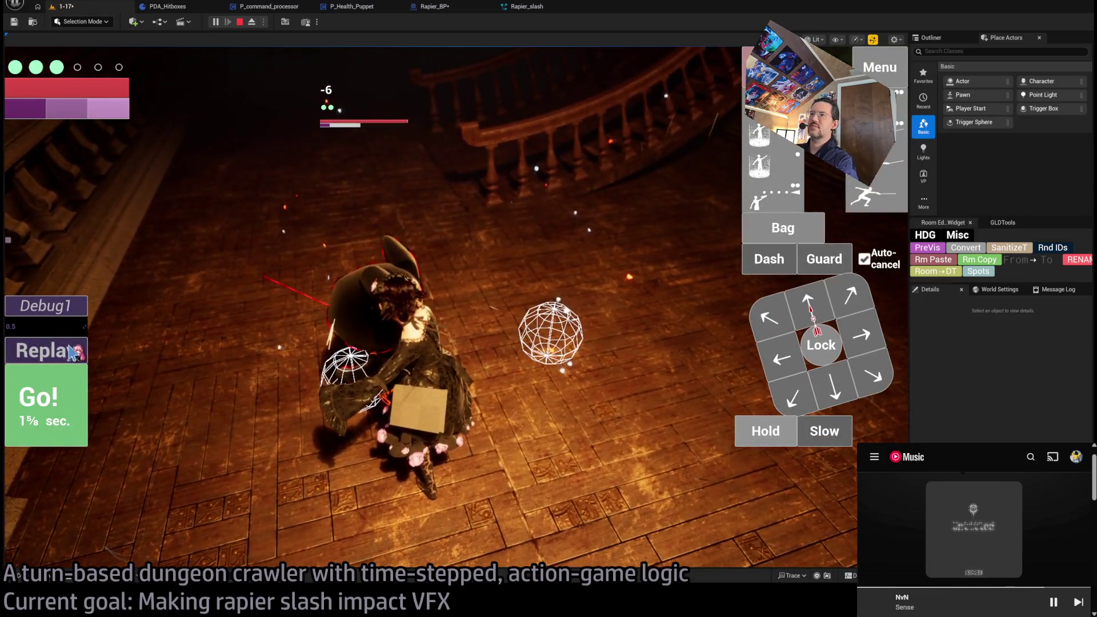
pyautogui.click(71, 353)
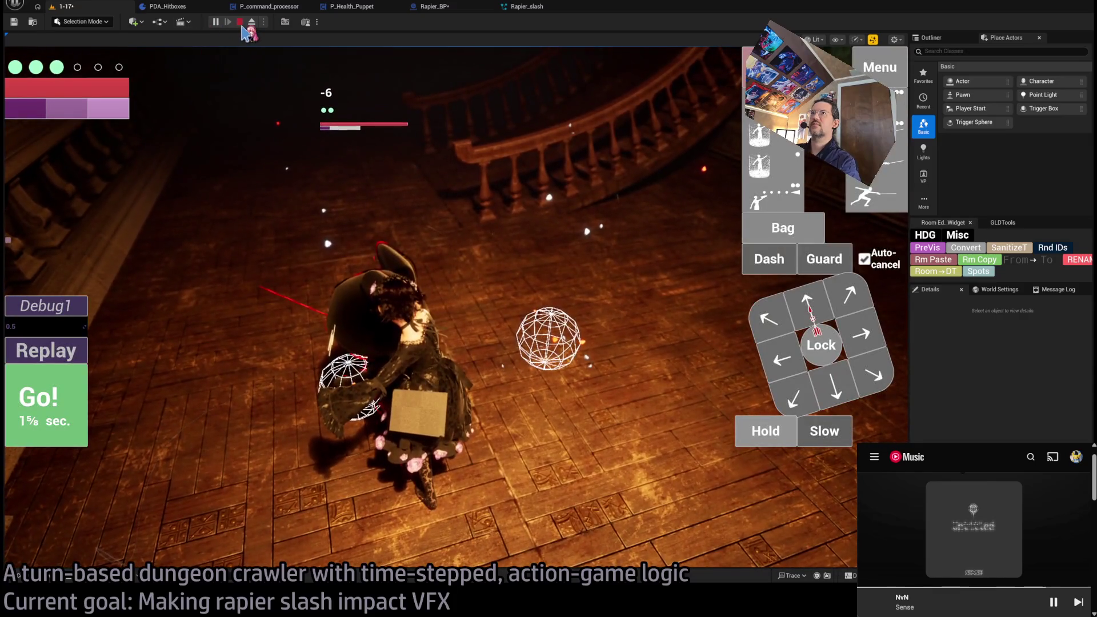
pyautogui.click(240, 22)
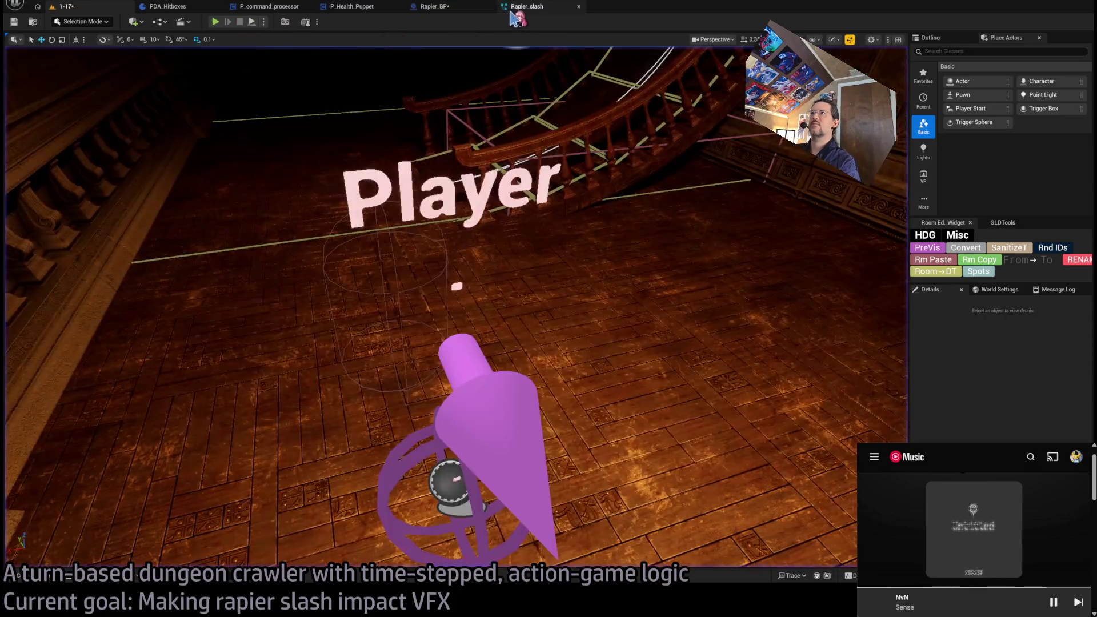
# Delete the Spawn System Attached, Transitory VFX and Rapier Mesh nodes in Rapier_BP
pyautogui.click(166, 7)
pyautogui.click(435, 6)
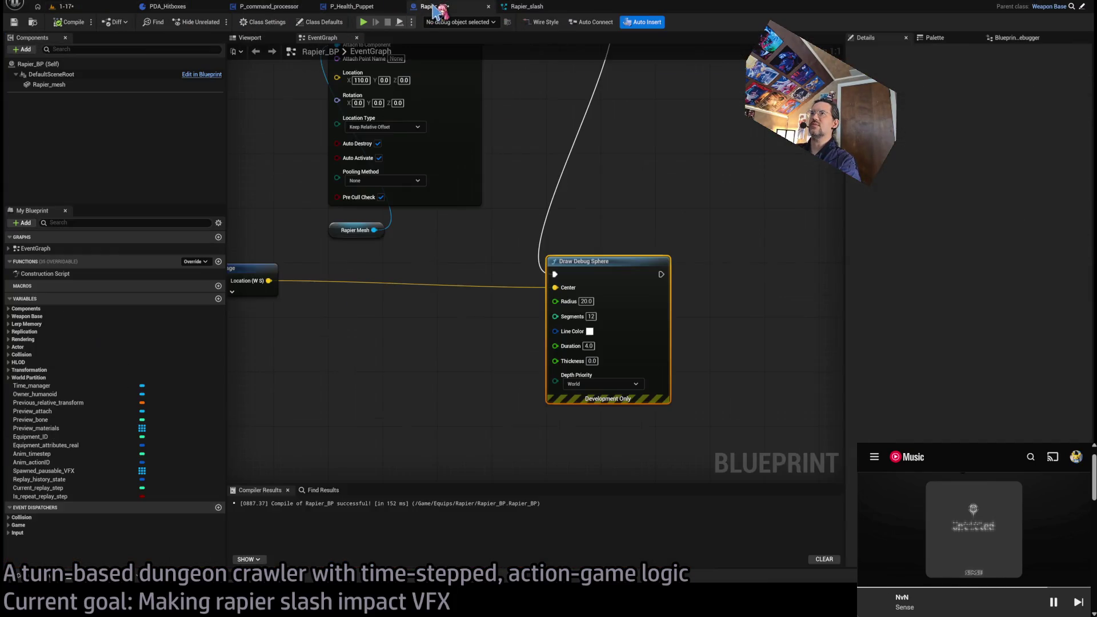
pyautogui.scroll(-2, 503, 180)
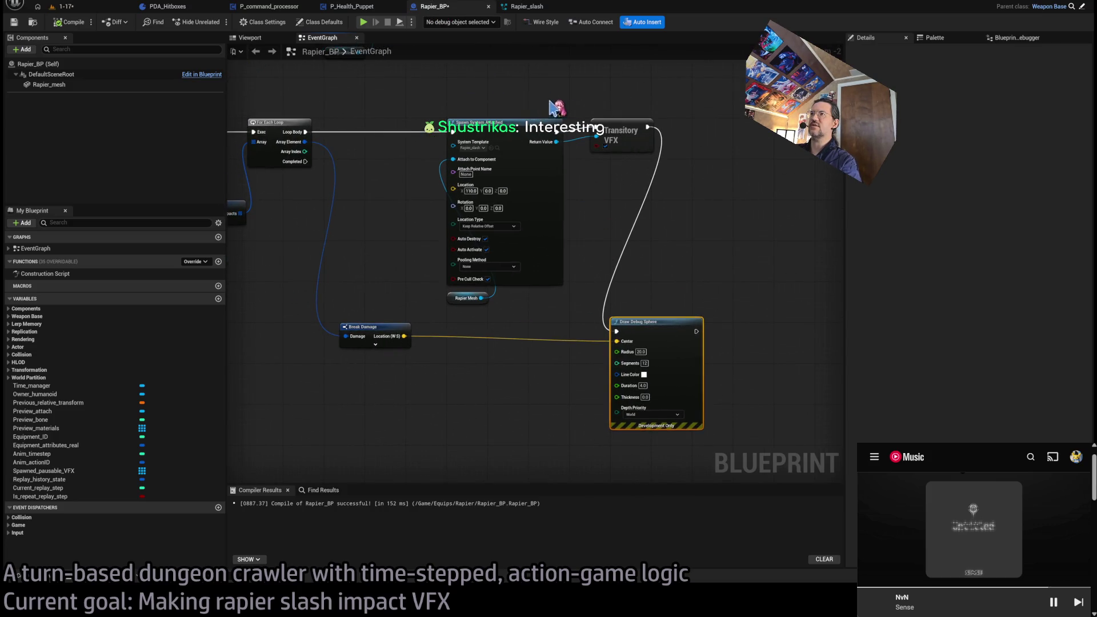
pyautogui.moveTo(625, 105)
pyautogui.mouseDown()
pyautogui.moveTo(447, 298)
pyautogui.moveTo(460, 314)
pyautogui.mouseUp()
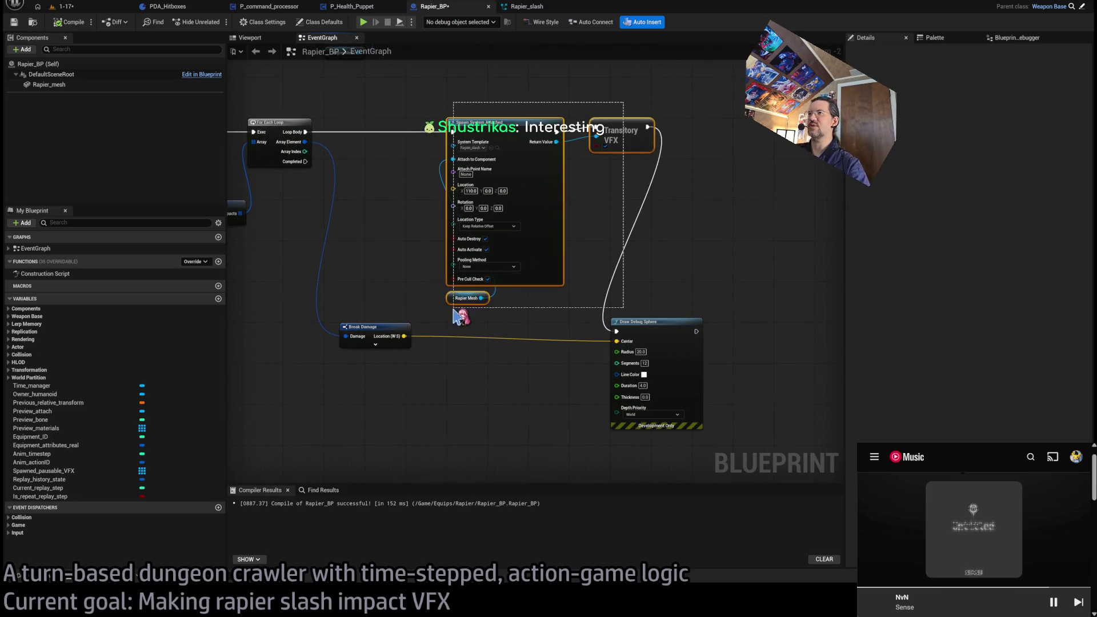
pyautogui.press('Delete')
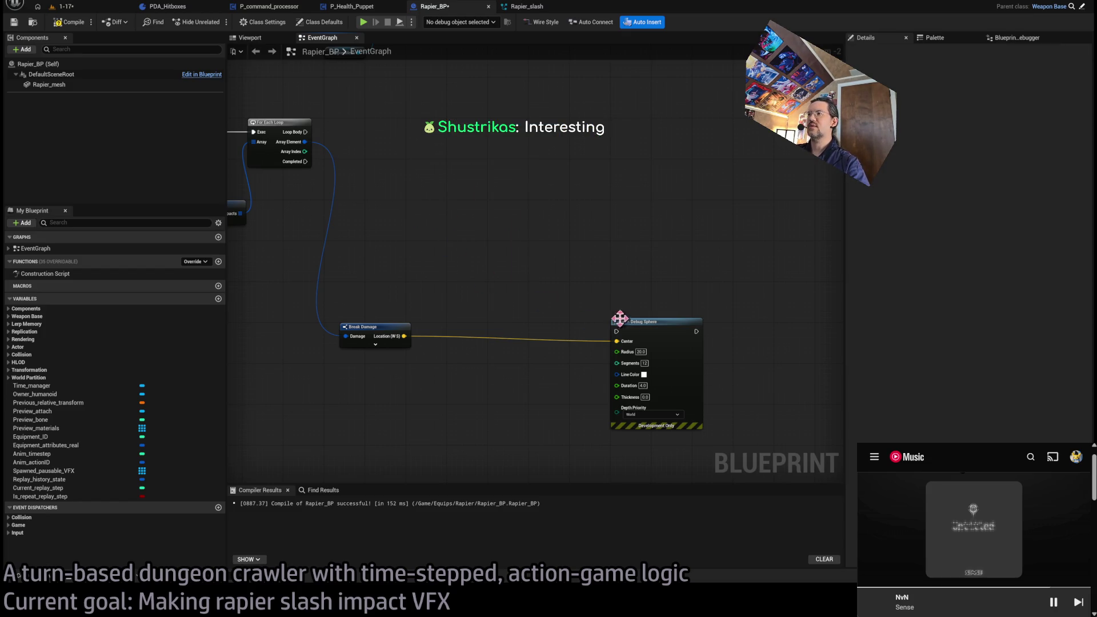
# Move the Draw Debug Sphere node left into the freed space
pyautogui.moveTo(650, 325)
pyautogui.mouseDown()
pyautogui.moveTo(475, 328)
pyautogui.moveTo(490, 329)
pyautogui.mouseUp()
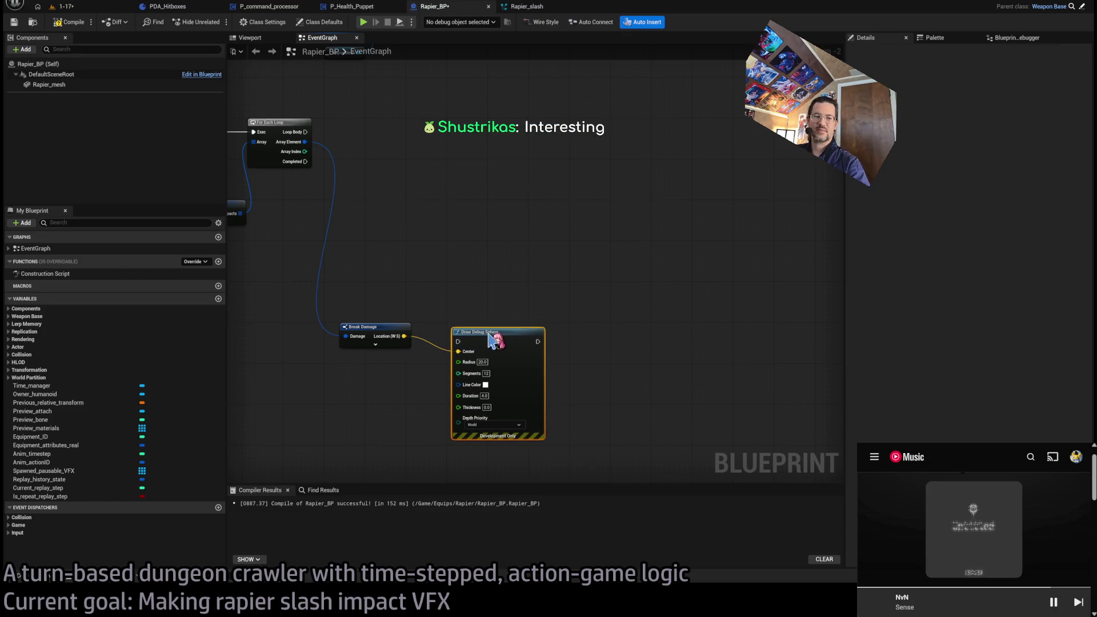
pyautogui.click(491, 252)
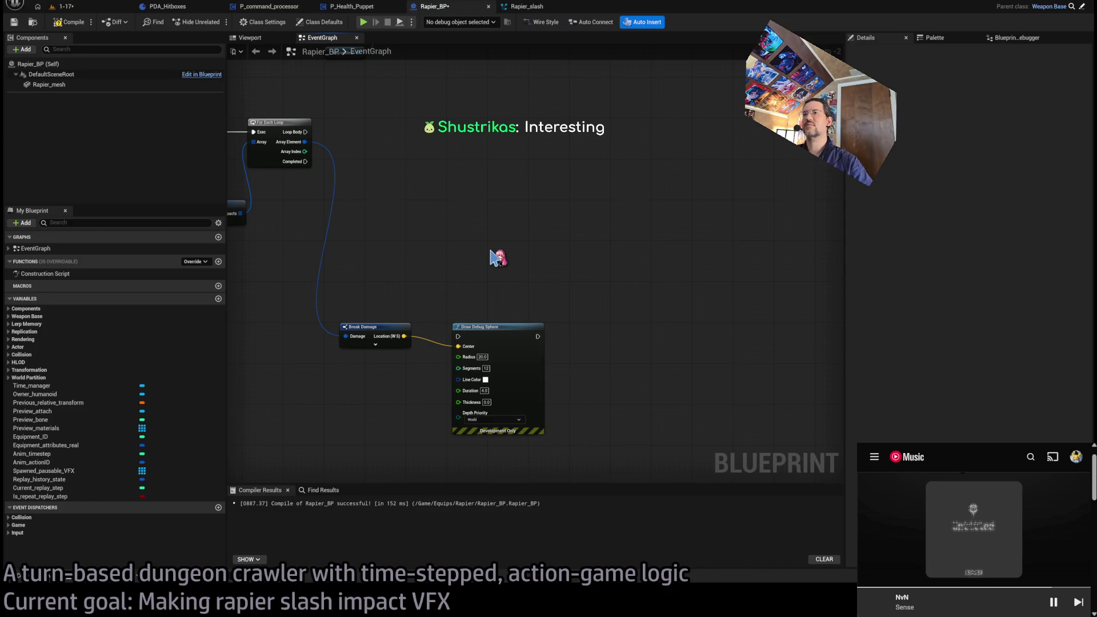
pyautogui.moveTo(499, 328); pyautogui.dragTo(493, 334)
pyautogui.click(492, 257)
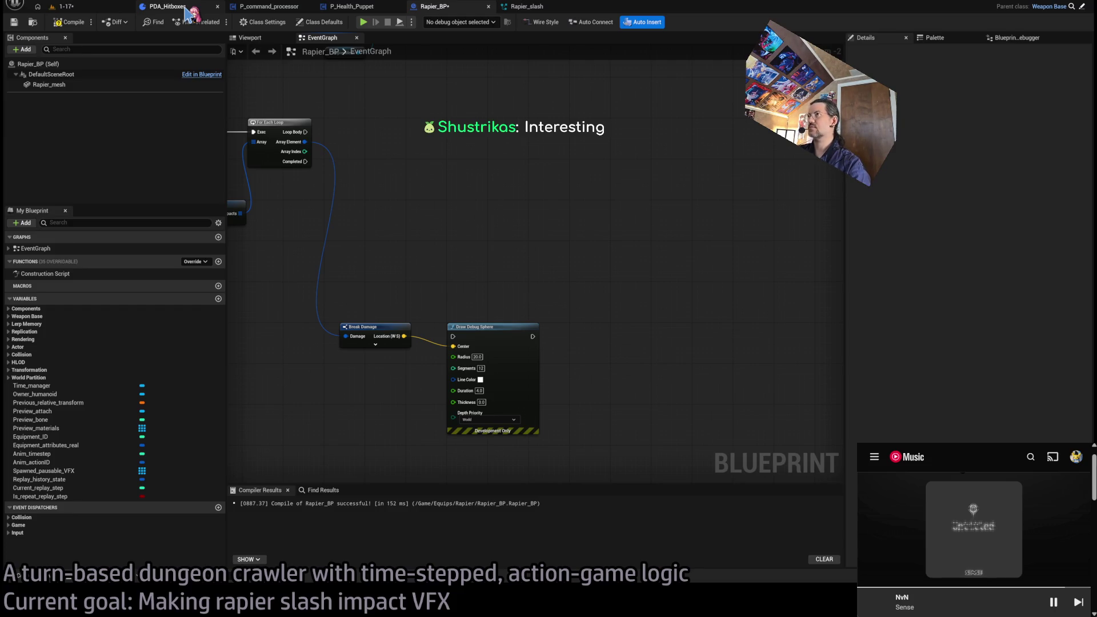
pyautogui.click(526, 7)
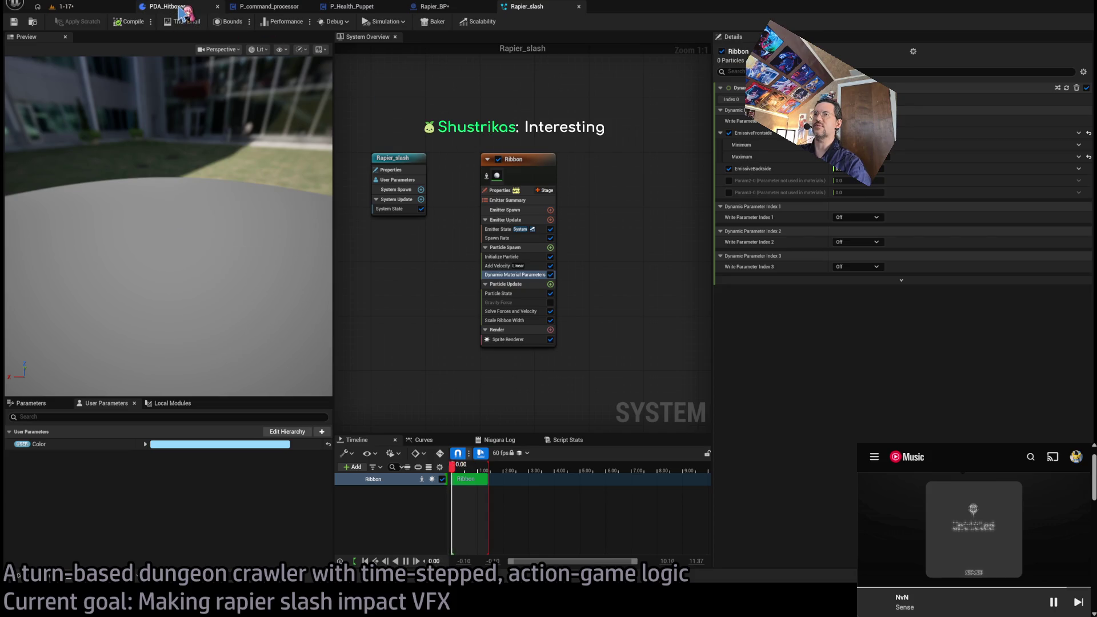
# Select the Rapier_slash Ribbon emitter and paste a Set Parameters module into its Particle Spawn stage
pyautogui.moveTo(515, 257); pyautogui.dragTo(515, 296)
pyautogui.moveTo(172, 228)
pyautogui.mouseDown()
pyautogui.moveTo(194, 222)
pyautogui.moveTo(188, 257)
pyautogui.mouseUp()
pyautogui.click(543, 217)
pyautogui.moveTo(610, 231); pyautogui.dragTo(644, 164)
pyautogui.moveTo(171, 240)
pyautogui.mouseDown()
pyautogui.moveTo(171, 217)
pyautogui.moveTo(206, 214)
pyautogui.mouseUp()
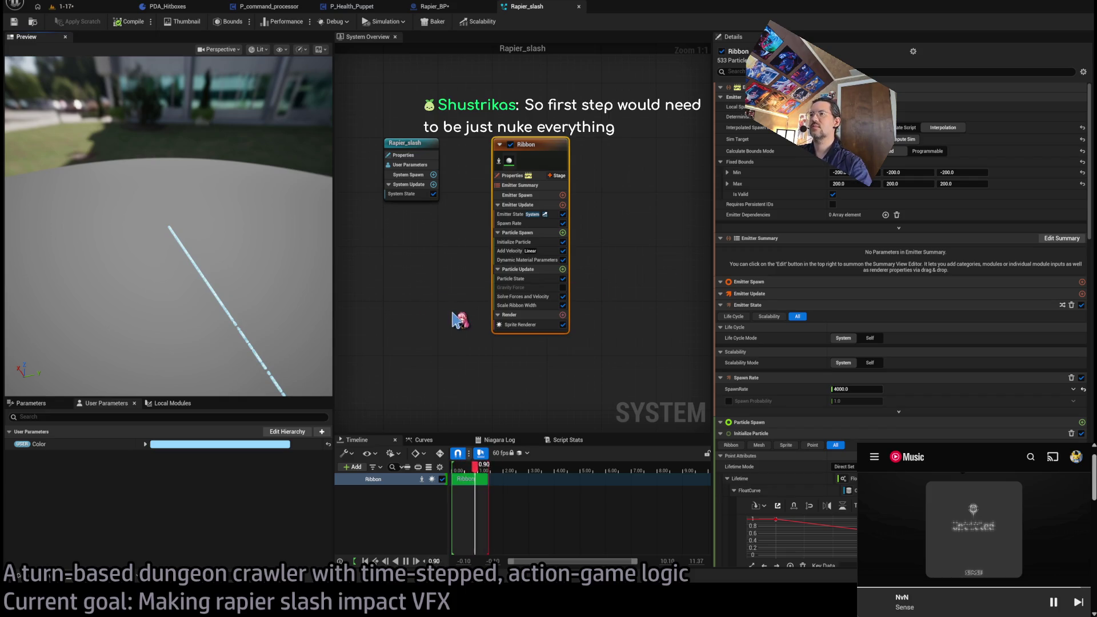
pyautogui.hotkey('ctrl', 'v')
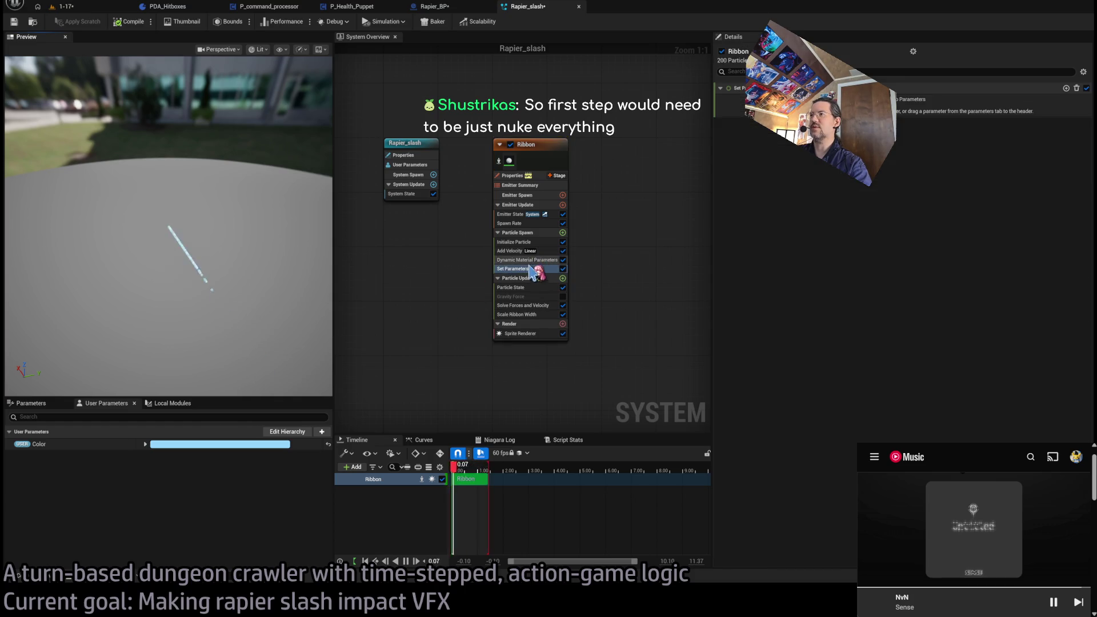
# Move Set Parameters below Initialize Particle, delete Set Particles Position, and use a Sphere Shape Location instead
pyautogui.moveTo(513, 254); pyautogui.dragTo(511, 250)
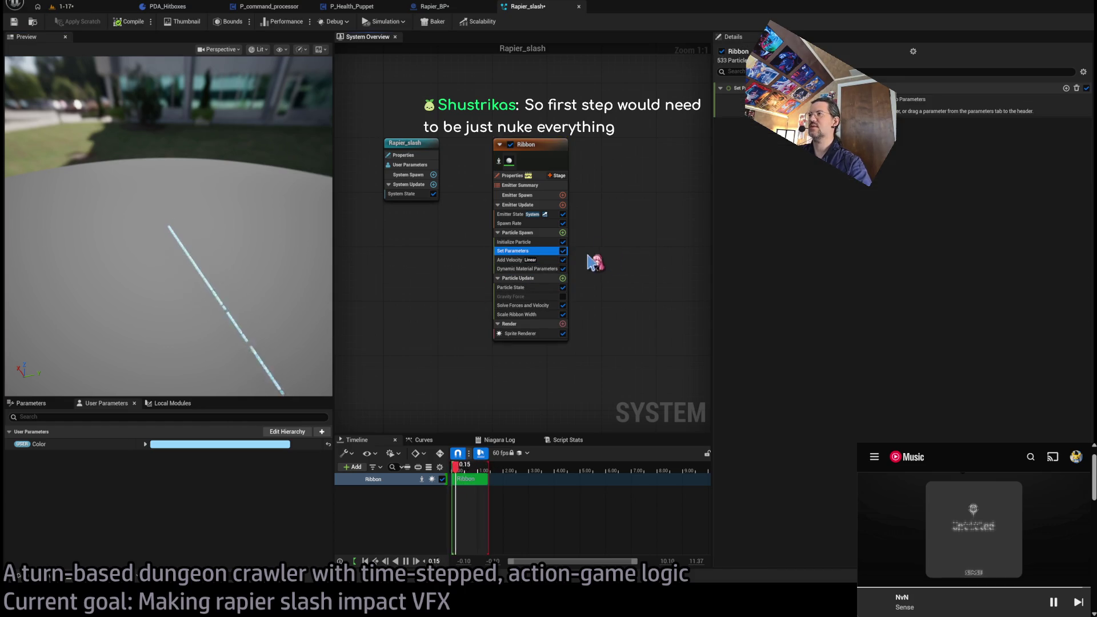
pyautogui.click(1071, 103)
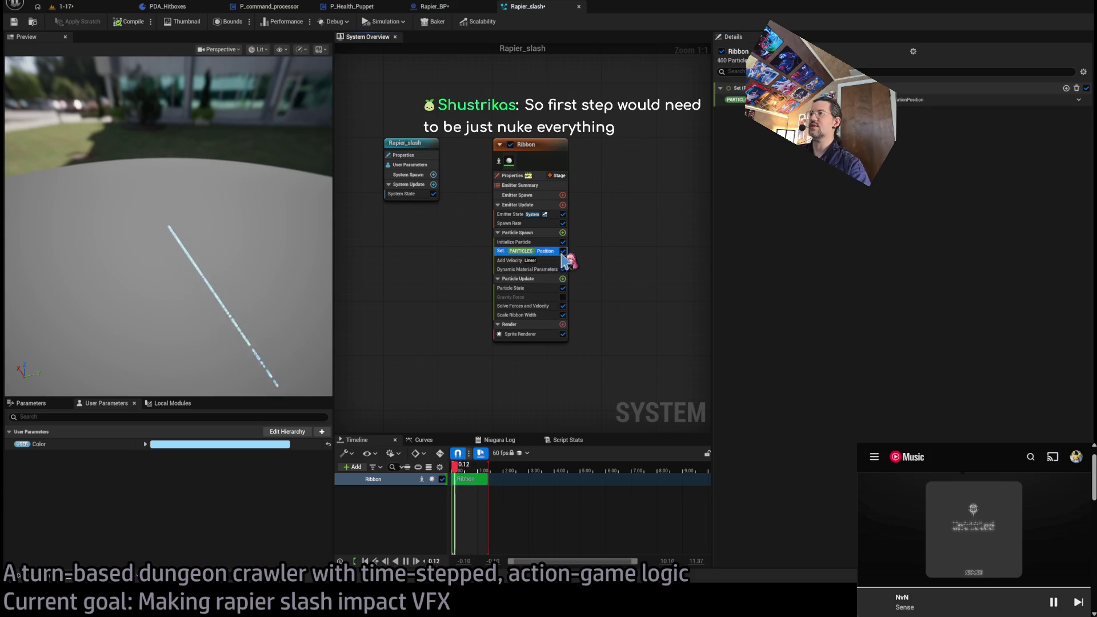
pyautogui.press('Delete')
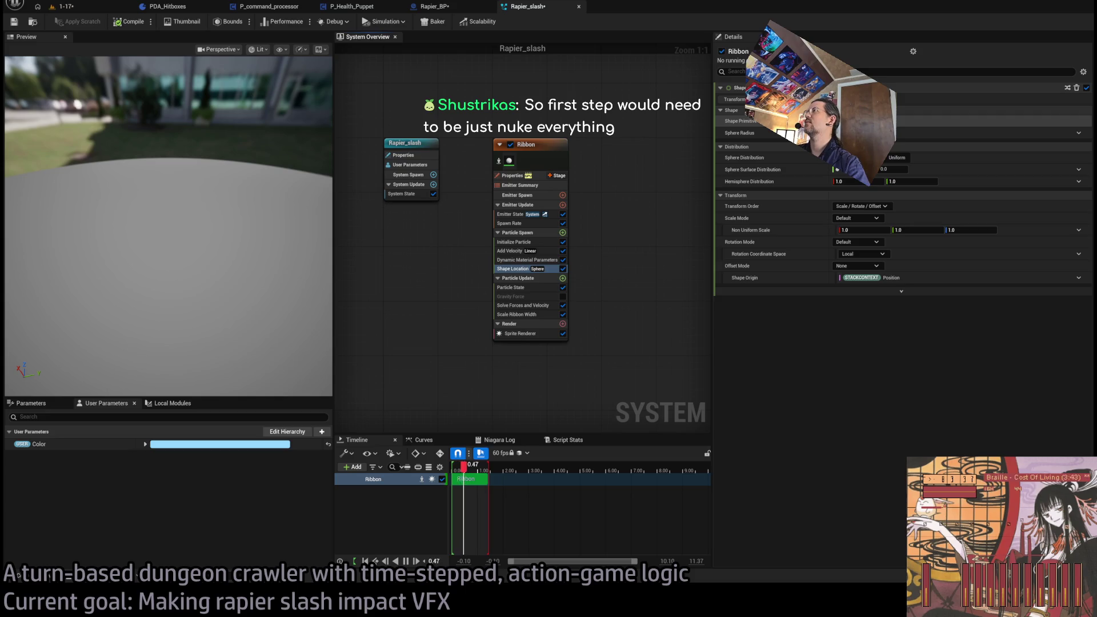
pyautogui.press('Return')
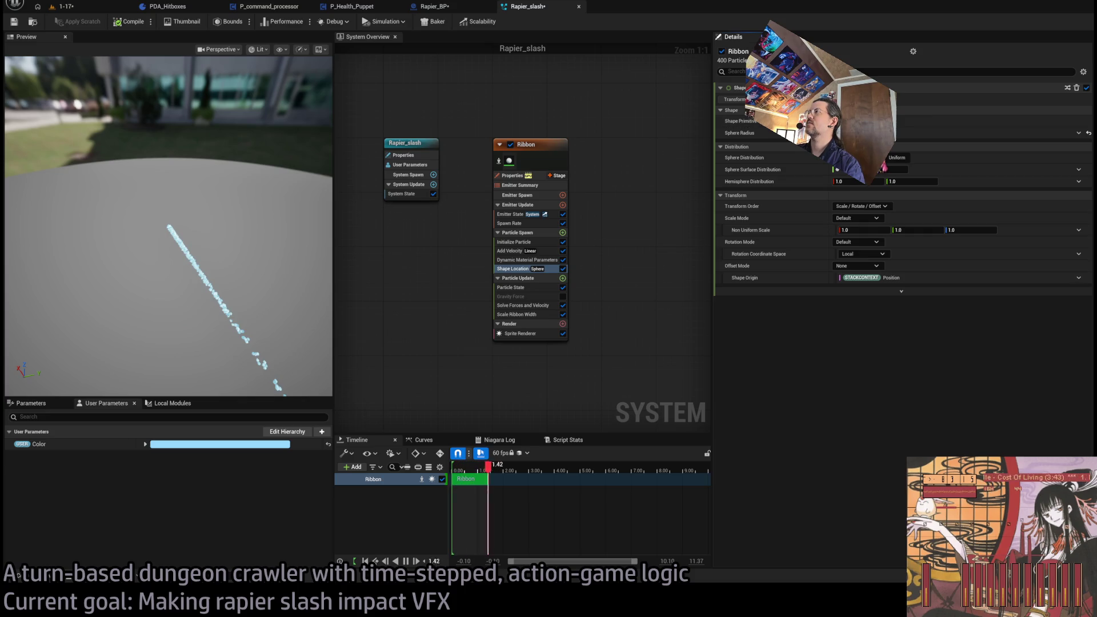
# Try a Box spawn shape, return Shape Primitive to Sphere, and set Offset Mode to Default
pyautogui.hotkey('ctrl', 'z')
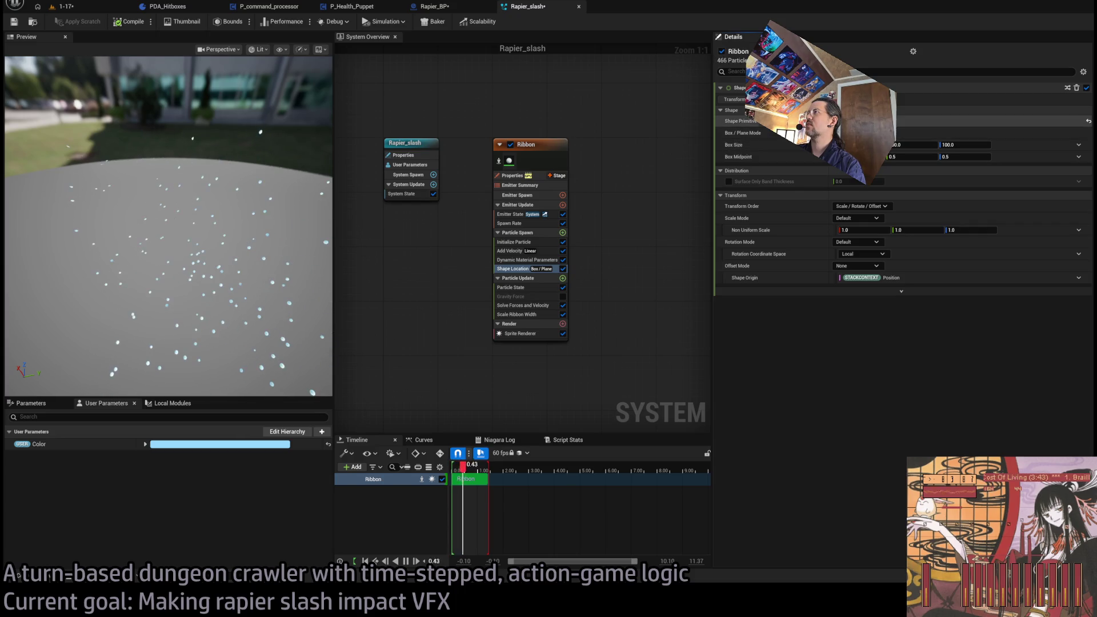
pyautogui.click(857, 134)
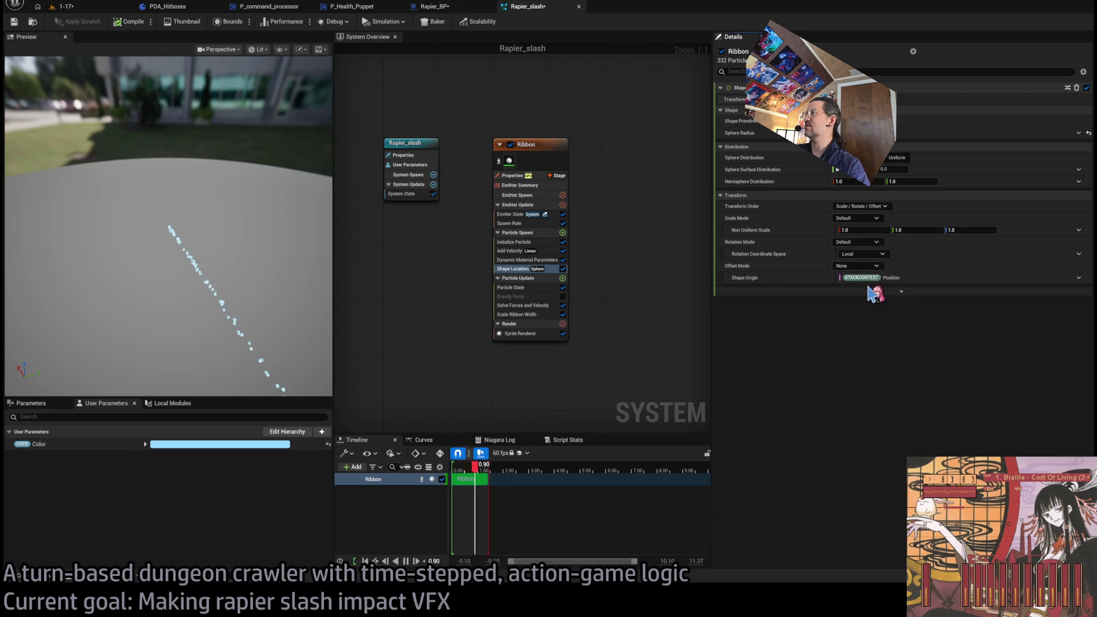
pyautogui.click(857, 266)
pyautogui.click(851, 289)
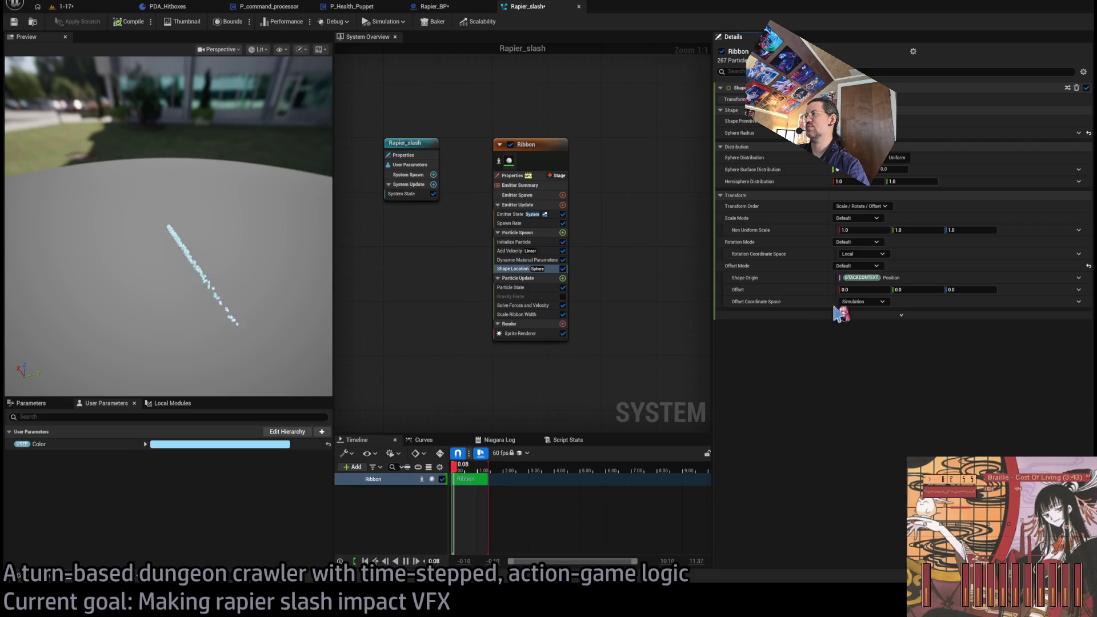
# Build the Offset with Make Vector, driving Y by a Float from Curve sampled by SYSTEM LoopedAge
pyautogui.moveTo(898, 291); pyautogui.dragTo(903, 290)
pyautogui.write('1')
pyautogui.press('Return')
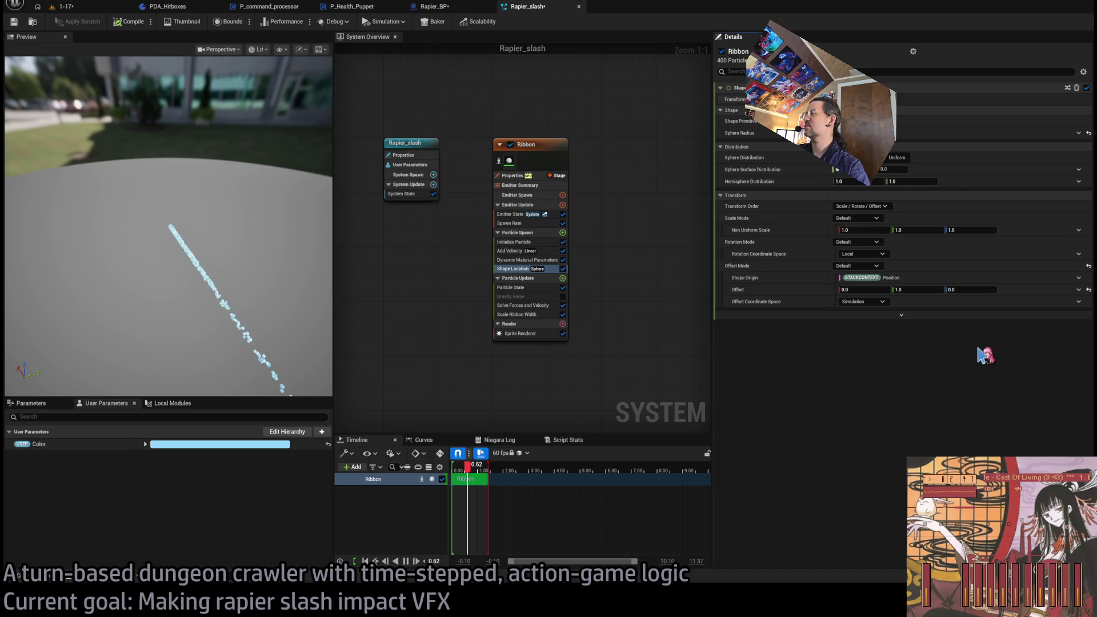
pyautogui.click(1079, 290)
pyautogui.click(1078, 320)
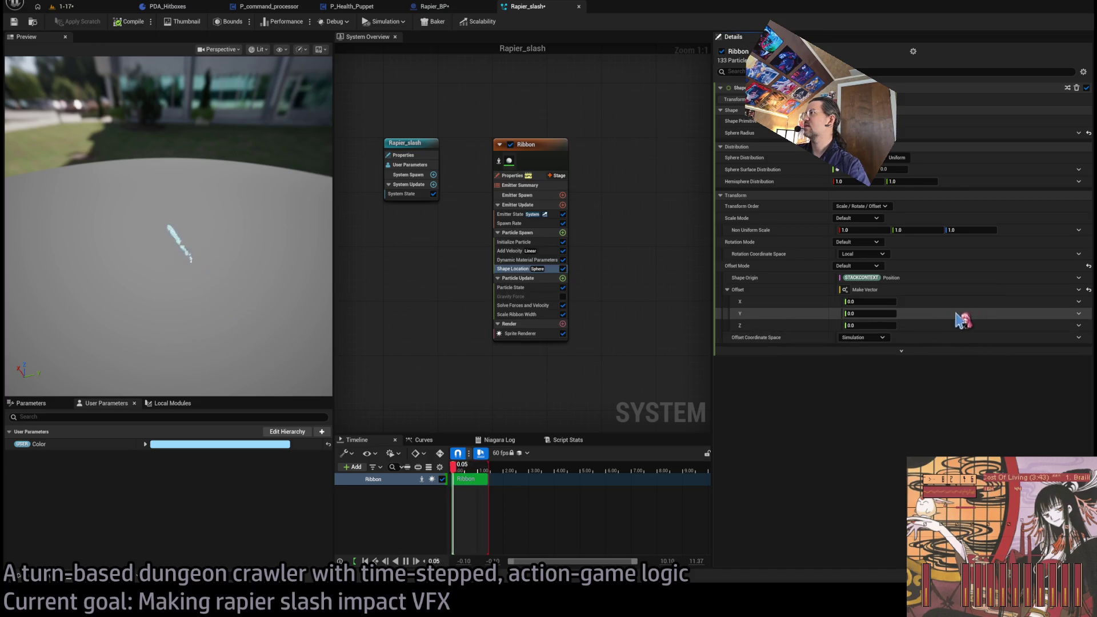
pyautogui.click(1081, 320)
pyautogui.click(914, 394)
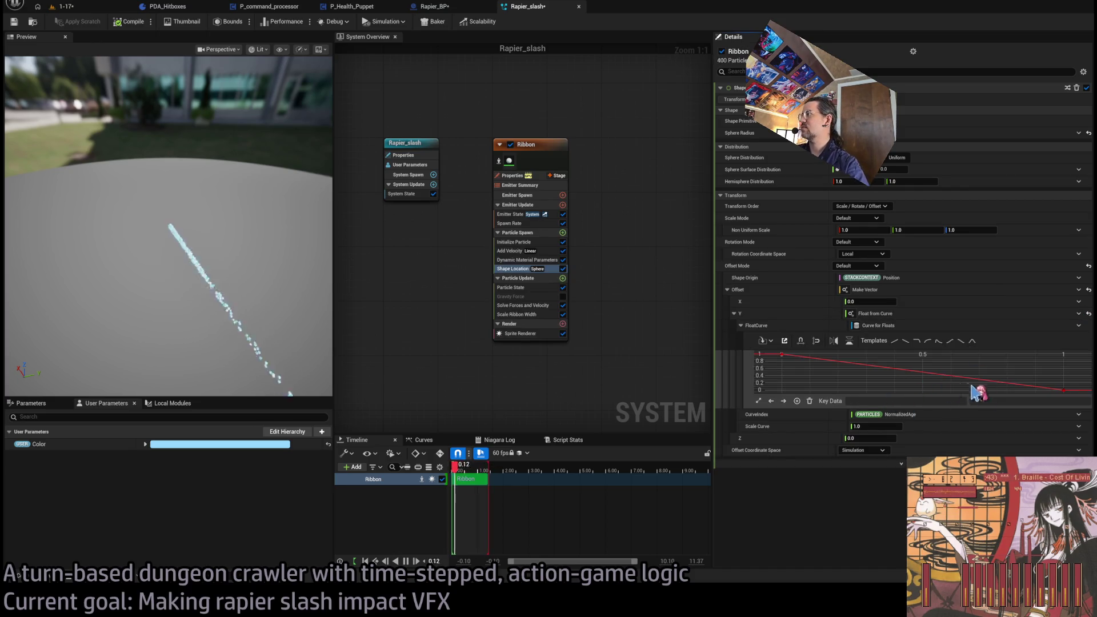
pyautogui.click(1081, 420)
pyautogui.click(971, 330)
# Set the curve keys to 0 and 1 and the Scale Curve to 500
pyautogui.moveTo(794, 368); pyautogui.dragTo(755, 339)
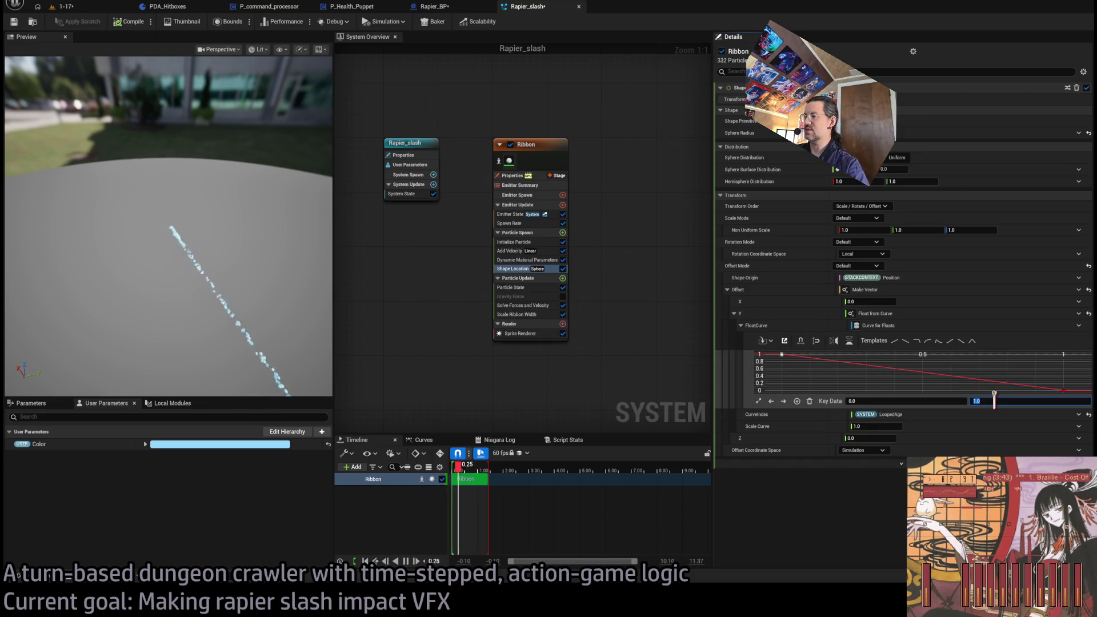
pyautogui.write('0')
pyautogui.press('Return')
pyautogui.click(1064, 391)
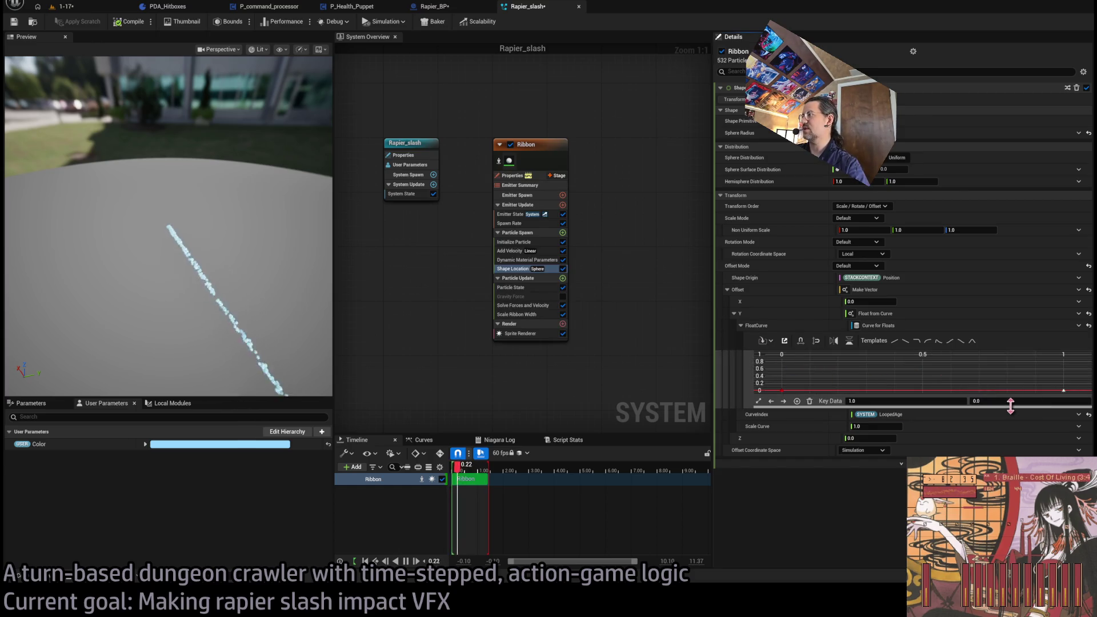
pyautogui.click(1004, 402)
pyautogui.write('1')
pyautogui.press('Tab')
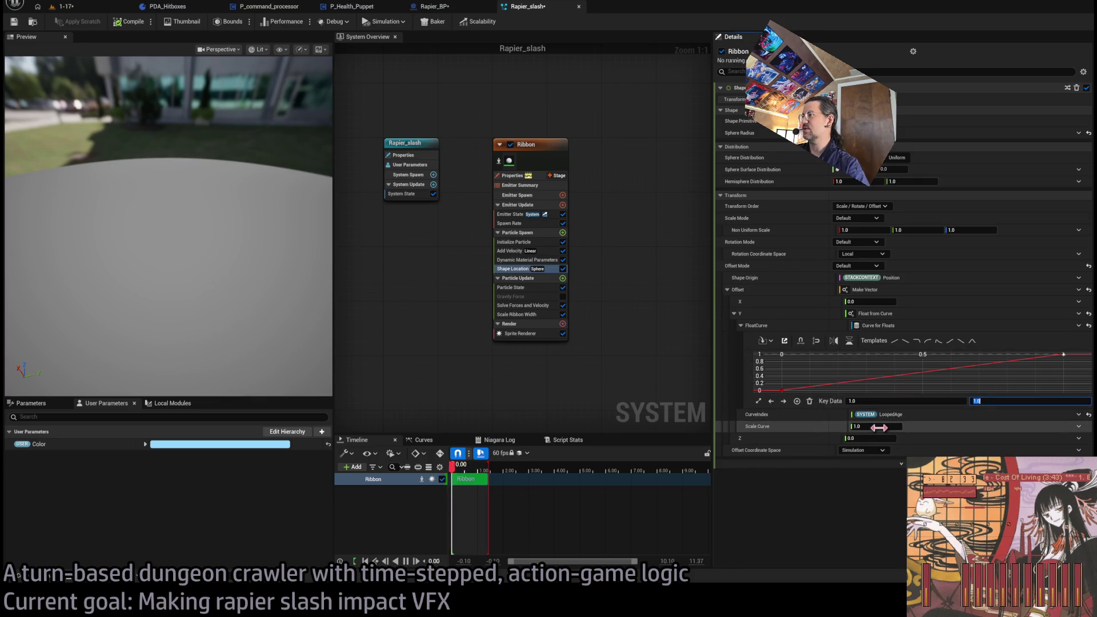
pyautogui.write('00')
pyautogui.press('Return')
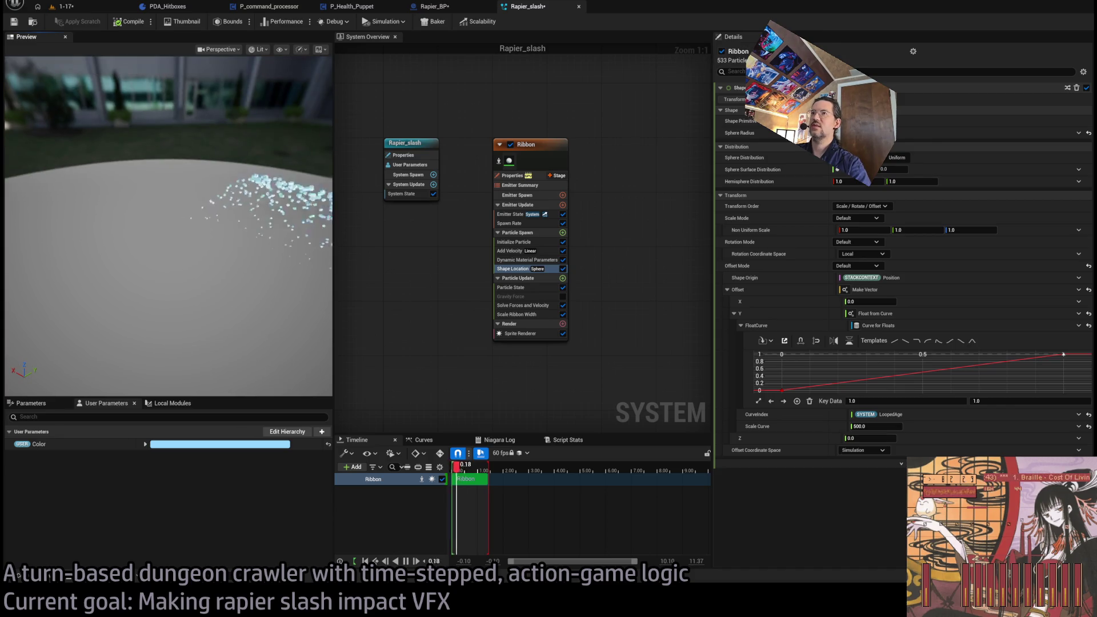
pyautogui.moveTo(203, 204); pyautogui.dragTo(202, 171)
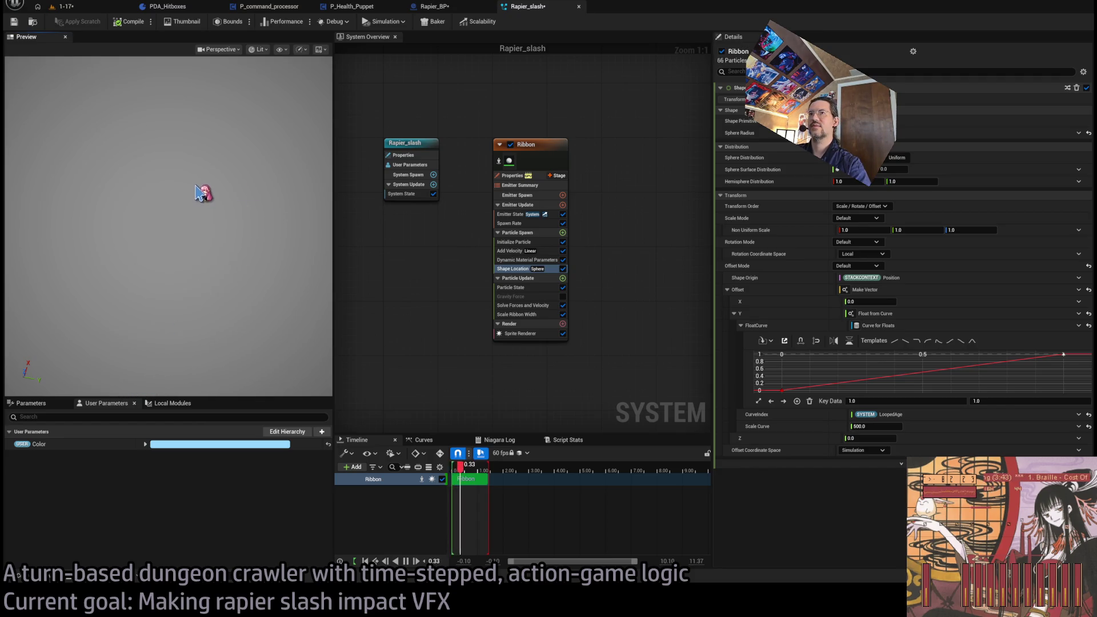
pyautogui.click(539, 243)
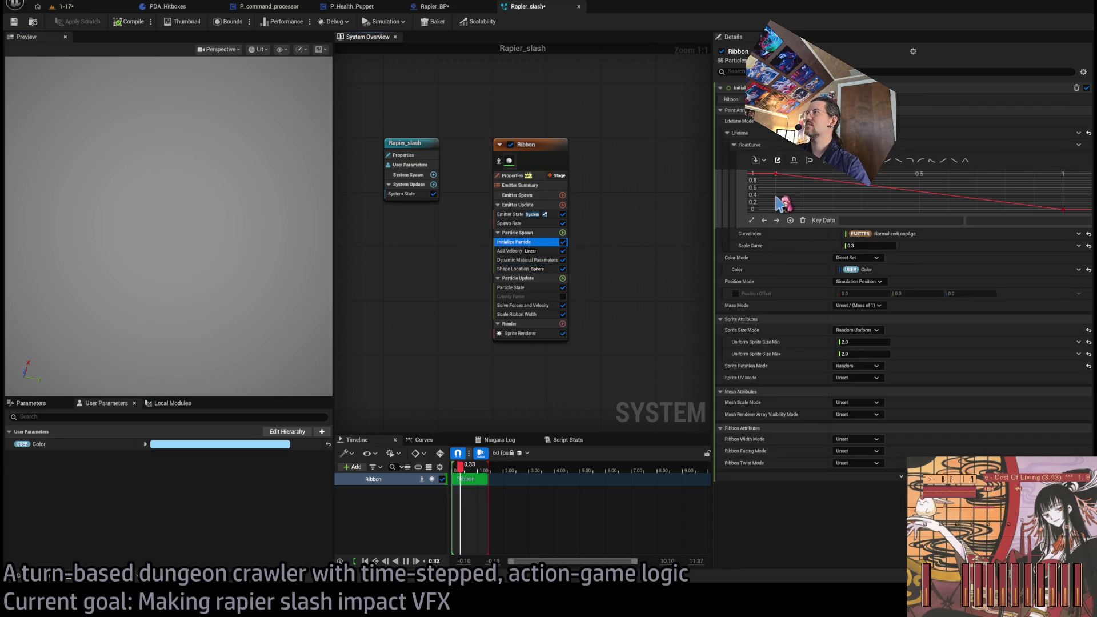
# Reset Initialize Particle's Lifetime to its default and save the Rapier_slash system
pyautogui.click(1091, 136)
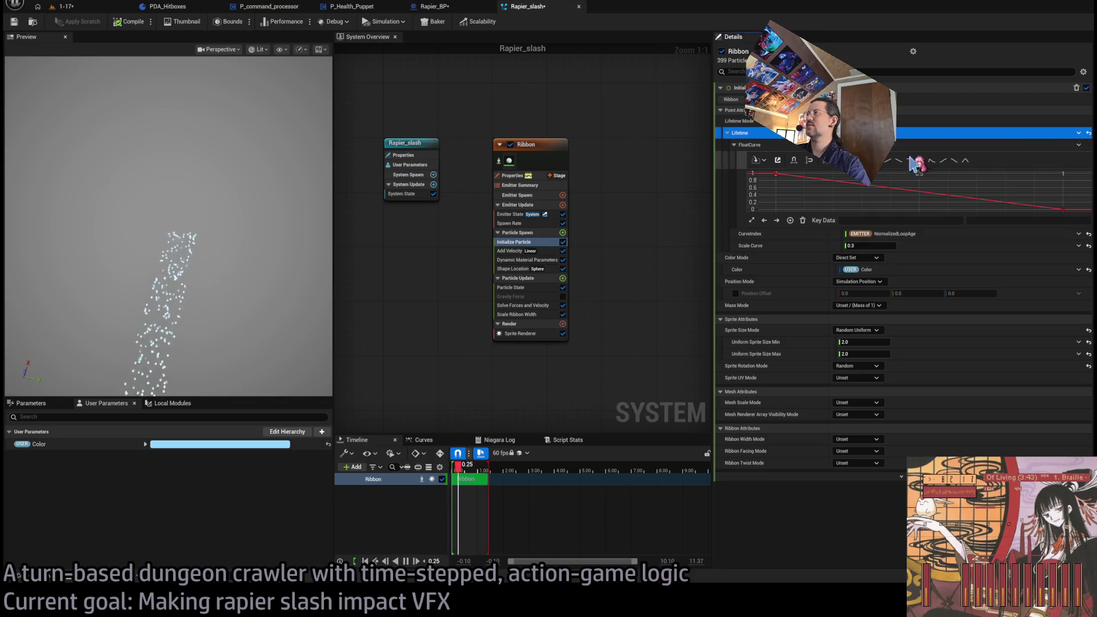
pyautogui.click(1089, 133)
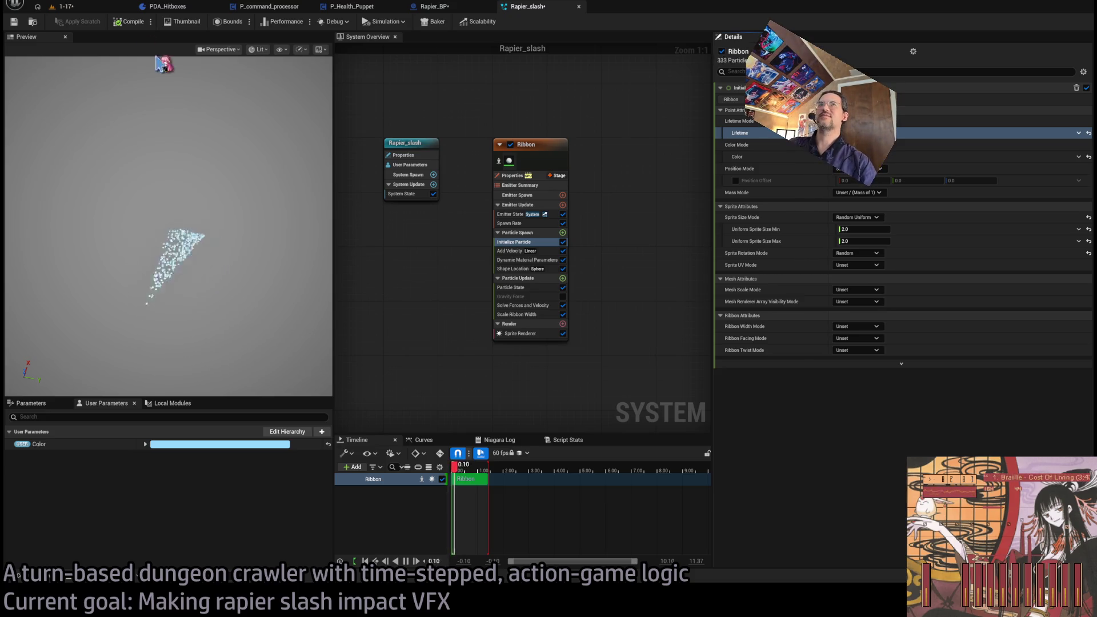
pyautogui.click(14, 21)
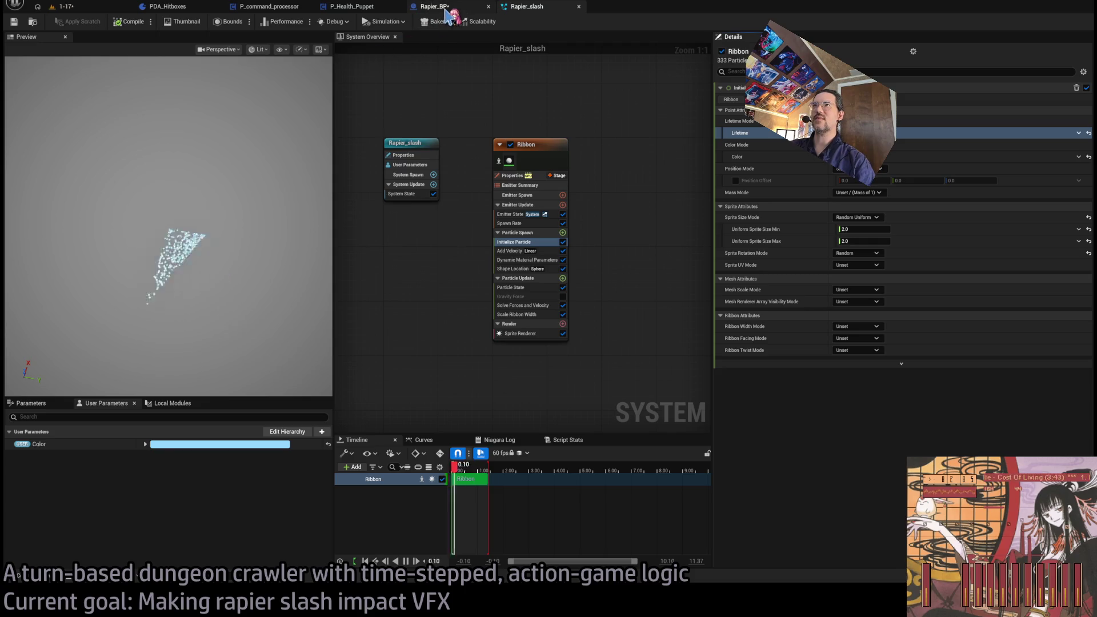
# Review the Scale Ribbon Width and Add Velocity settings, then save Rapier_slash again with Ctrl+S
pyautogui.click(540, 314)
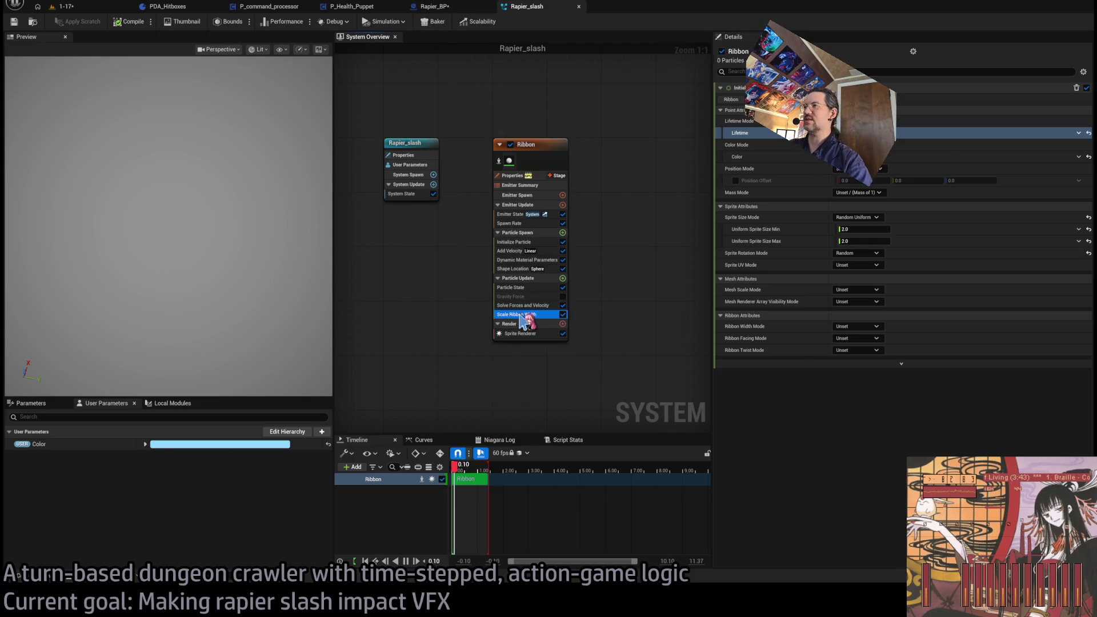
pyautogui.click(537, 242)
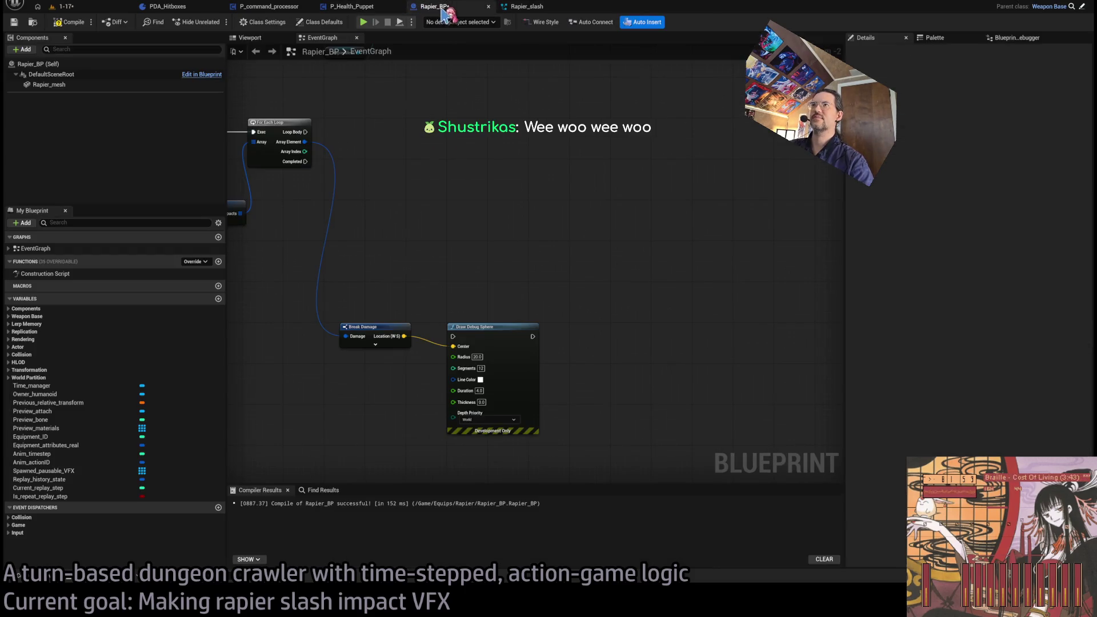
pyautogui.click(427, 7)
pyautogui.click(526, 7)
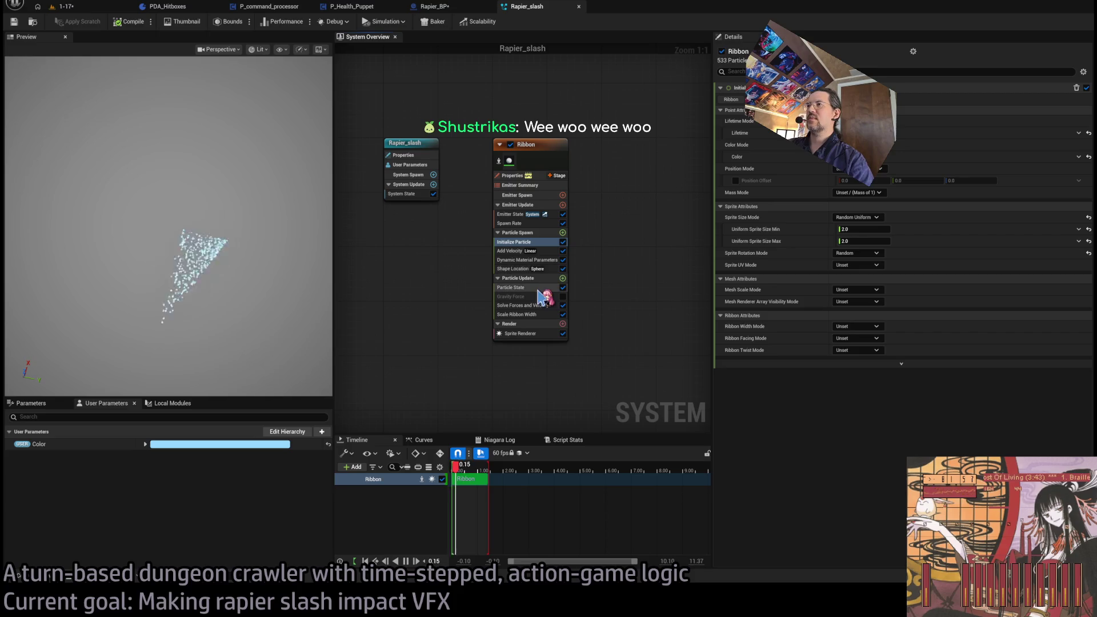
pyautogui.click(538, 252)
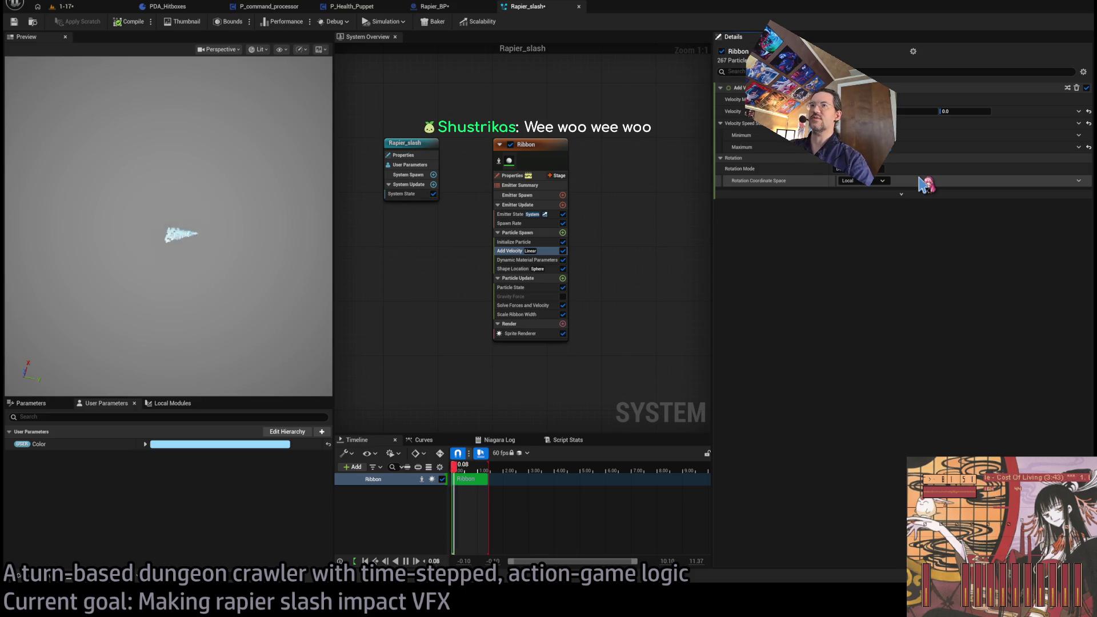
pyautogui.hotkey('ctrl', 's')
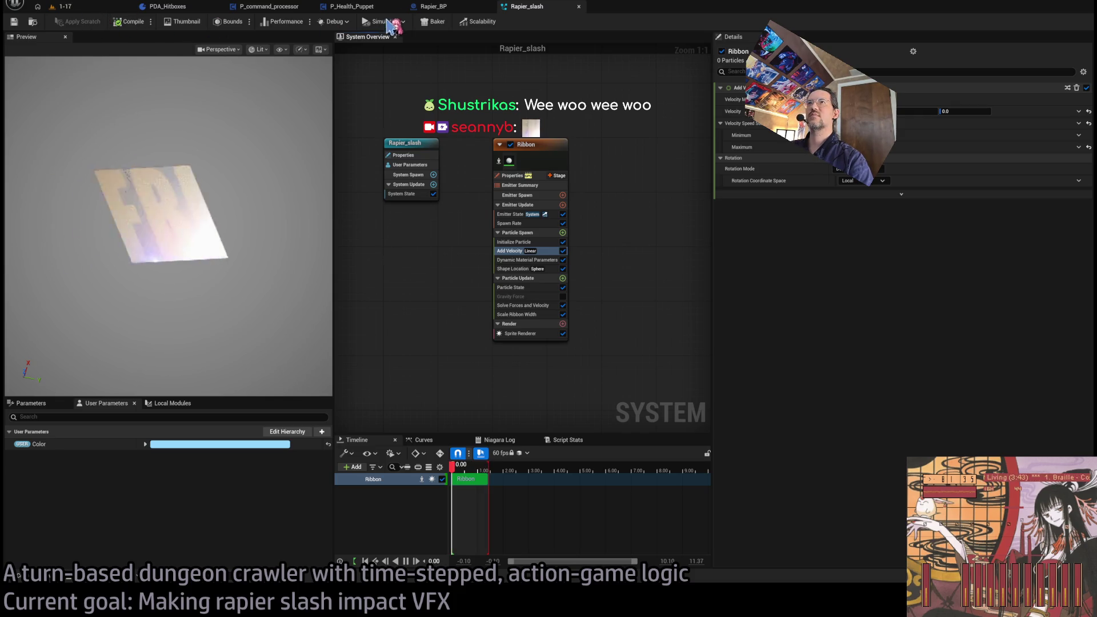
pyautogui.click(438, 6)
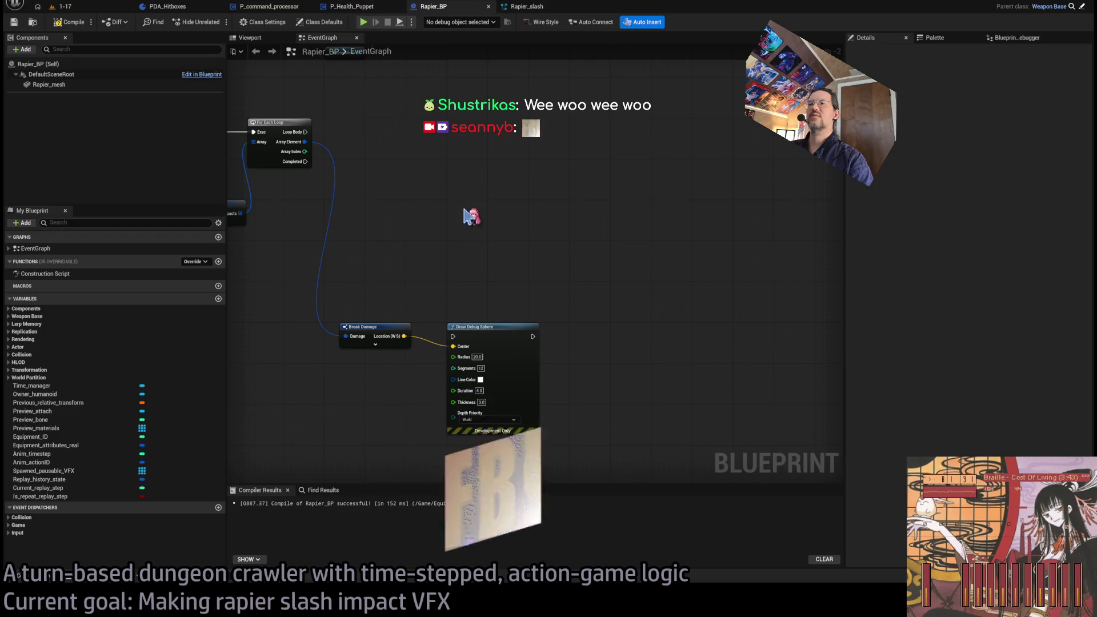
# Delete the Draw Debug Sphere node, keeping Break Damage, and locate the Spawn System at Location node
pyautogui.scroll(-3, 595, 221)
pyautogui.moveTo(712, 252); pyautogui.dragTo(527, 349)
pyautogui.press('Delete')
pyautogui.scroll(4, 569, 240)
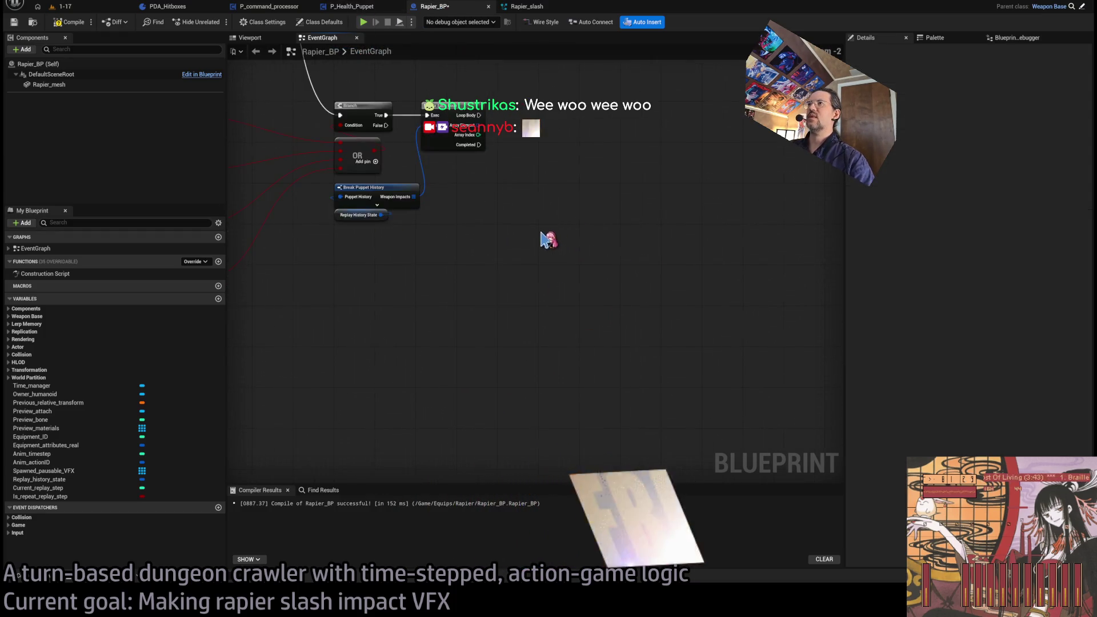
pyautogui.moveTo(67, 87); pyautogui.dragTo(488, 359)
pyautogui.hotkey('ctrl', 'z')
pyautogui.hotkey('ctrl', 'z')
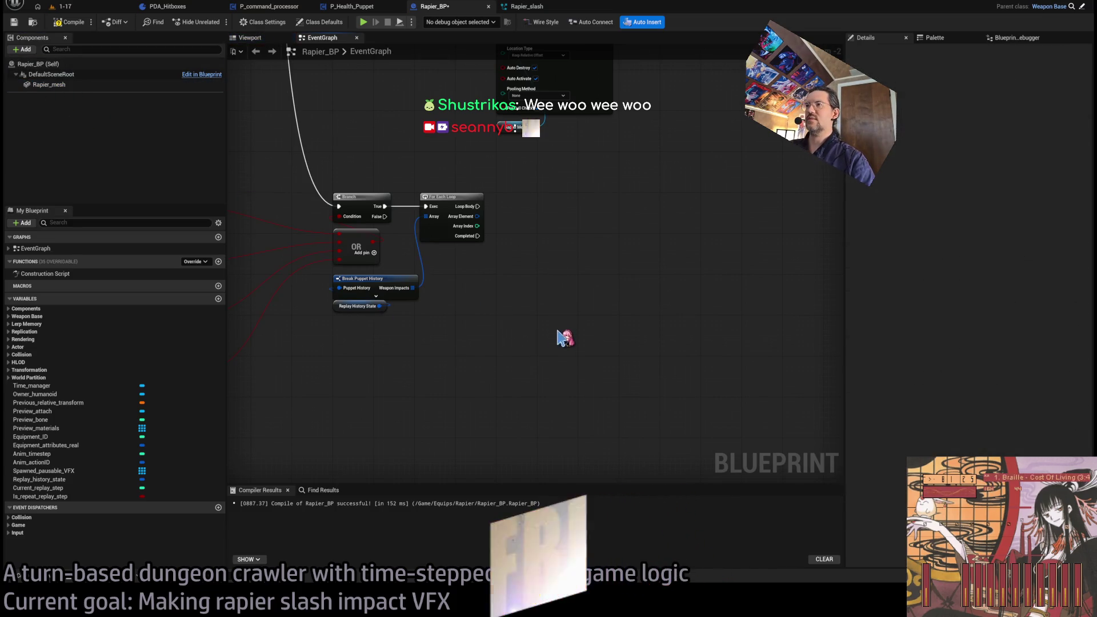
pyautogui.hotkey('ctrl', 'z')
pyautogui.hotkey('ctrl', 'z')
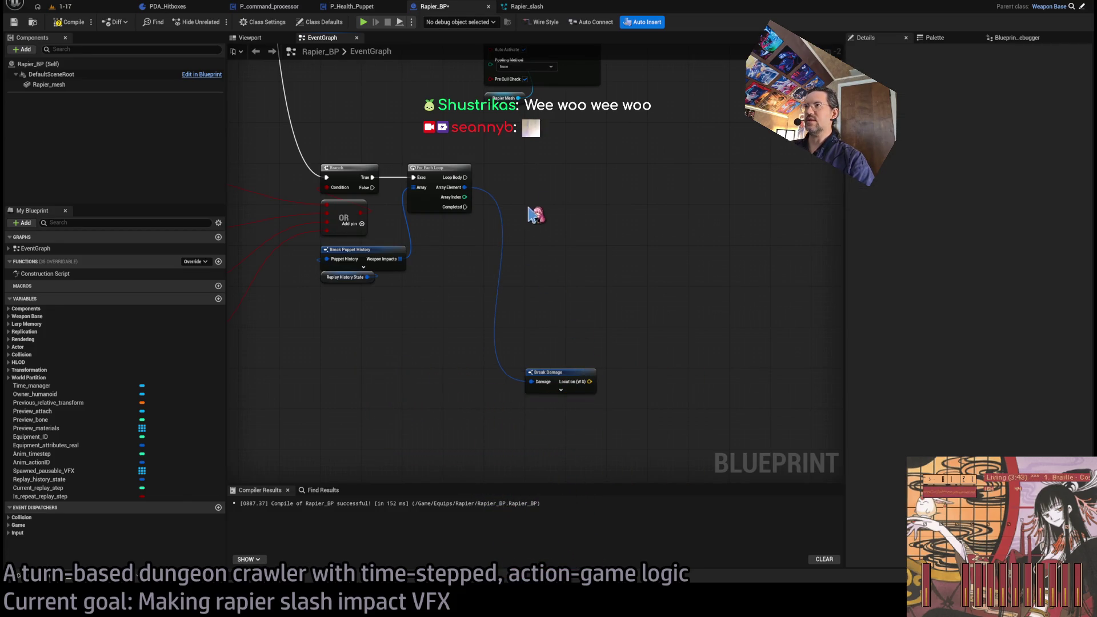
pyautogui.moveTo(643, 215)
pyautogui.mouseDown()
pyautogui.moveTo(568, 238)
pyautogui.moveTo(583, 453)
pyautogui.moveTo(586, 391)
pyautogui.mouseUp()
pyautogui.moveTo(567, 167)
pyautogui.mouseDown()
pyautogui.moveTo(554, 336)
pyautogui.moveTo(594, 311)
pyautogui.mouseUp()
pyautogui.moveTo(646, 254)
pyautogui.mouseDown()
pyautogui.moveTo(634, 434)
pyautogui.moveTo(604, 164)
pyautogui.moveTo(598, 293)
pyautogui.moveTo(543, 206)
pyautogui.moveTo(505, 215)
pyautogui.moveTo(571, 218)
pyautogui.moveTo(593, 233)
pyautogui.moveTo(600, 204)
pyautogui.moveTo(590, 205)
pyautogui.mouseUp()
pyautogui.click(521, 174)
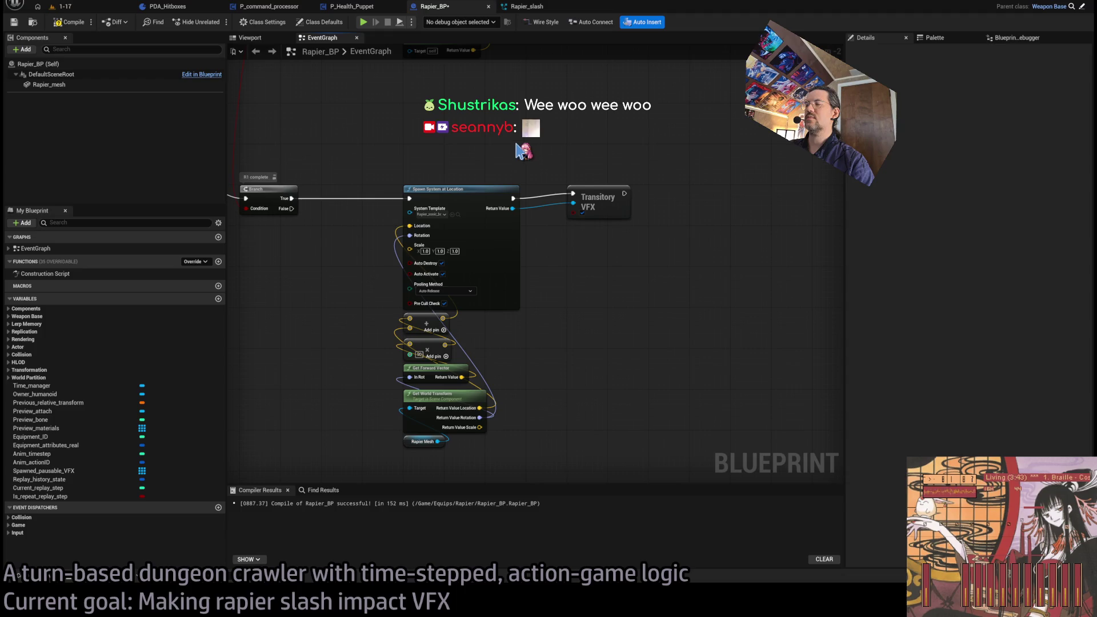
pyautogui.scroll(-3, 631, 229)
pyautogui.scroll(4, 534, 311)
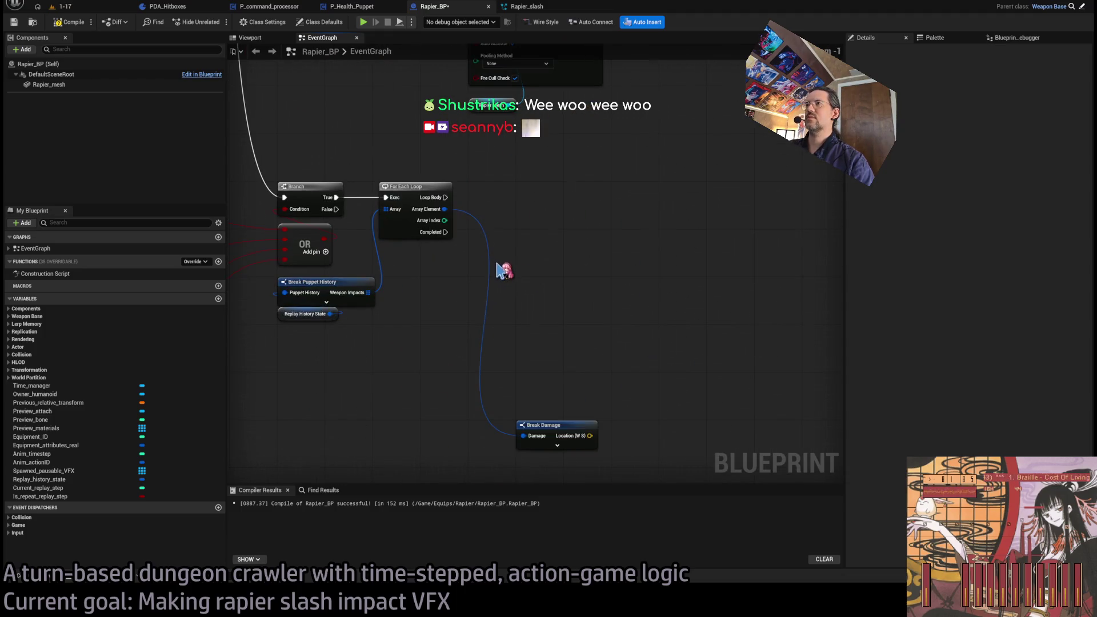
# Paste Spawn System at Location, run from Loop Body with Break Damage Location; add Make Rotation from Axes
pyautogui.moveTo(448, 211)
pyautogui.mouseDown()
pyautogui.moveTo(515, 214)
pyautogui.moveTo(525, 177)
pyautogui.mouseUp()
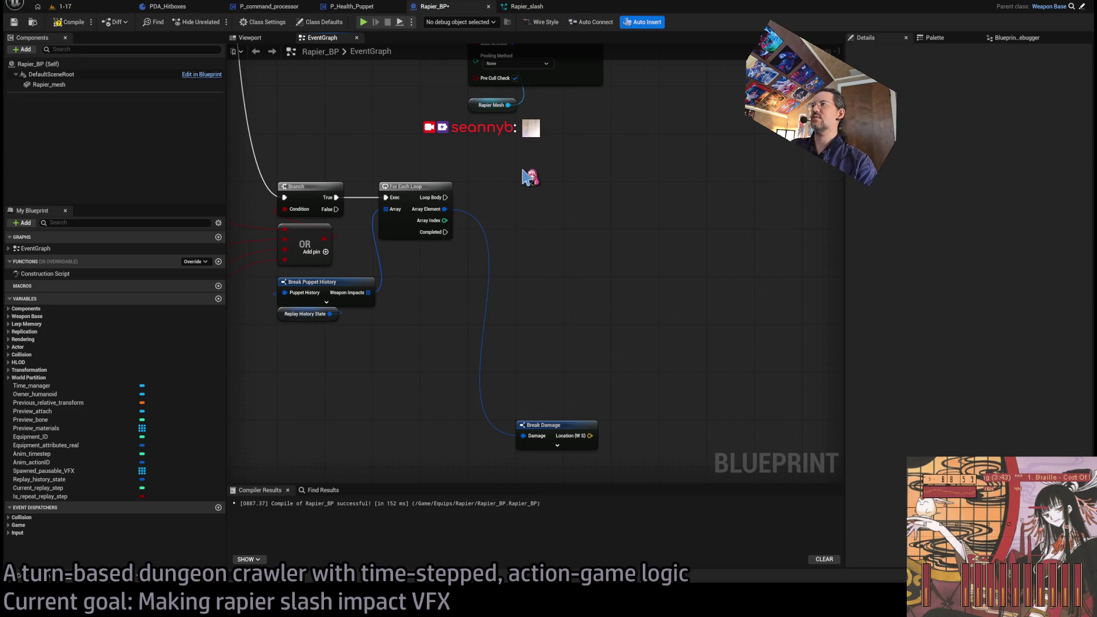
pyautogui.hotkey('ctrl', 'v')
pyautogui.moveTo(563, 169)
pyautogui.mouseDown()
pyautogui.moveTo(606, 185)
pyautogui.moveTo(595, 187)
pyautogui.mouseUp()
pyautogui.moveTo(445, 197); pyautogui.dragTo(571, 197)
pyautogui.moveTo(566, 435)
pyautogui.mouseDown()
pyautogui.moveTo(614, 389)
pyautogui.moveTo(606, 320)
pyautogui.moveTo(571, 230)
pyautogui.mouseUp()
pyautogui.moveTo(594, 378); pyautogui.dragTo(595, 351)
pyautogui.moveTo(559, 412); pyautogui.dragTo(537, 382)
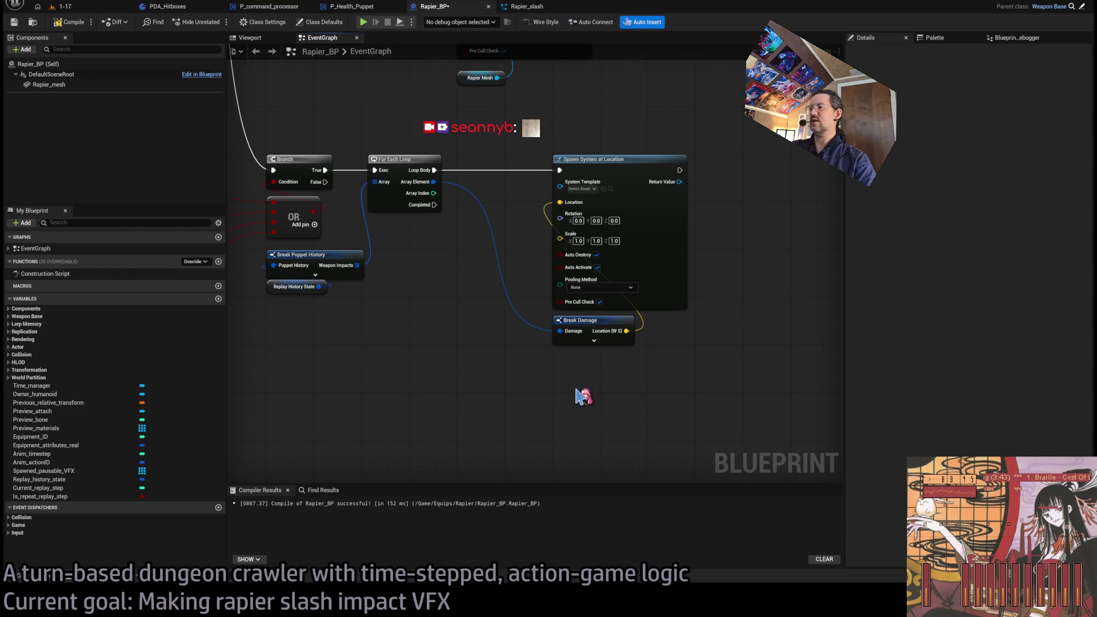
pyautogui.hotkey('ctrl', 'v')
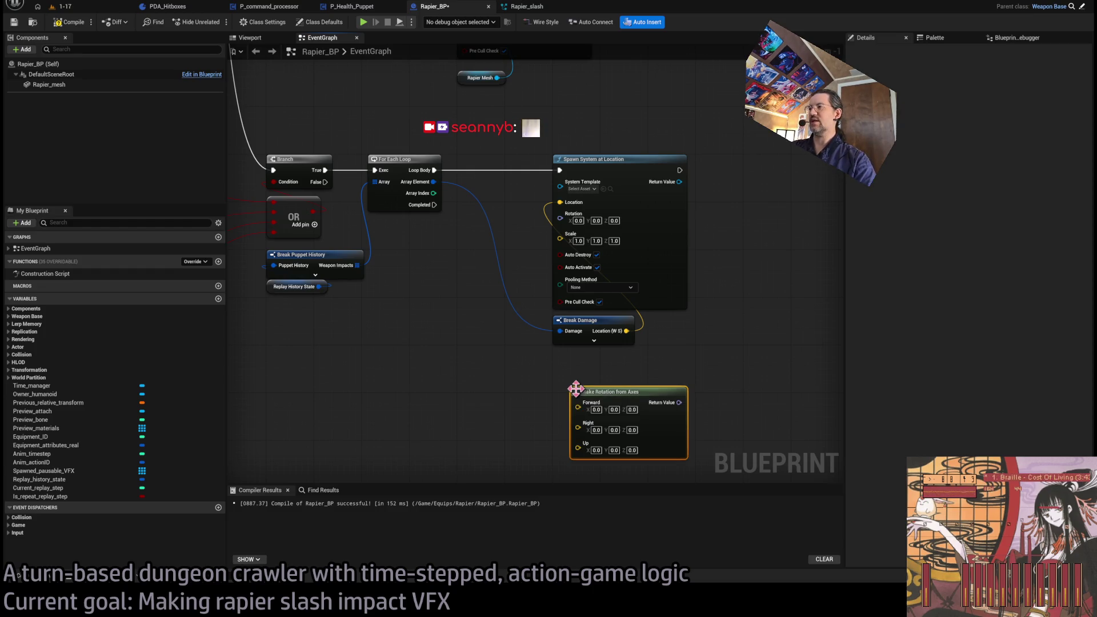
# Reconnect Break Damage, add Rapier Mesh's forward vector, and feed Make Rotation into the spawn node
pyautogui.moveTo(613, 390); pyautogui.dragTo(595, 363)
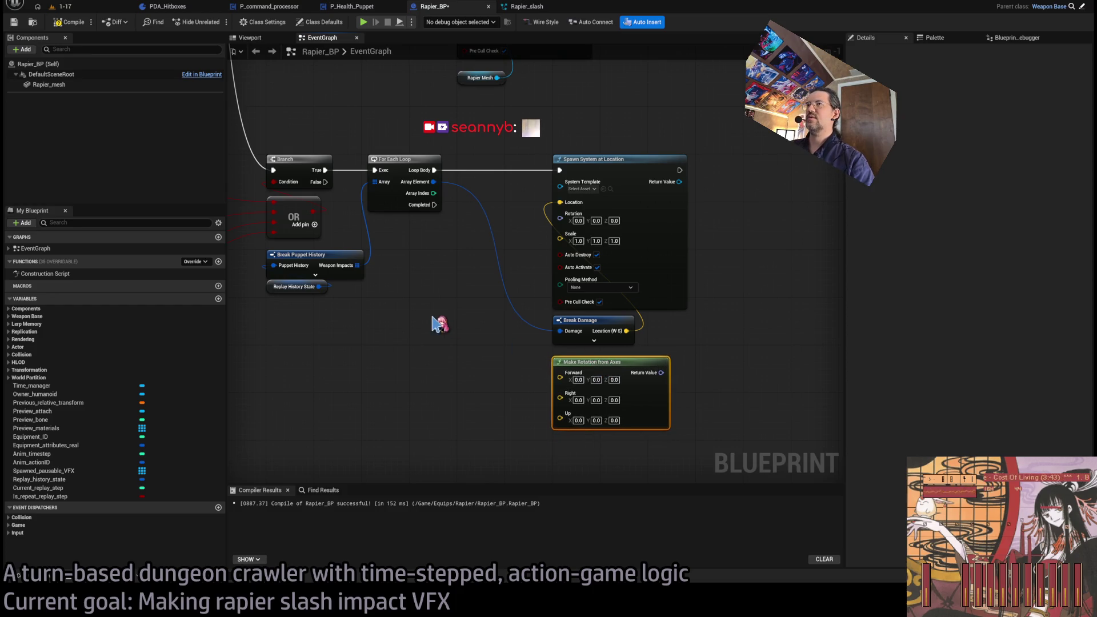
pyautogui.moveTo(433, 319); pyautogui.dragTo(529, 336)
pyautogui.moveTo(621, 343)
pyautogui.mouseDown()
pyautogui.moveTo(655, 350)
pyautogui.moveTo(678, 325)
pyautogui.moveTo(750, 345)
pyautogui.mouseUp()
pyautogui.moveTo(55, 89)
pyautogui.mouseDown()
pyautogui.moveTo(399, 335)
pyautogui.moveTo(478, 323)
pyautogui.moveTo(657, 357)
pyautogui.moveTo(666, 338)
pyautogui.moveTo(526, 242)
pyautogui.moveTo(545, 239)
pyautogui.mouseUp()
pyautogui.click(511, 320)
pyautogui.moveTo(622, 251)
pyautogui.mouseDown()
pyautogui.moveTo(648, 230)
pyautogui.moveTo(659, 200)
pyautogui.mouseUp()
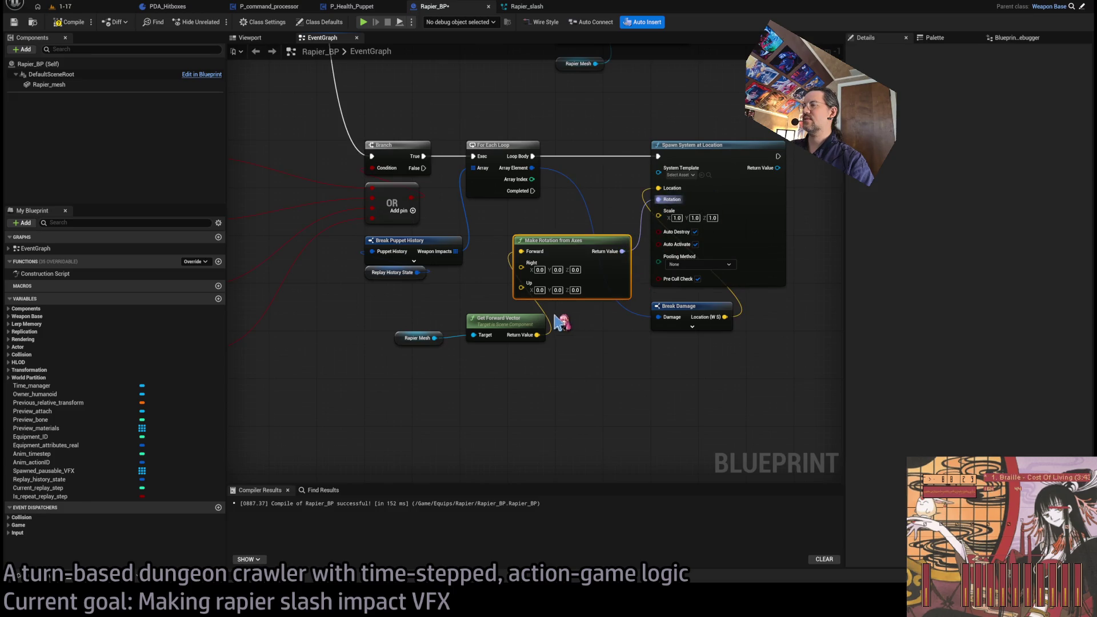
pyautogui.moveTo(508, 322); pyautogui.dragTo(400, 307)
pyautogui.keyDown('ctrl'); pyautogui.click(425, 338); pyautogui.keyUp('ctrl')
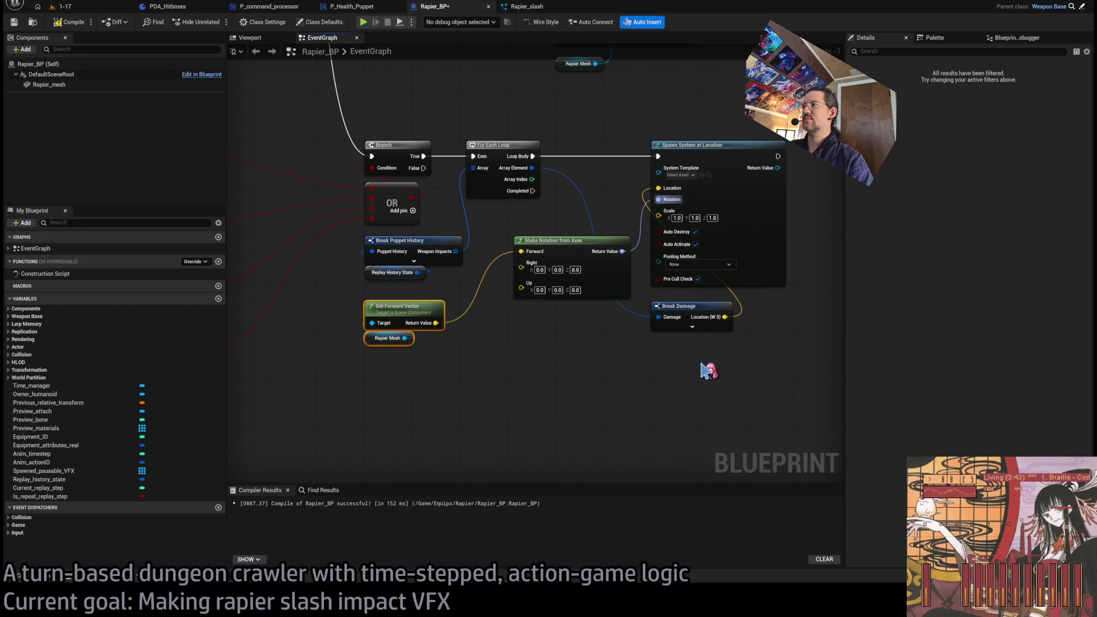
# Wire Break Damage's Attack Vector into the rotation's Right axis and set Up Z to 1
pyautogui.click(725, 322)
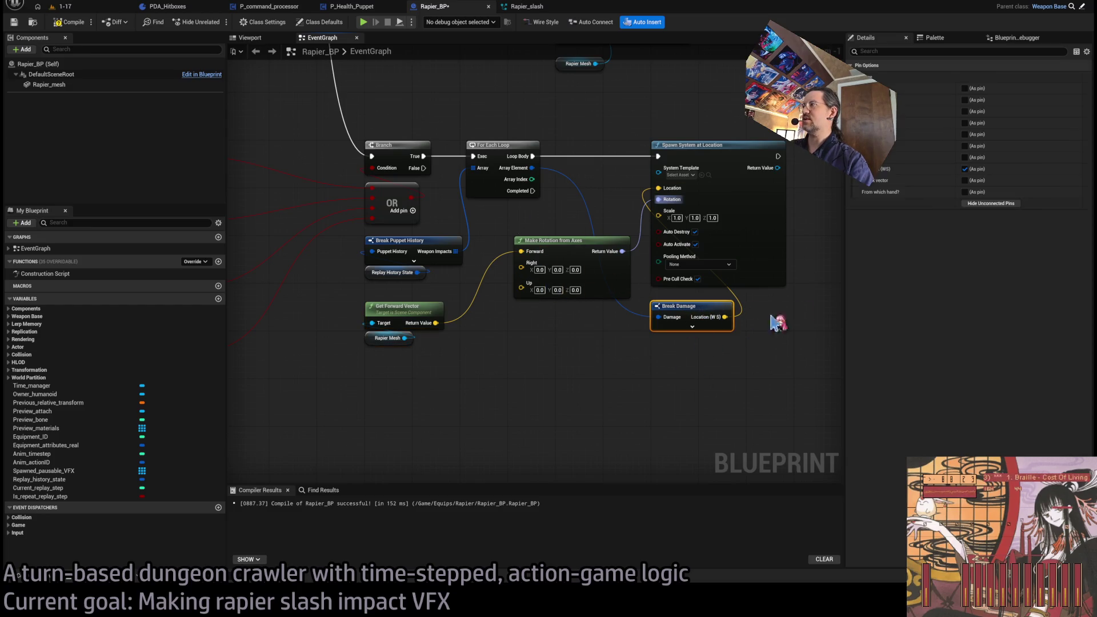
pyautogui.click(965, 181)
pyautogui.moveTo(726, 327)
pyautogui.mouseDown()
pyautogui.moveTo(521, 280)
pyautogui.moveTo(521, 263)
pyautogui.mouseUp()
pyautogui.click(600, 381)
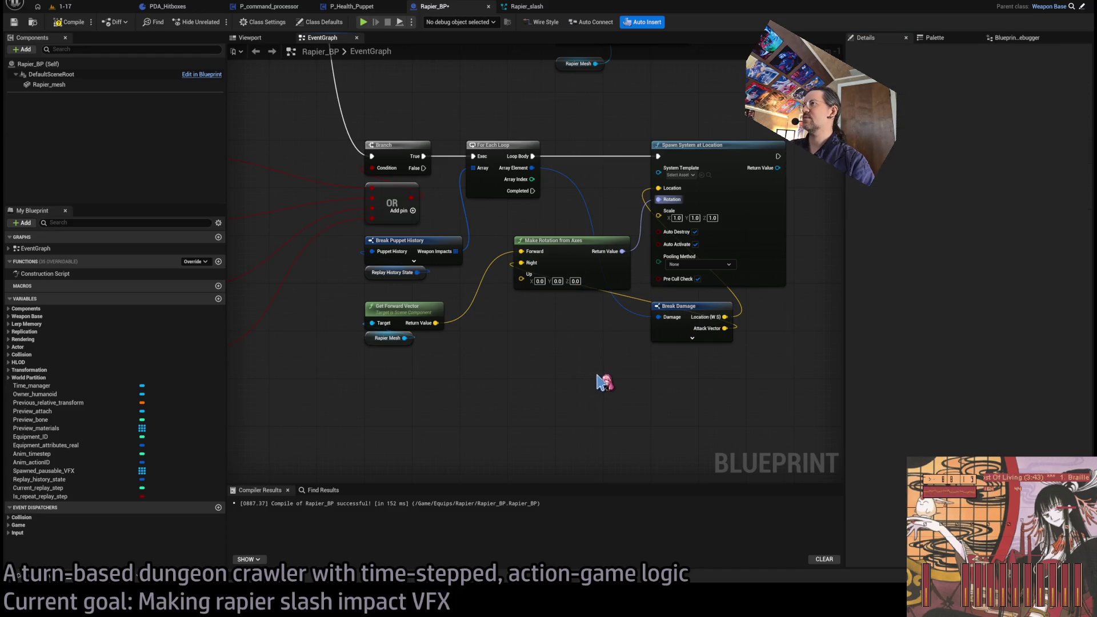
pyautogui.click(573, 281)
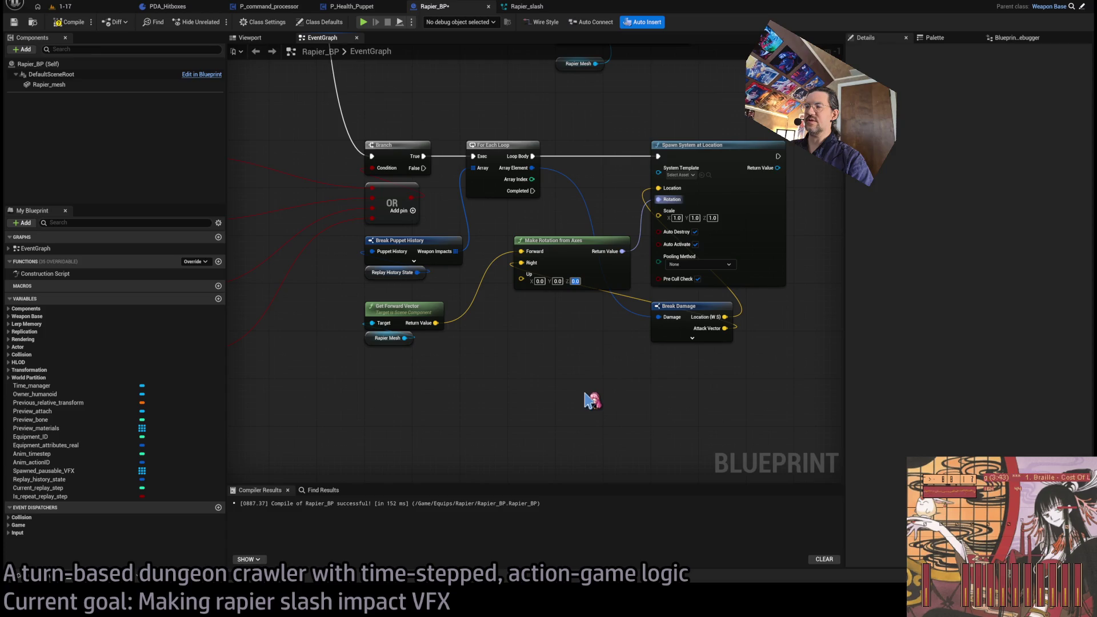
pyautogui.write('1')
pyautogui.press('Return')
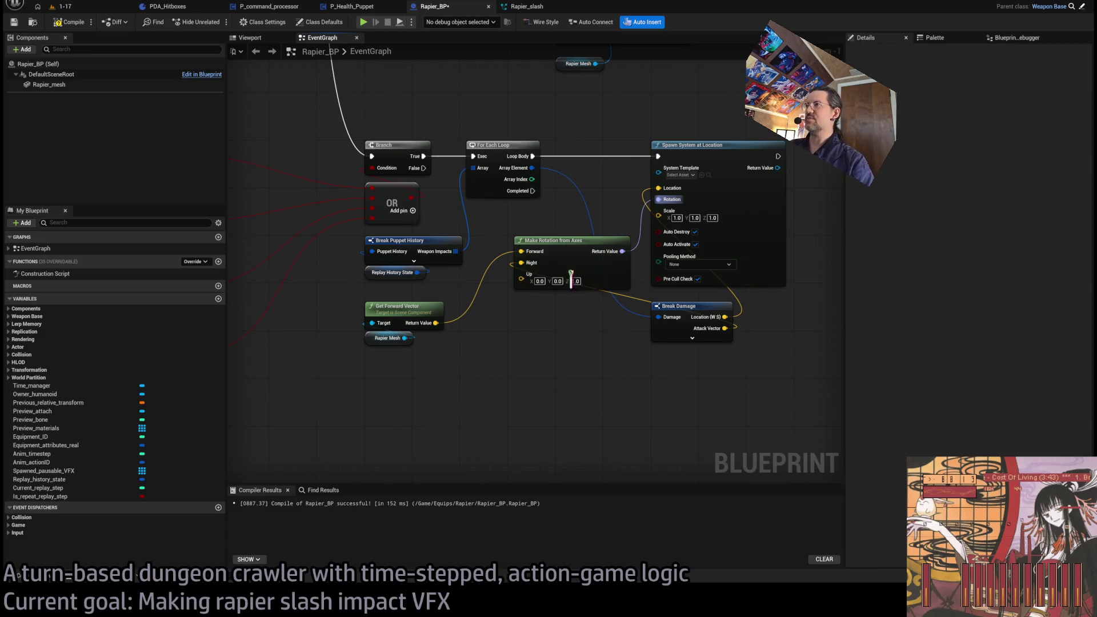
# Add the Where rotation from Replay History State with a Vector Up node for the Up axis
pyautogui.click(679, 305)
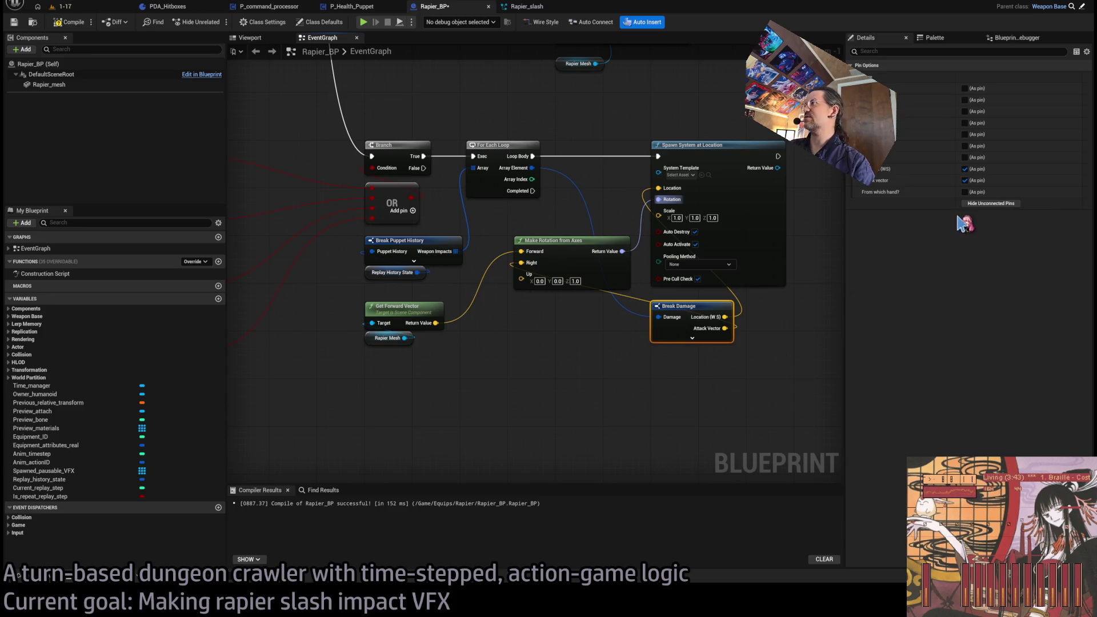
pyautogui.click(470, 247)
pyautogui.click(457, 259)
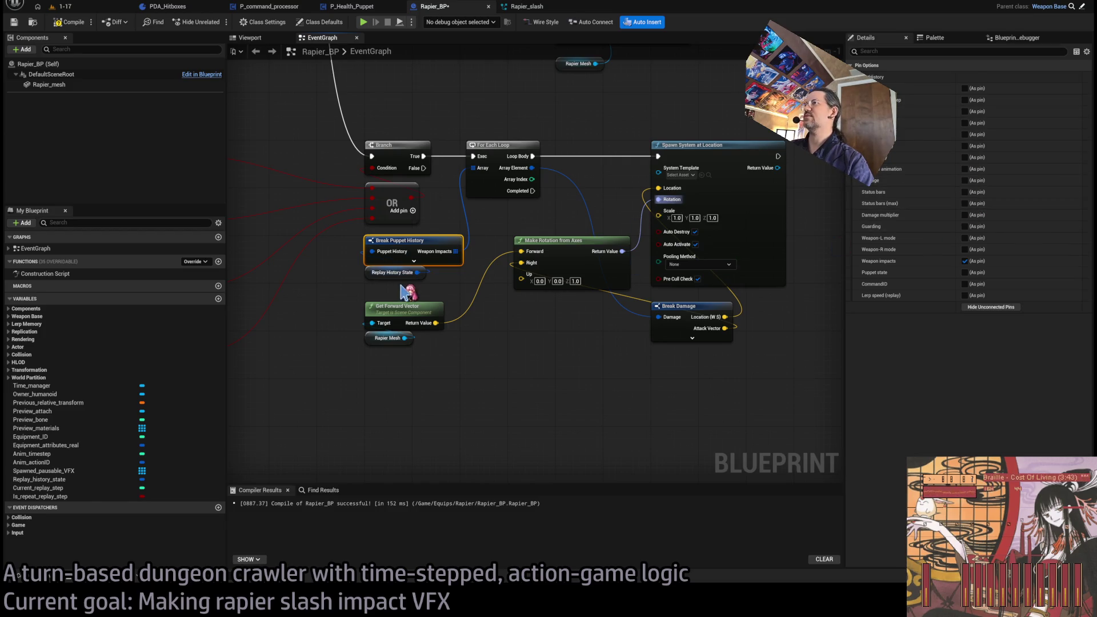
pyautogui.moveTo(370, 276); pyautogui.dragTo(371, 288)
pyautogui.click(405, 240)
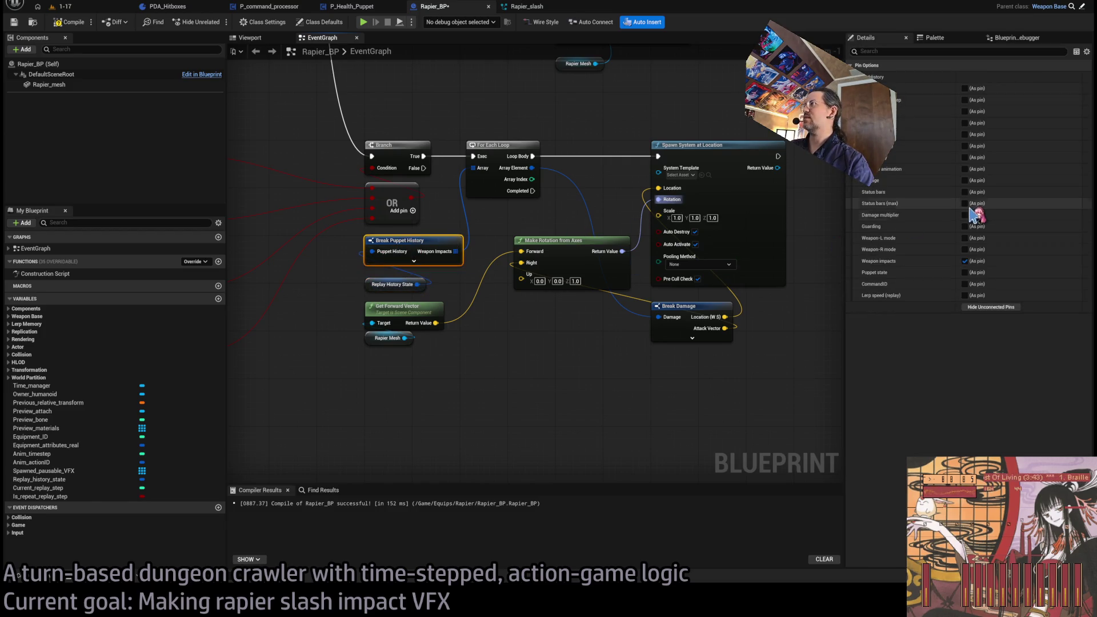
pyautogui.click(965, 90)
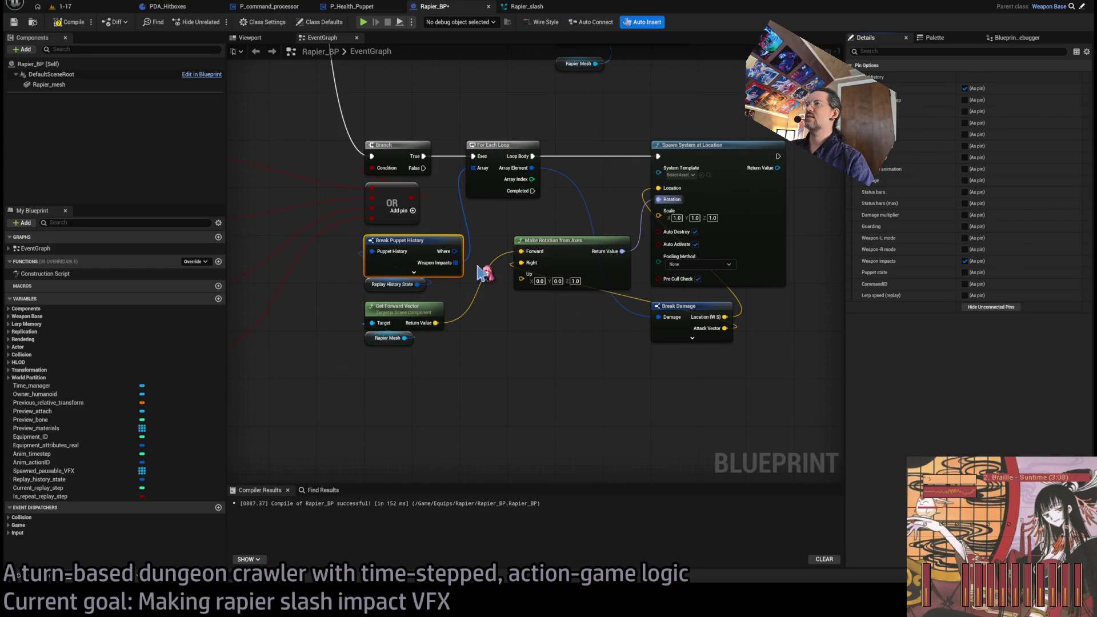
pyautogui.click(965, 88)
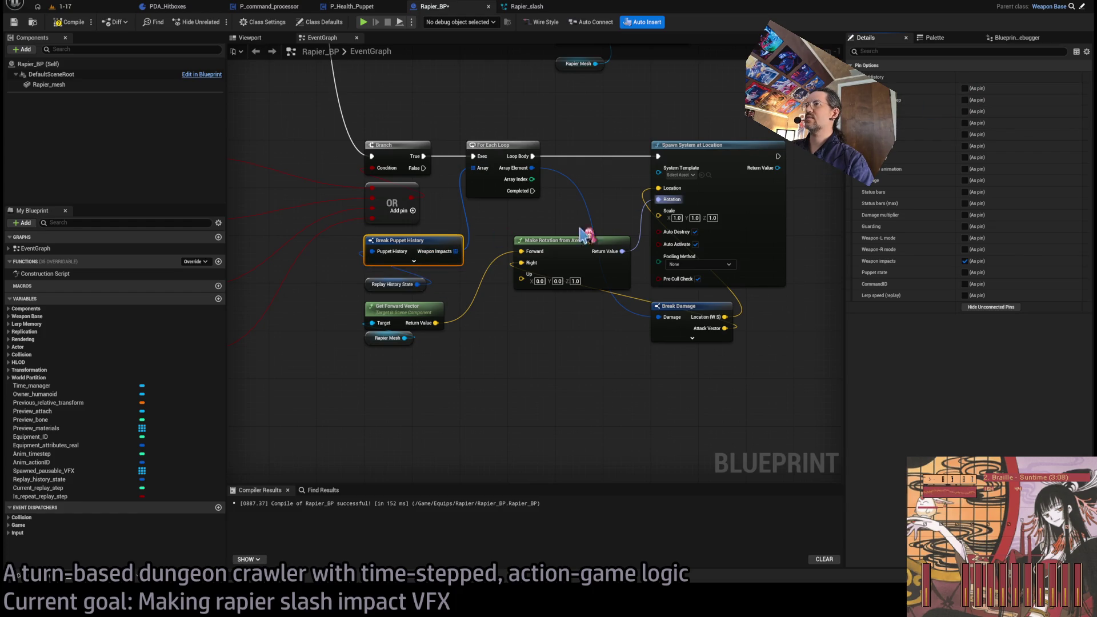
pyautogui.moveTo(420, 284); pyautogui.dragTo(503, 350)
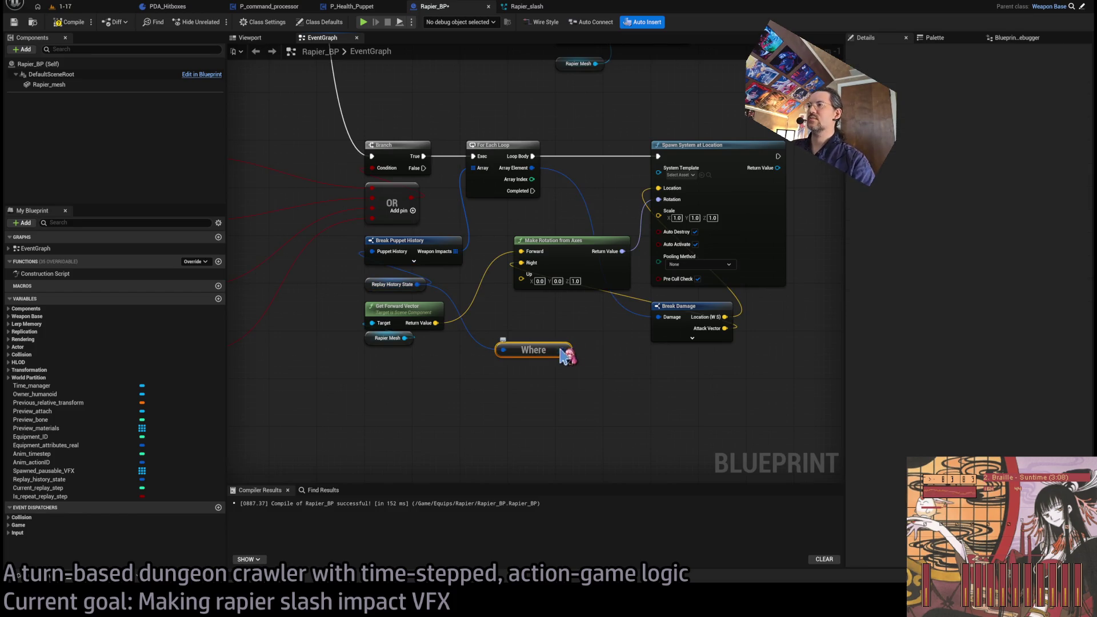
pyautogui.moveTo(581, 378)
pyautogui.mouseDown()
pyautogui.moveTo(537, 325)
pyautogui.moveTo(546, 341)
pyautogui.moveTo(536, 340)
pyautogui.moveTo(537, 315)
pyautogui.mouseUp()
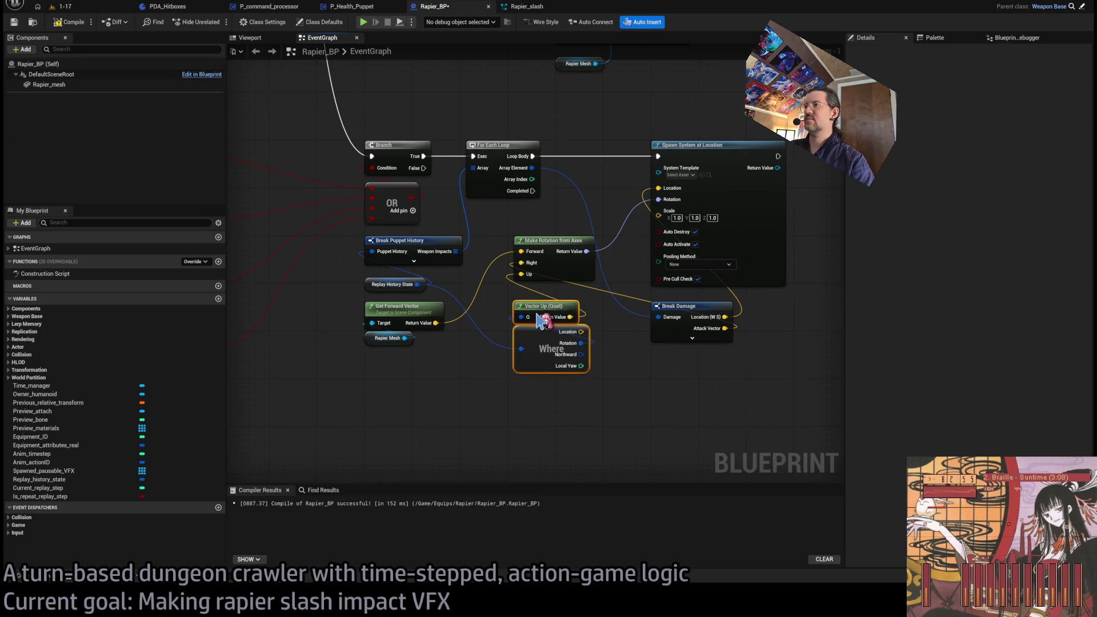
pyautogui.click(600, 330)
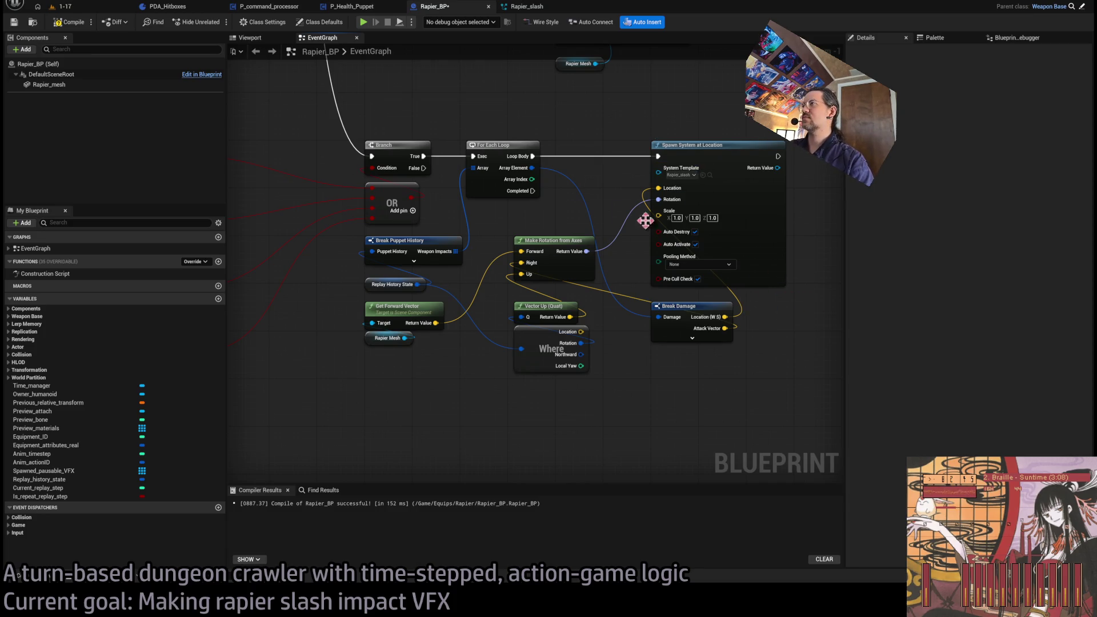
pyautogui.moveTo(626, 128); pyautogui.dragTo(533, 153)
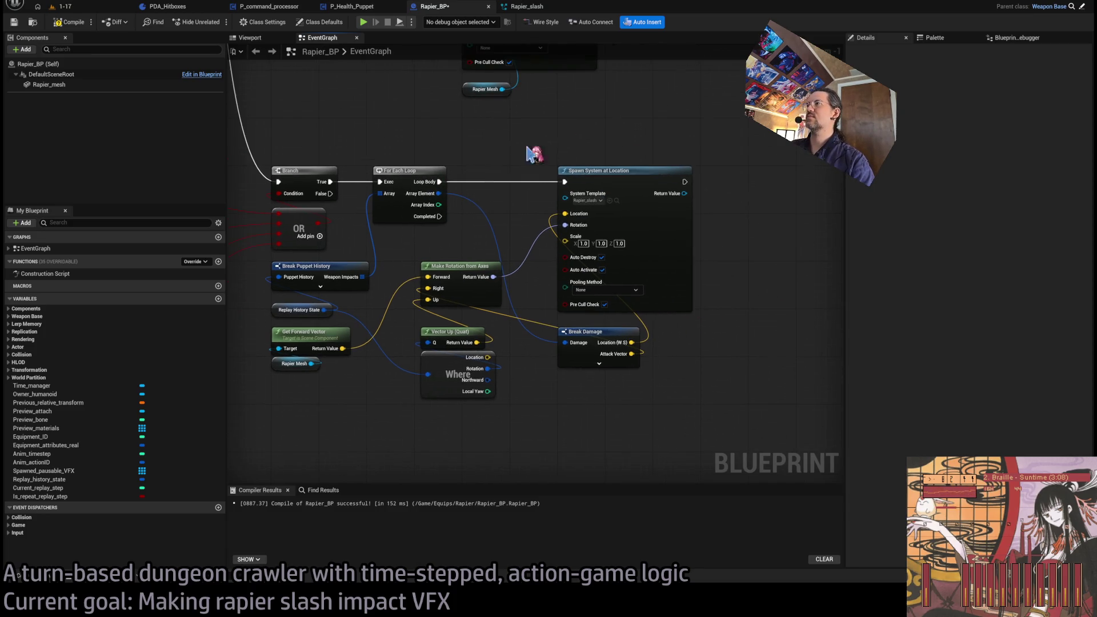
pyautogui.click(87, 10)
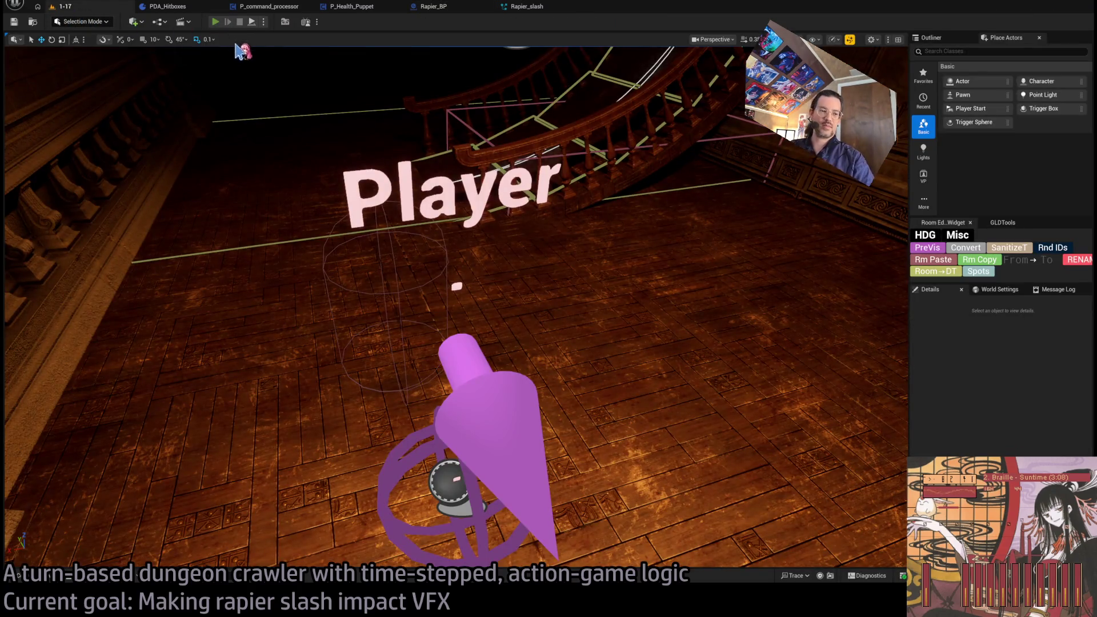
# Play level 1-17, replay the rapier attack, stop the session, and return to Rapier_slash
pyautogui.hotkey('alt', 'p')
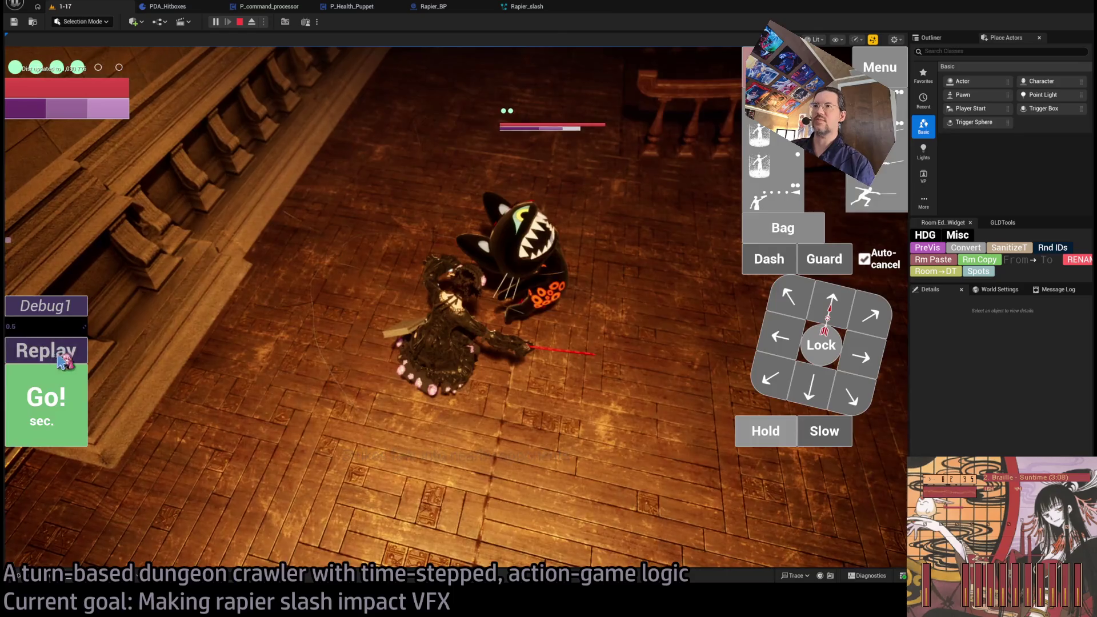
pyautogui.click(54, 355)
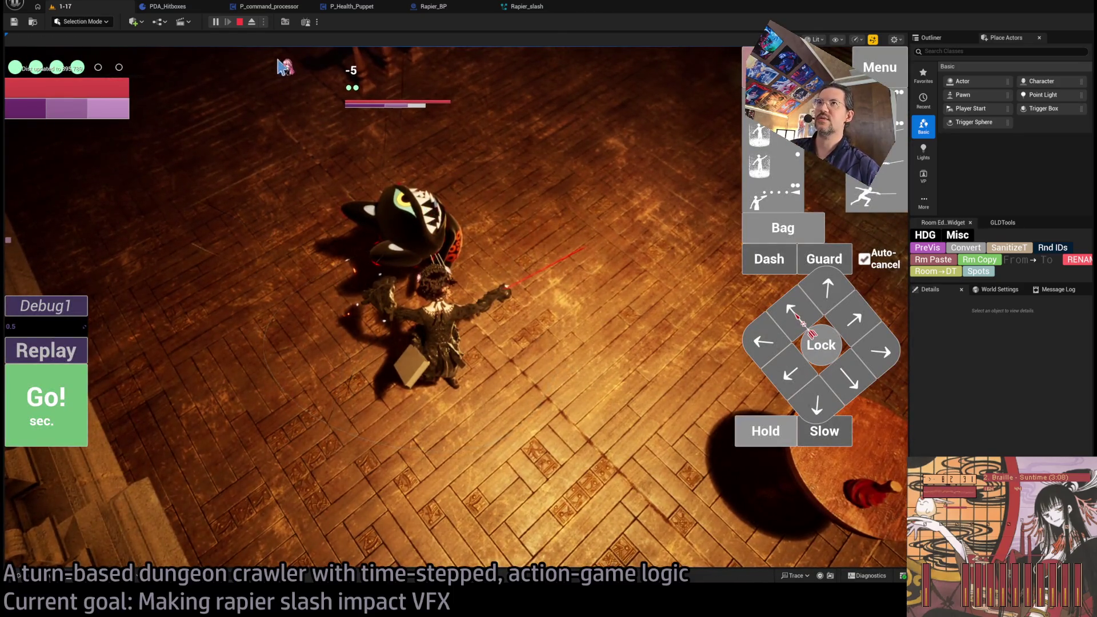
pyautogui.click(239, 21)
pyautogui.click(527, 6)
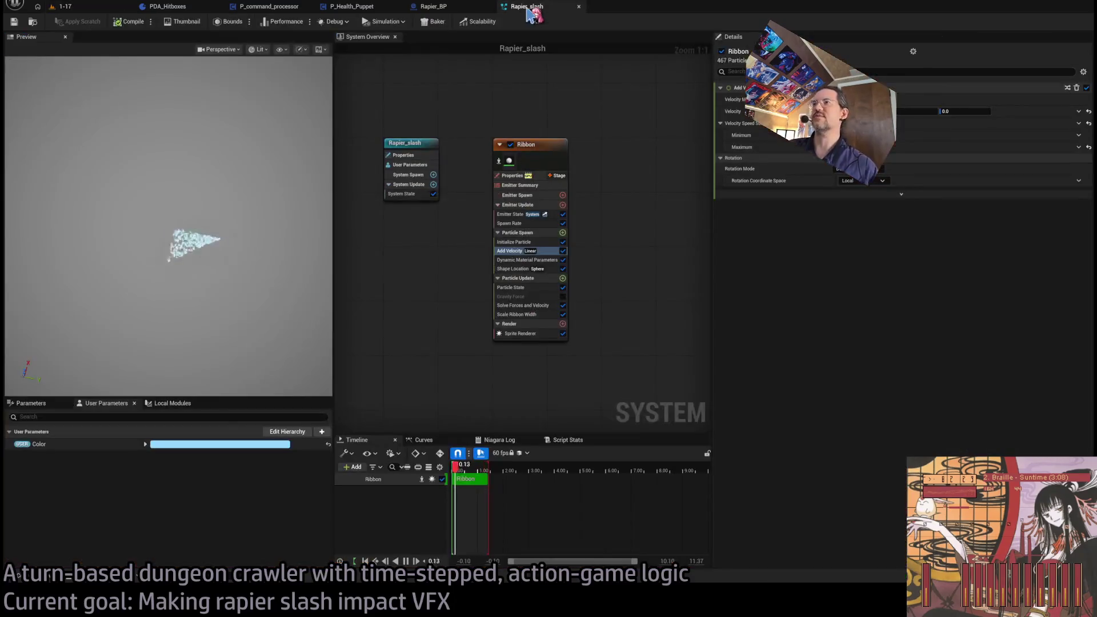
pyautogui.click(433, 6)
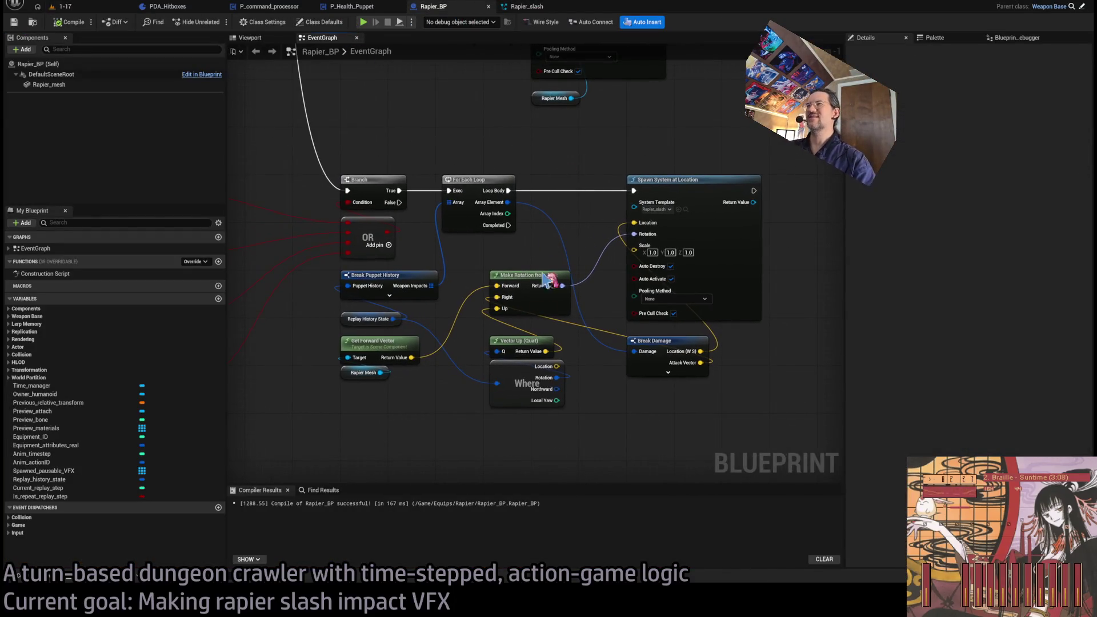
pyautogui.moveTo(503, 292); pyautogui.dragTo(455, 282)
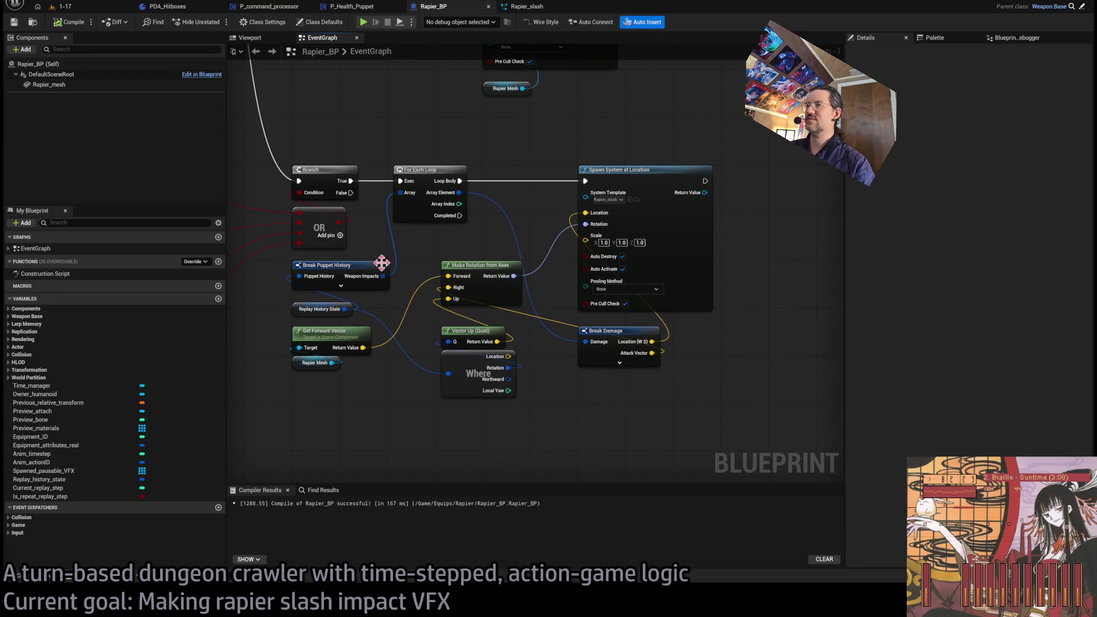
pyautogui.click(45, 84)
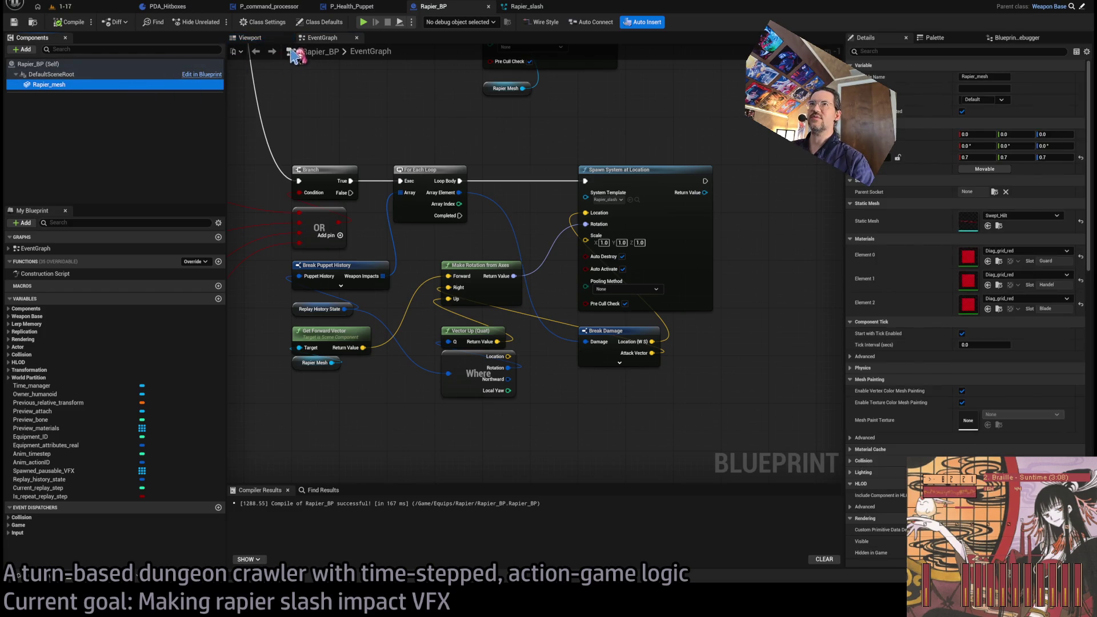
pyautogui.click(264, 38)
pyautogui.moveTo(531, 272)
pyautogui.mouseDown()
pyautogui.moveTo(657, 320)
pyautogui.moveTo(688, 354)
pyautogui.mouseUp()
pyautogui.hotkey('ctrl', 'z')
pyautogui.click(320, 38)
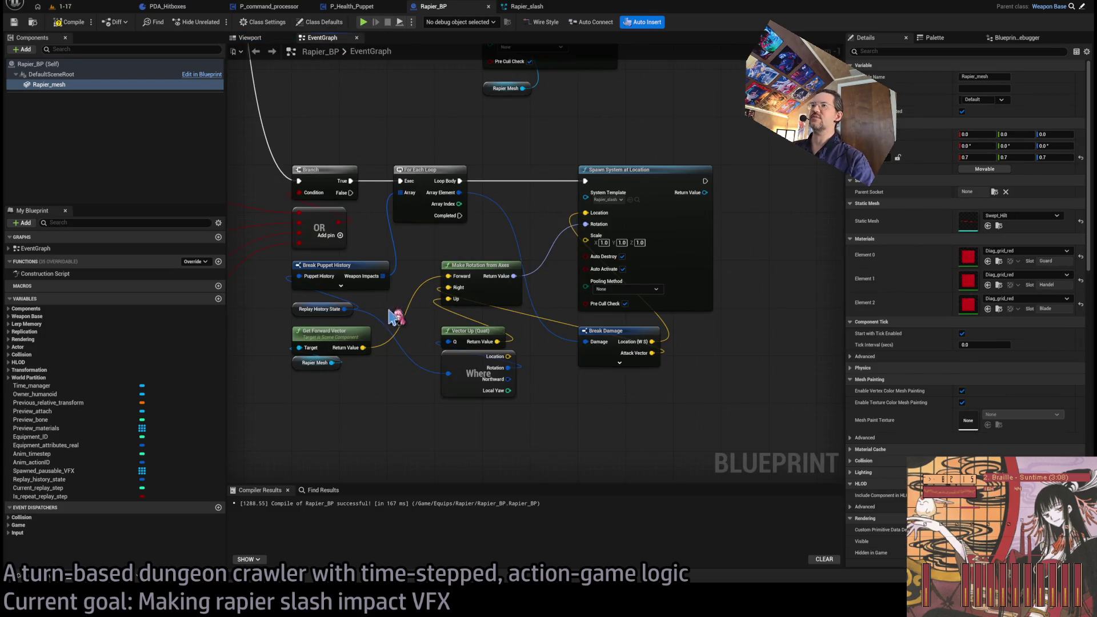
pyautogui.moveTo(349, 369); pyautogui.dragTo(376, 315)
pyautogui.click(481, 266)
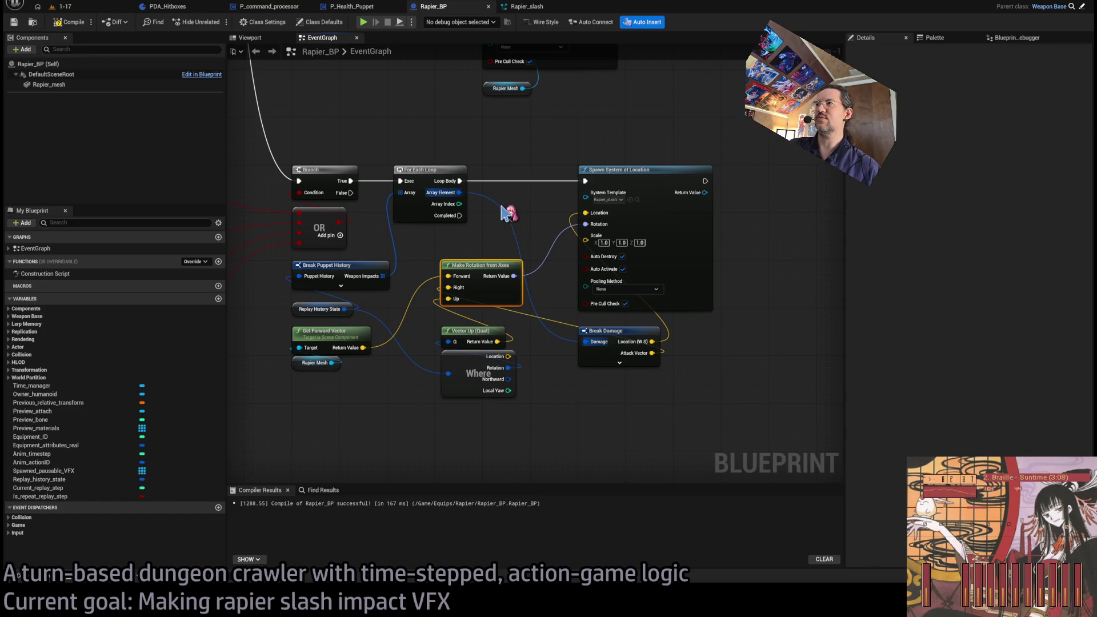
pyautogui.click(637, 200)
pyautogui.press('Return')
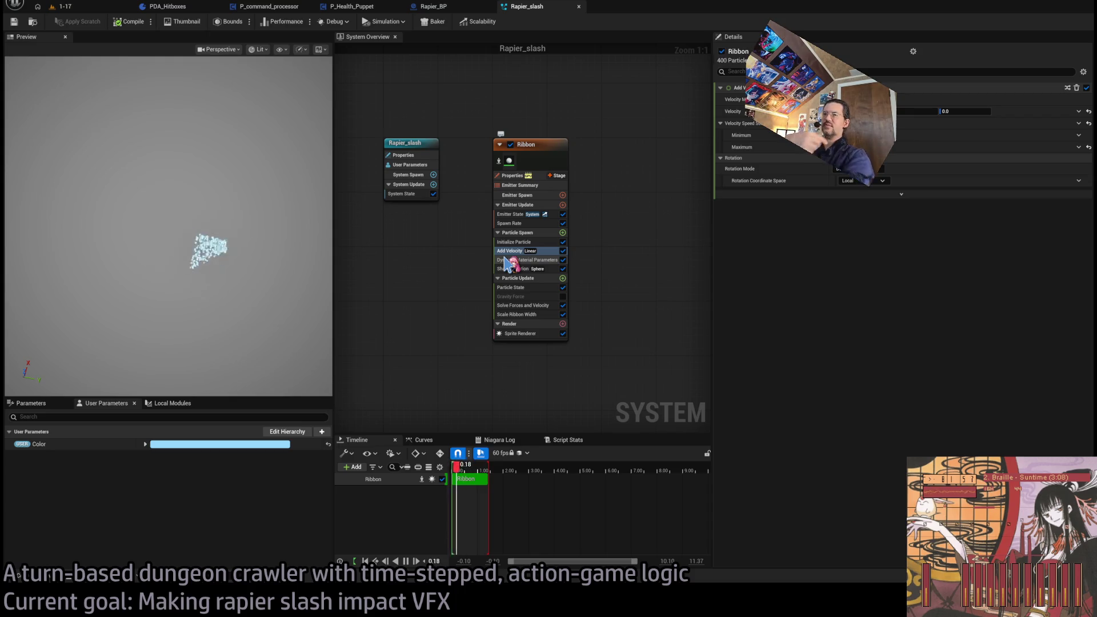
# Drag Rapier_slash from the Rapier VFX folder into the 1-17 viewport, then return to Rapier_BP
pyautogui.click(97, 6)
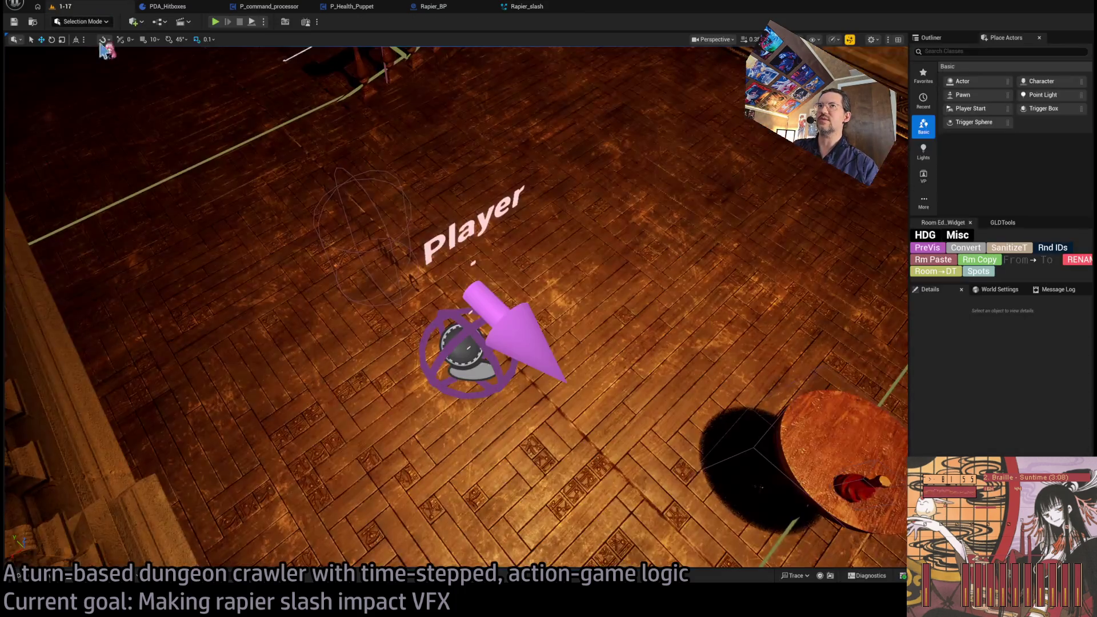
pyautogui.click(19, 576)
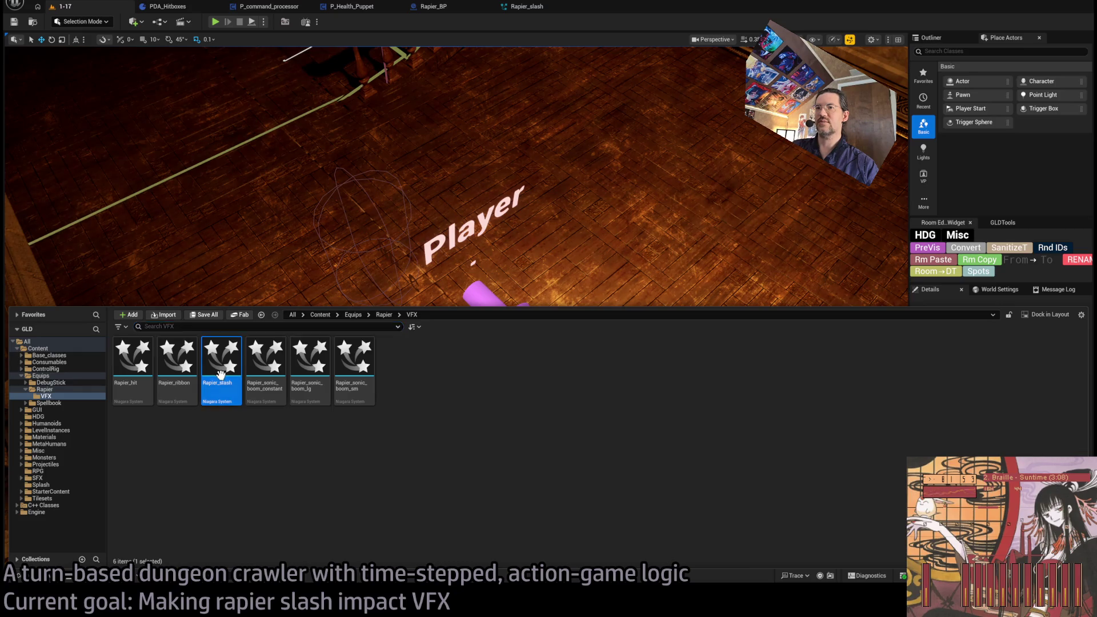
pyautogui.moveTo(220, 375); pyautogui.dragTo(559, 247)
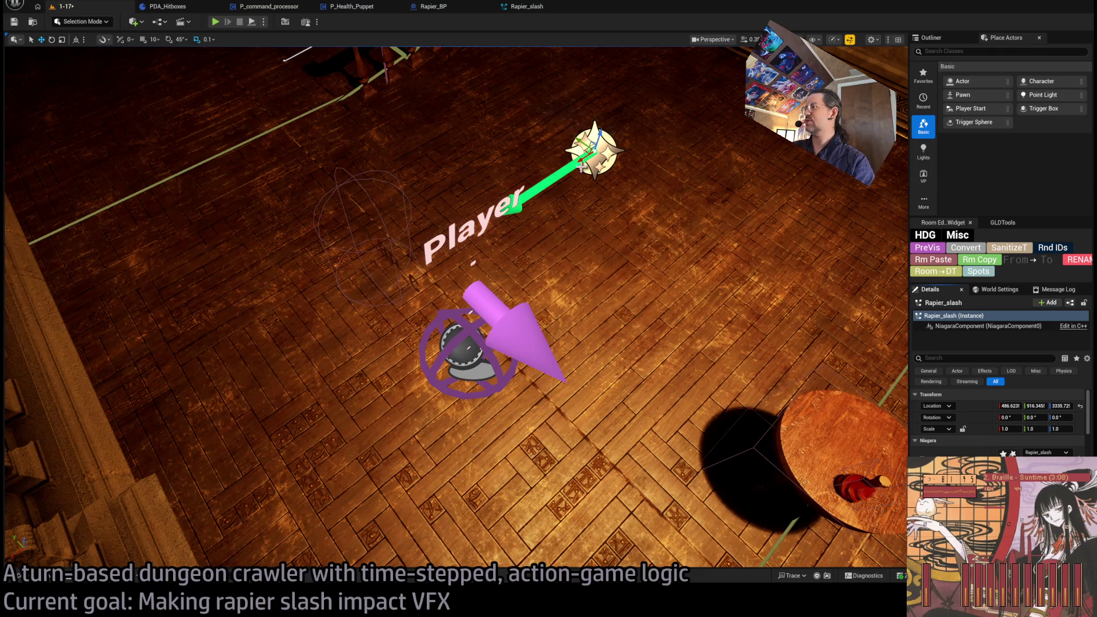
pyautogui.click(527, 7)
pyautogui.click(434, 6)
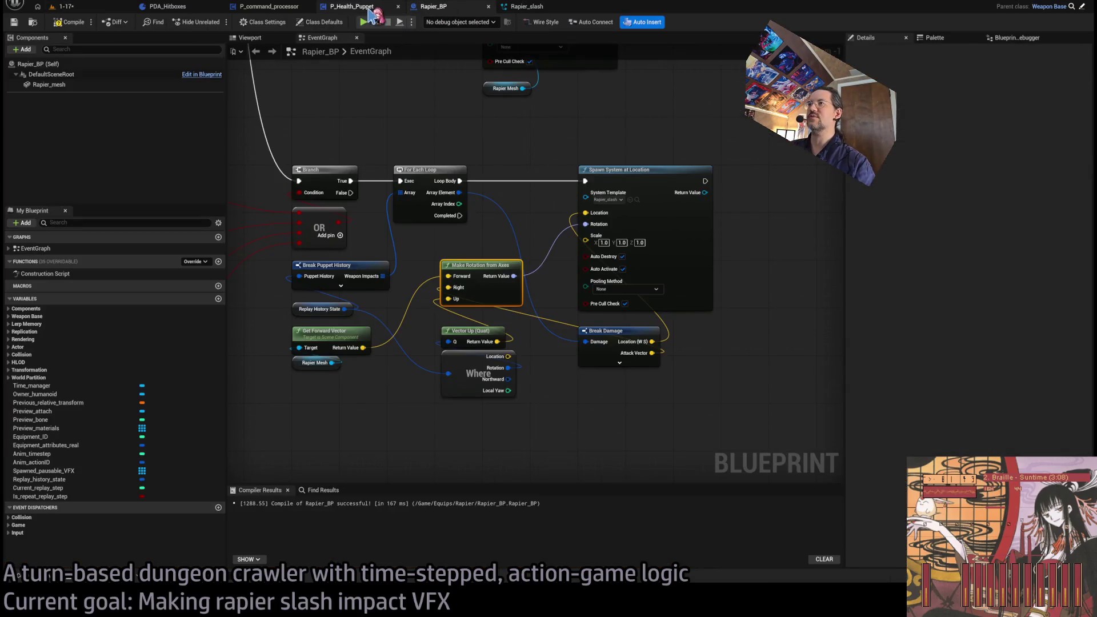
# Add a Draw Debug Arrow after the spawn node, starting at the hit location, thickness 2
pyautogui.click(548, 397)
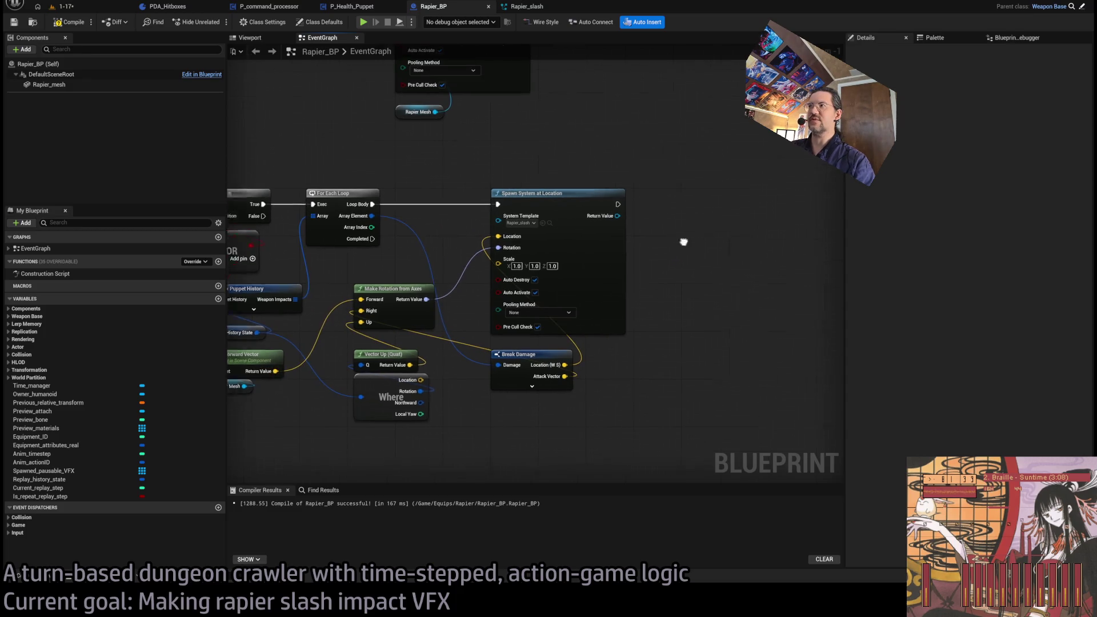
pyautogui.moveTo(589, 208); pyautogui.dragTo(696, 252)
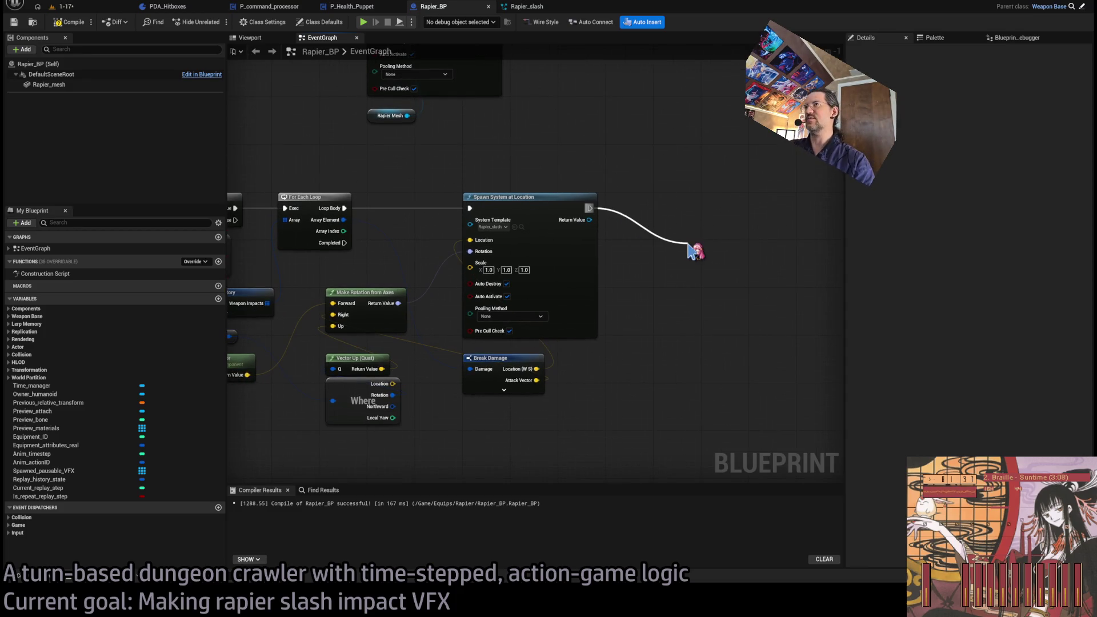
pyautogui.moveTo(696, 252); pyautogui.dragTo(791, 202)
pyautogui.moveTo(779, 243)
pyautogui.mouseDown()
pyautogui.moveTo(846, 240)
pyautogui.moveTo(712, 247)
pyautogui.mouseUp()
pyautogui.moveTo(471, 372)
pyautogui.mouseDown()
pyautogui.moveTo(710, 228)
pyautogui.moveTo(698, 224)
pyautogui.mouseUp()
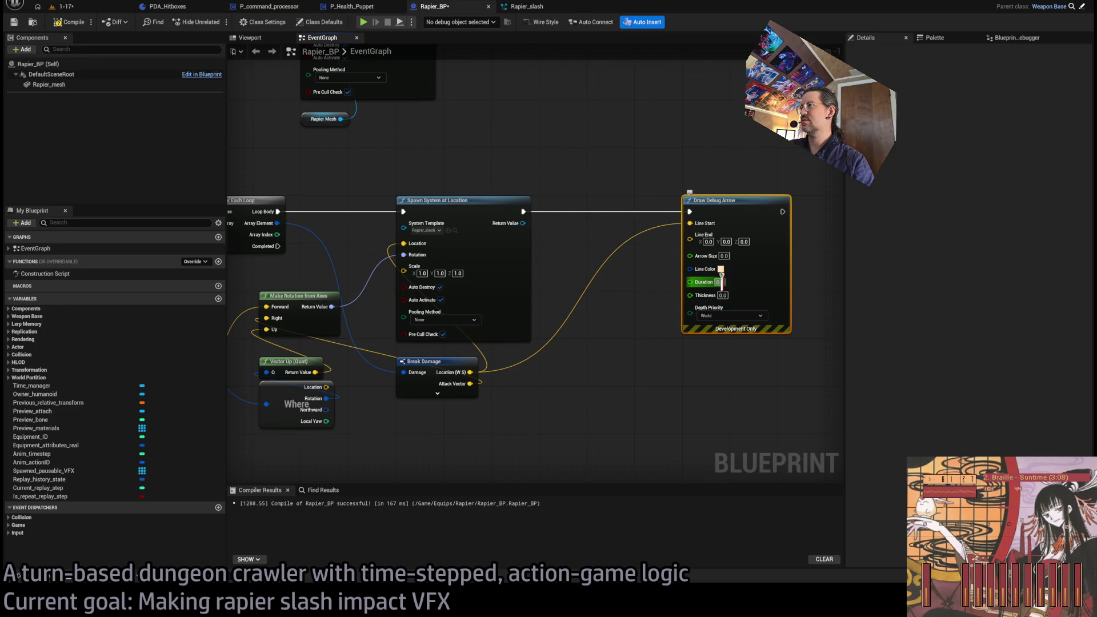
pyautogui.write('32')
pyautogui.press('Tab')
# Offset the hit location 20 along the weapon's forward vector and use it as the arrow's Line End
pyautogui.moveTo(620, 410)
pyautogui.mouseDown()
pyautogui.moveTo(416, 377)
pyautogui.moveTo(445, 381)
pyautogui.mouseUp()
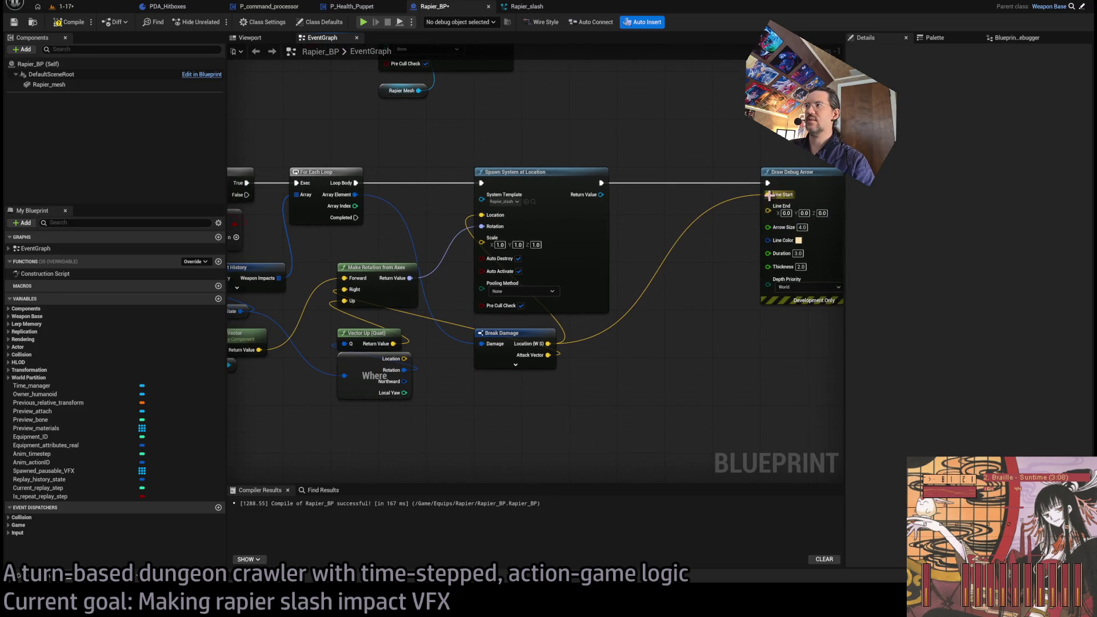
pyautogui.moveTo(581, 394); pyautogui.dragTo(572, 367)
pyautogui.moveTo(541, 316); pyautogui.dragTo(627, 328)
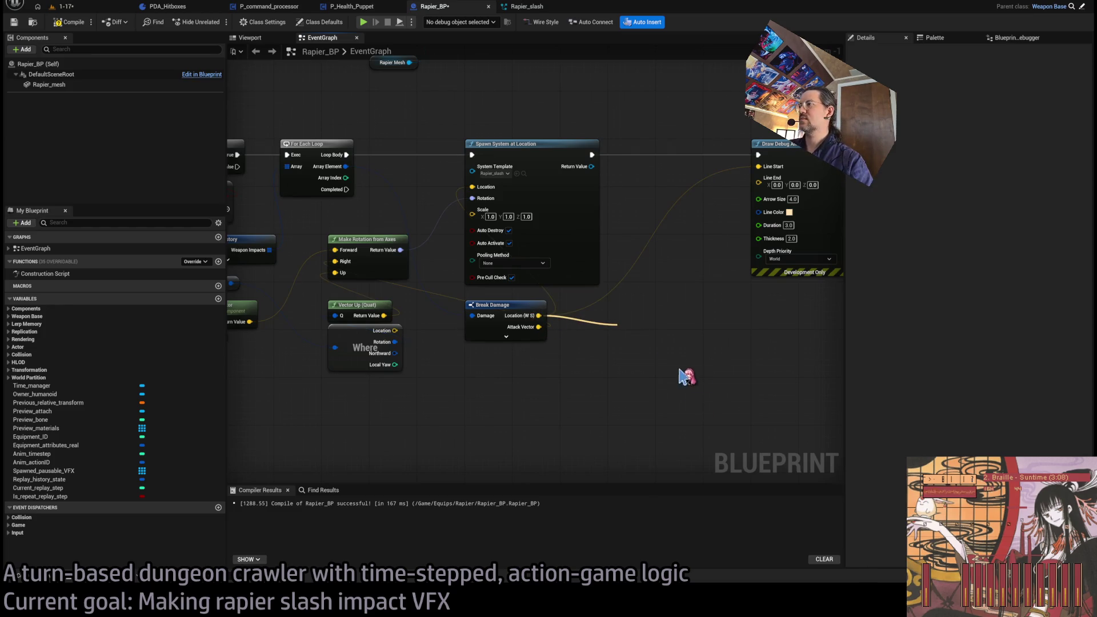
pyautogui.moveTo(300, 380); pyautogui.dragTo(371, 354)
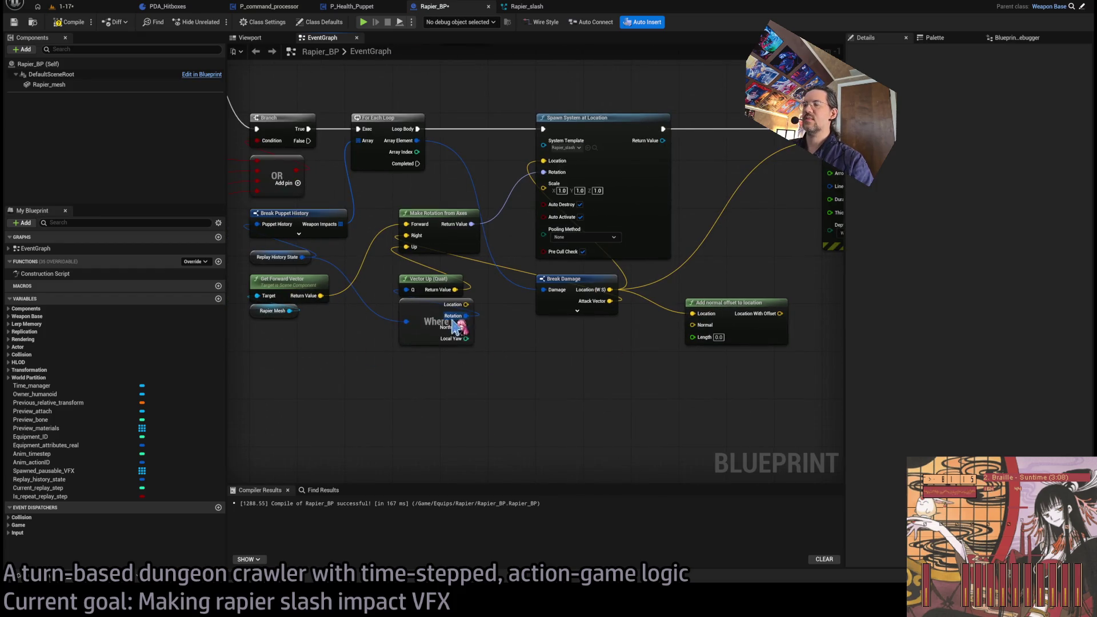
pyautogui.moveTo(320, 295)
pyautogui.mouseDown()
pyautogui.moveTo(583, 343)
pyautogui.moveTo(693, 325)
pyautogui.moveTo(561, 361)
pyautogui.mouseUp()
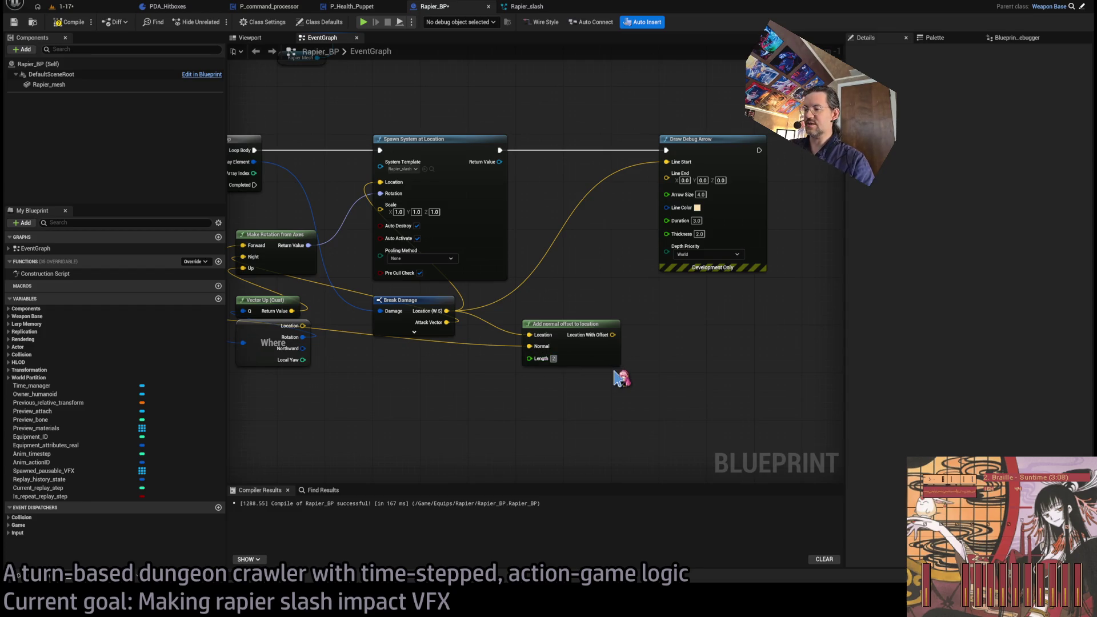
pyautogui.moveTo(620, 336); pyautogui.dragTo(680, 174)
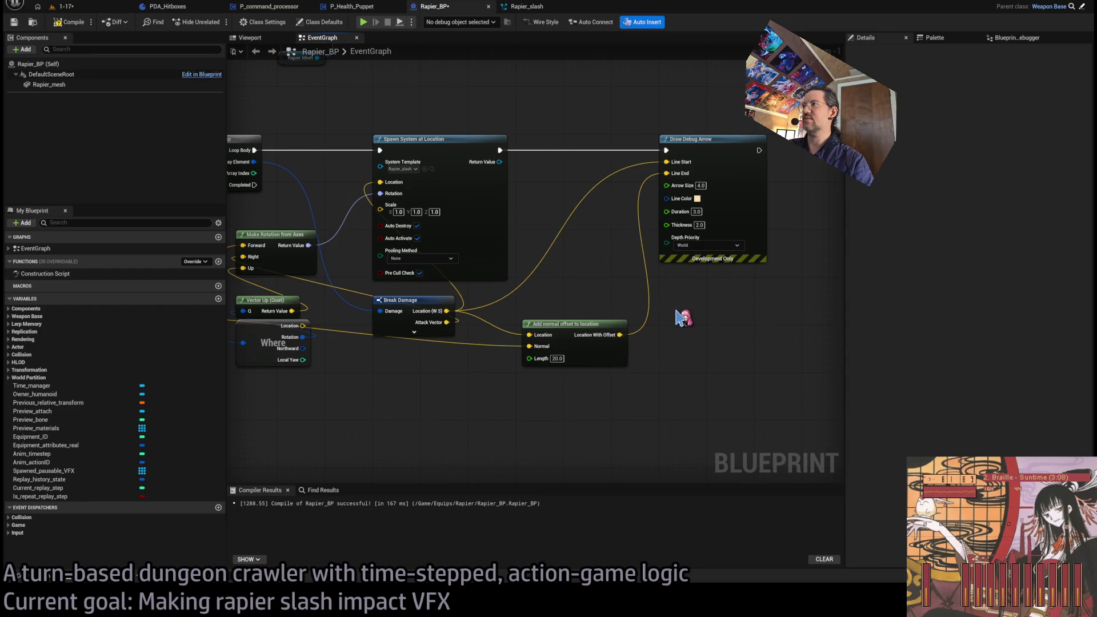
pyautogui.click(86, 8)
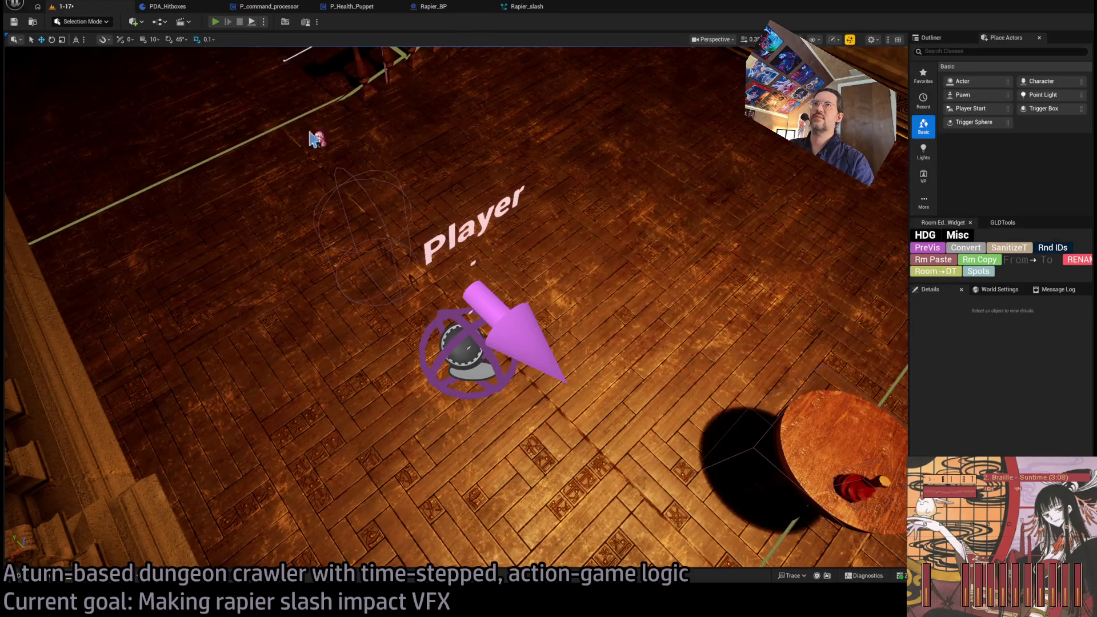
# Play-test the level to watch the rapier strike the enemy, then stop the session
pyautogui.hotkey('alt', 'p')
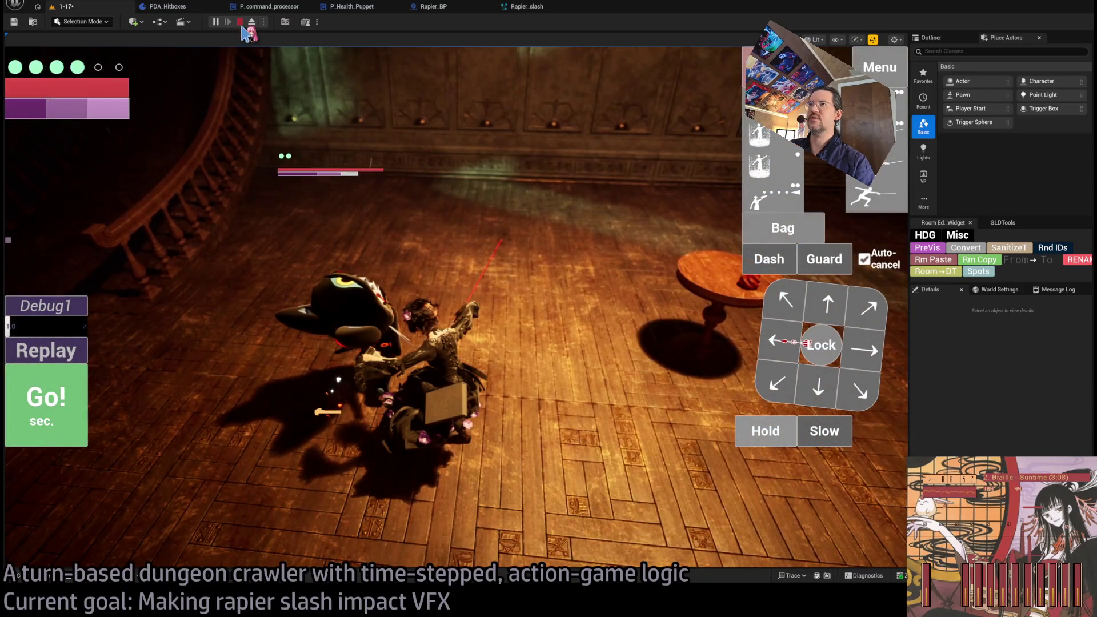
pyautogui.click(240, 22)
pyautogui.click(171, 7)
# Bring the debug-arrow offset node into view in the Rapier_BP event graph
pyautogui.click(526, 7)
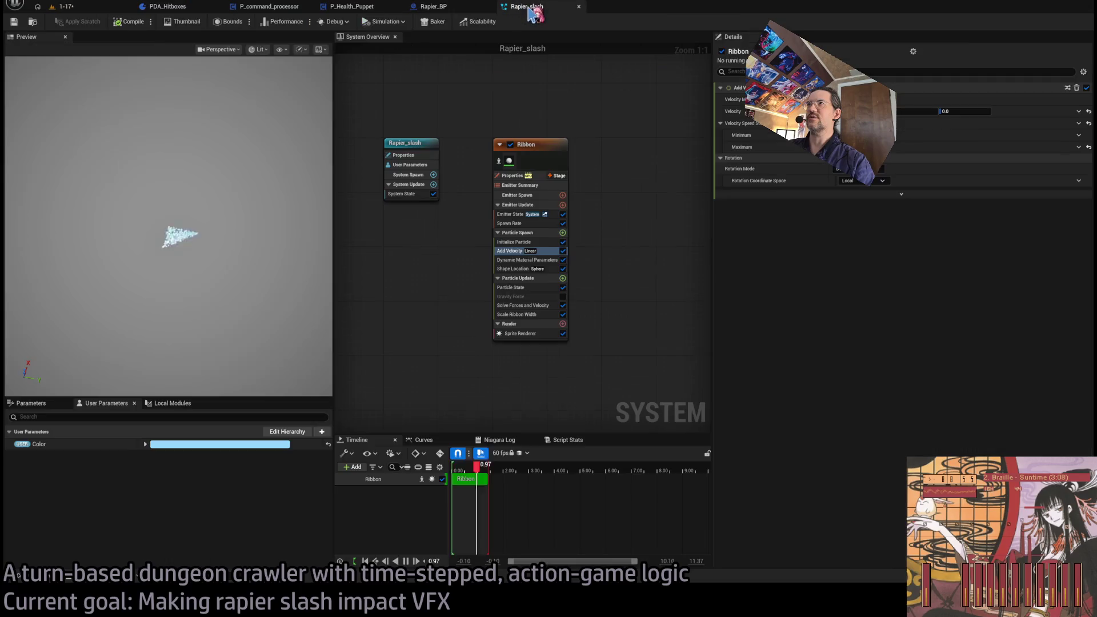
pyautogui.click(432, 6)
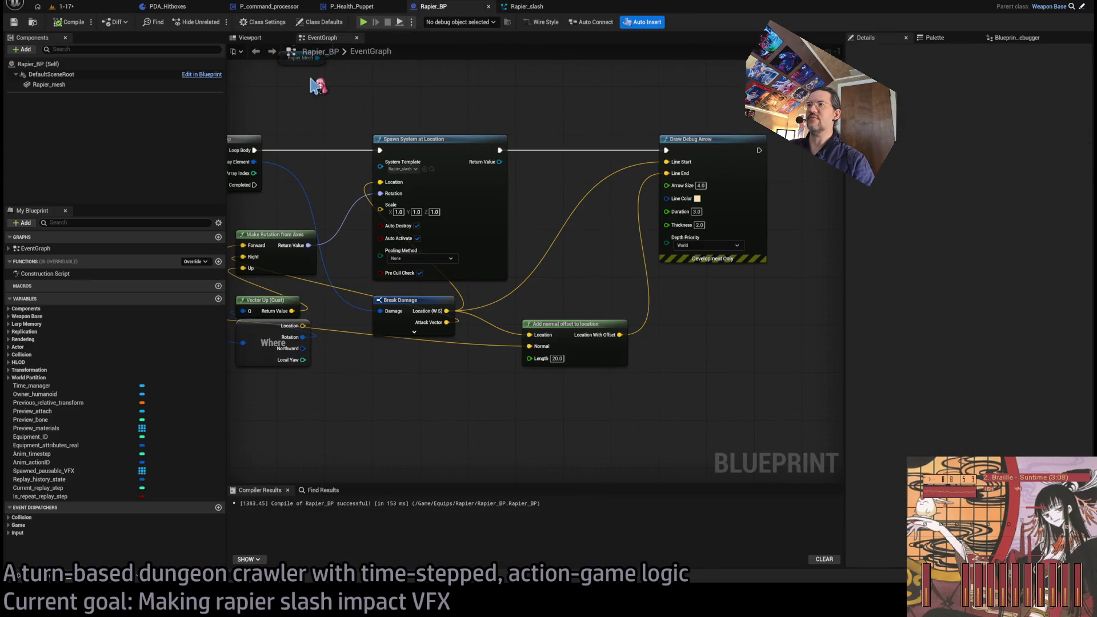
pyautogui.moveTo(483, 237); pyautogui.dragTo(583, 230)
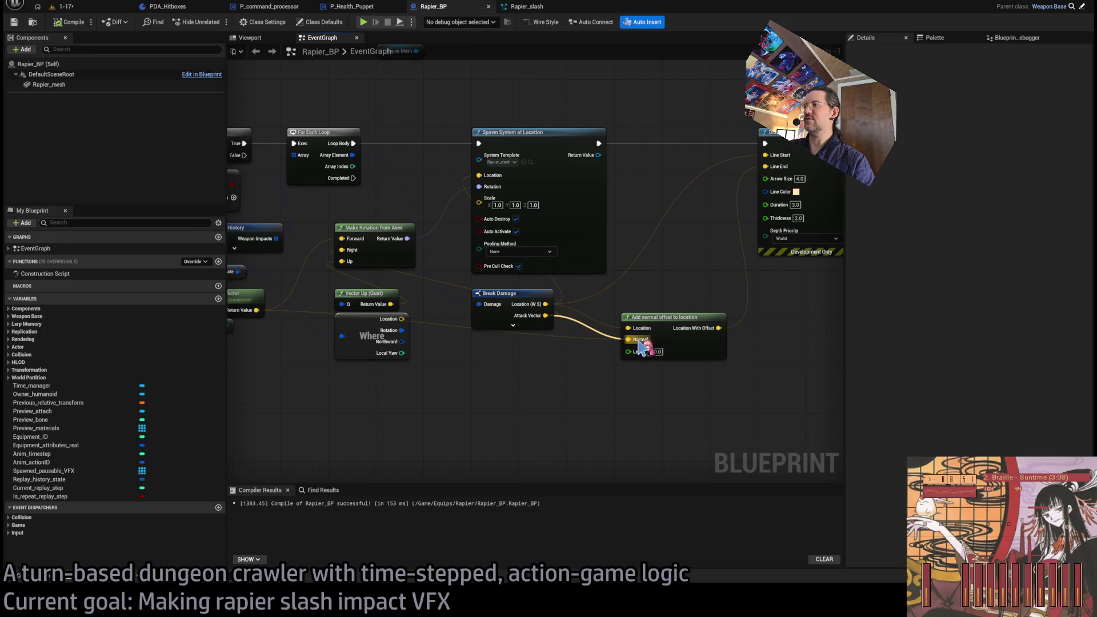
# Play-test level 1-17 again, clicking Go! to run the rapier attack, then stop
pyautogui.click(65, 6)
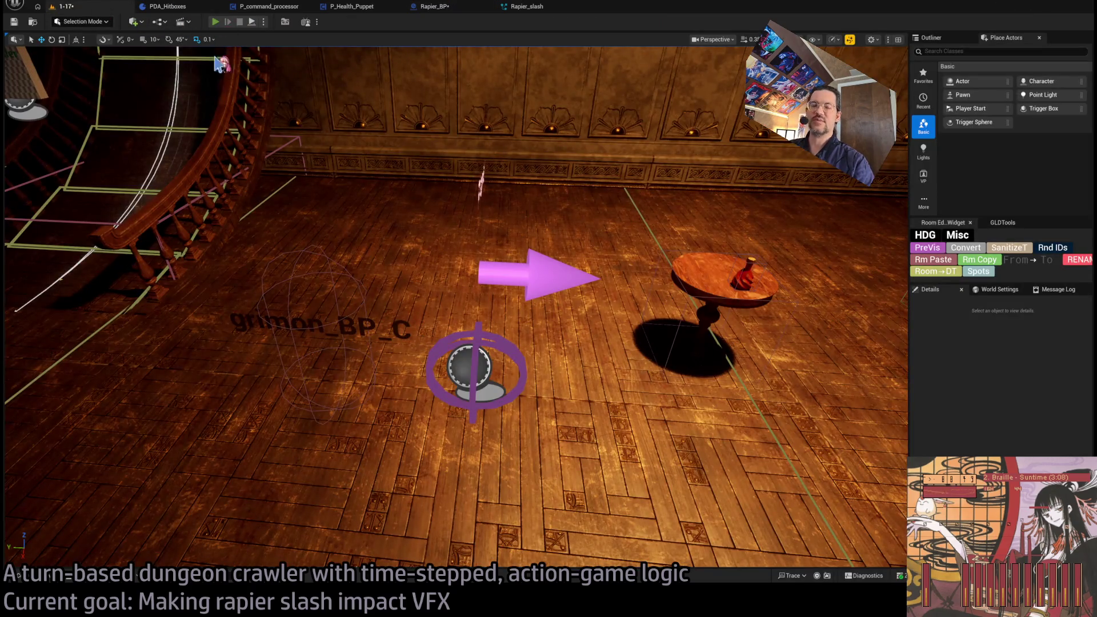
pyautogui.hotkey('alt', 'p')
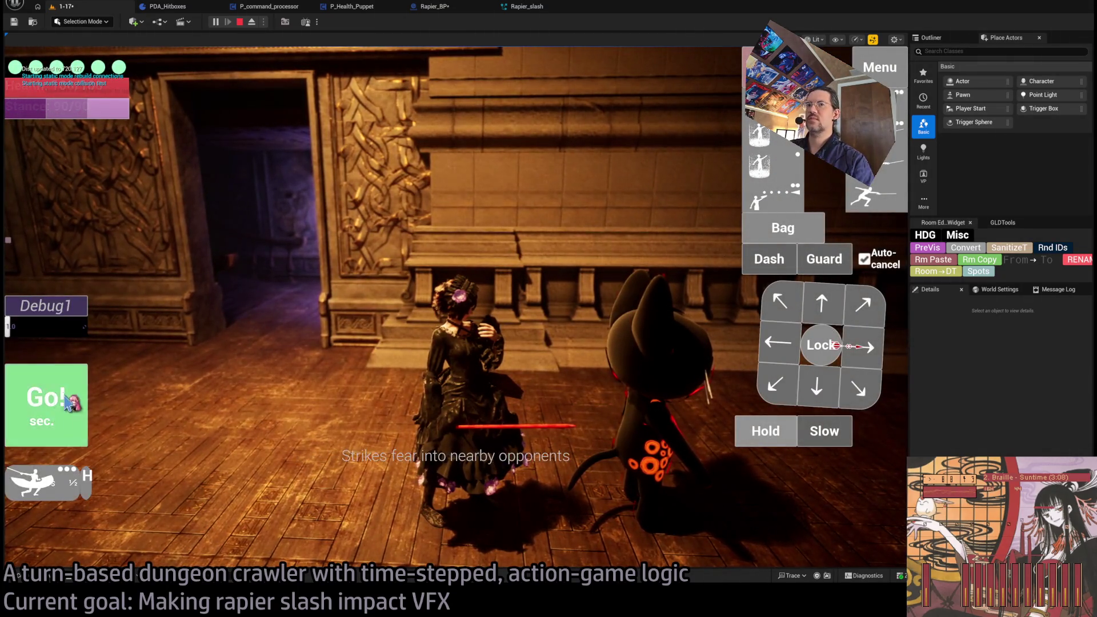
pyautogui.click(61, 400)
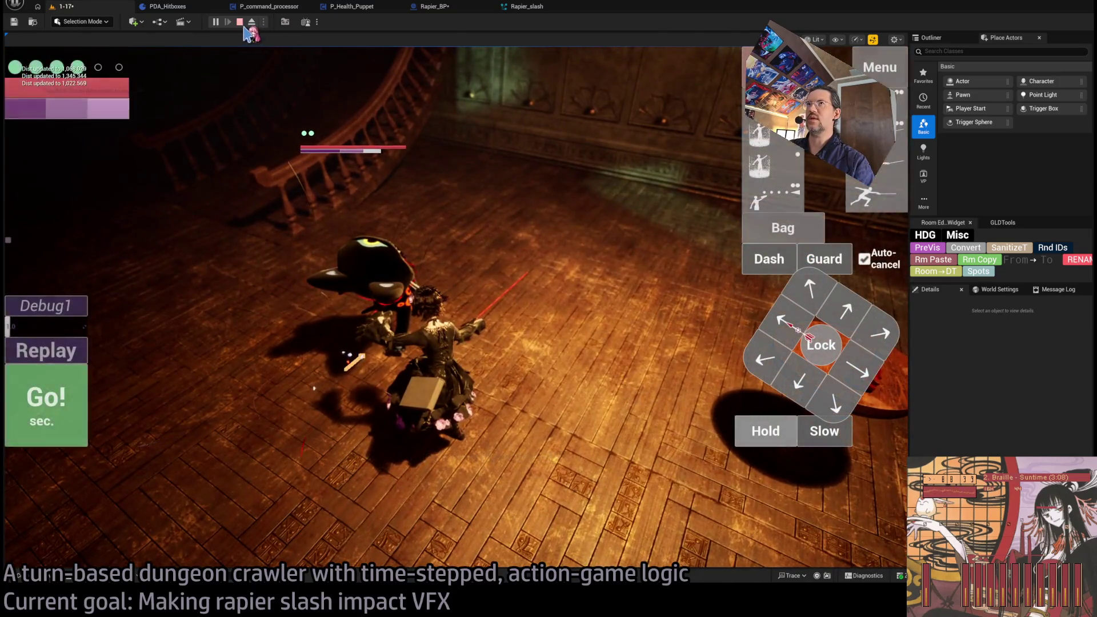
pyautogui.click(240, 22)
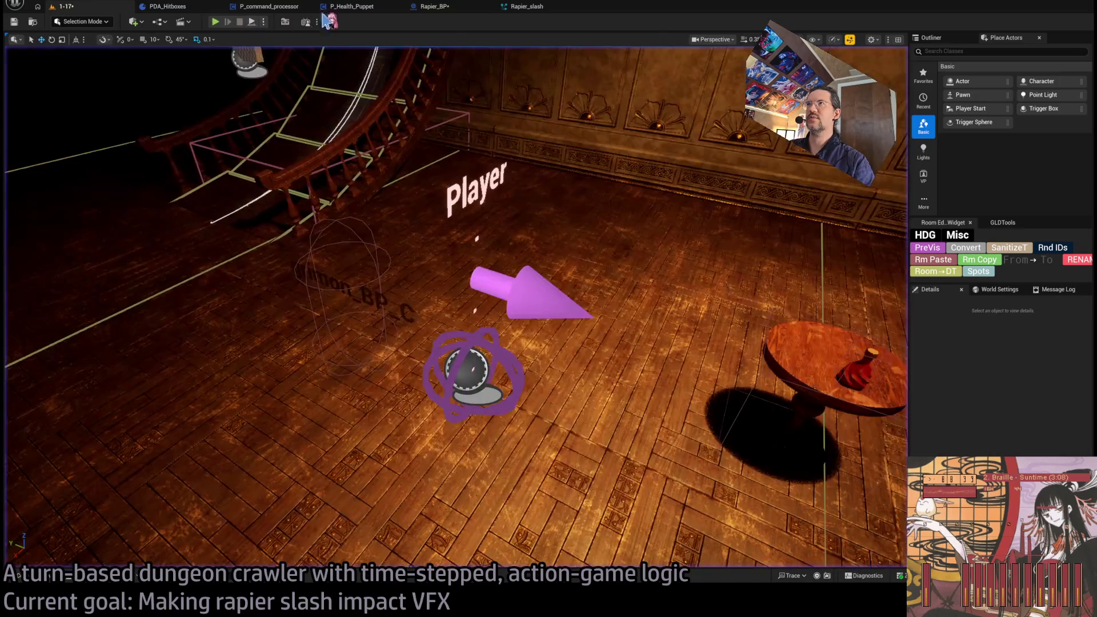
# Review the Rapier_slash Shape Location module's offset, compile the effect, and return to Rapier_BP
pyautogui.click(527, 7)
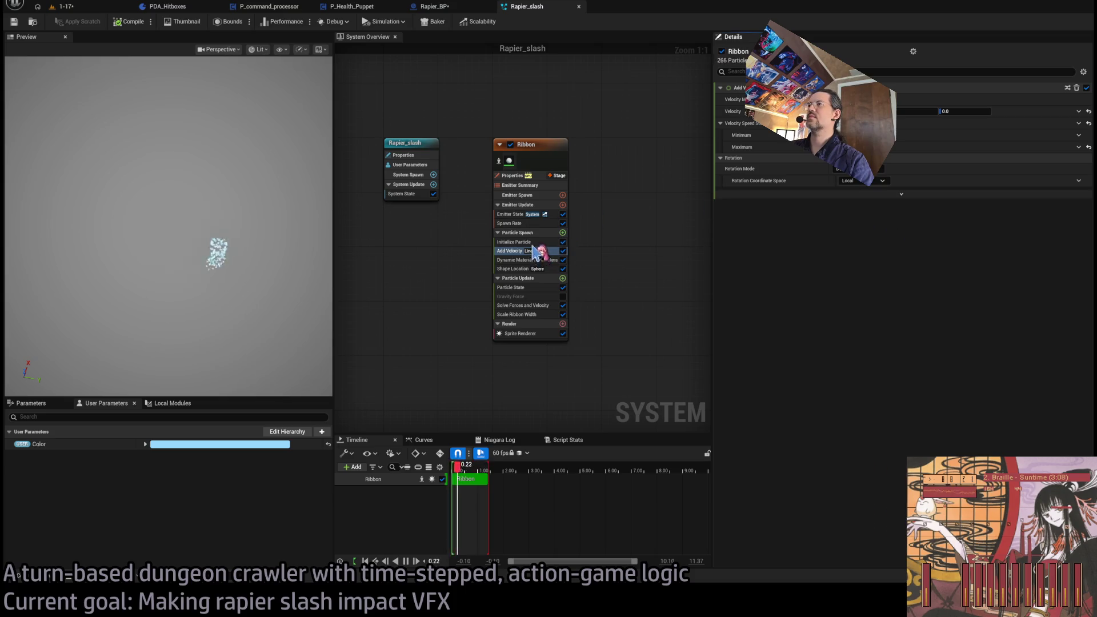
pyautogui.click(526, 268)
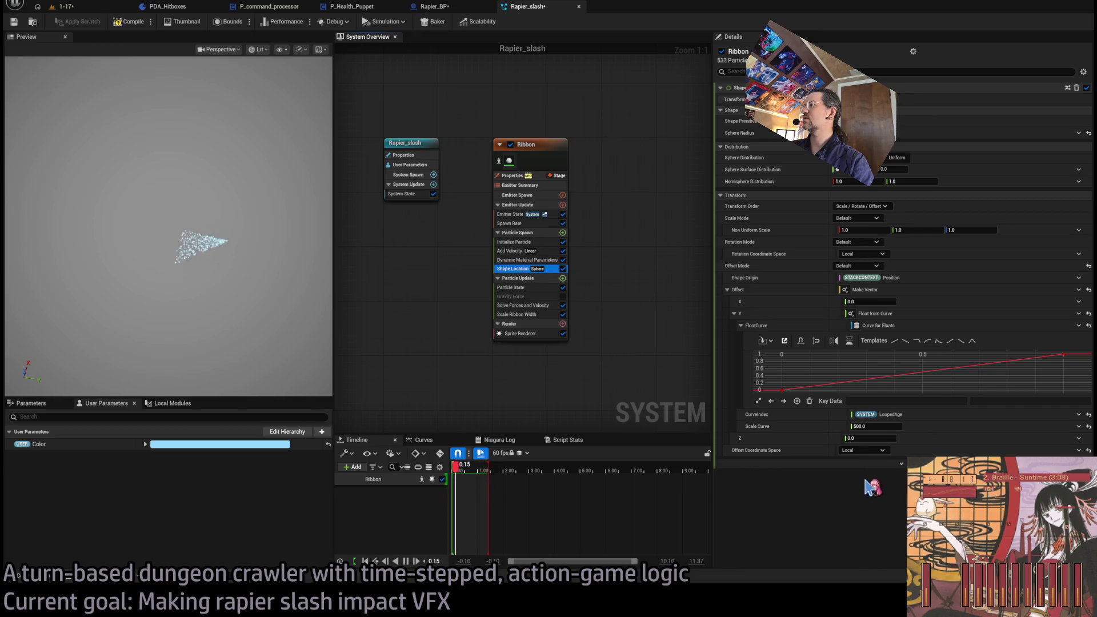
pyautogui.click(118, 21)
pyautogui.click(86, 8)
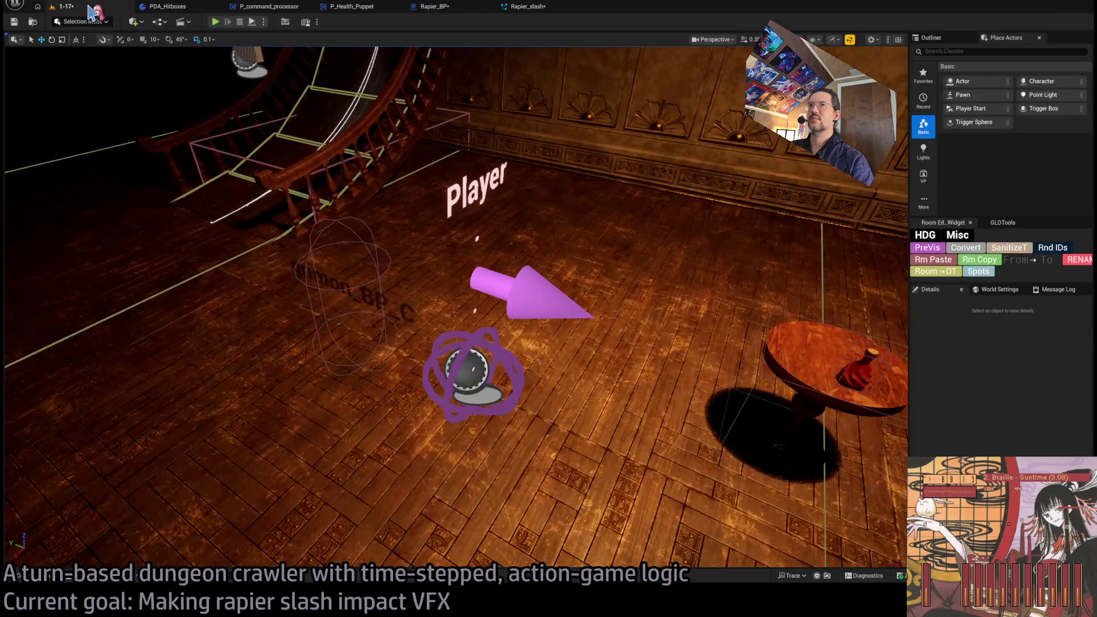
pyautogui.click(521, 7)
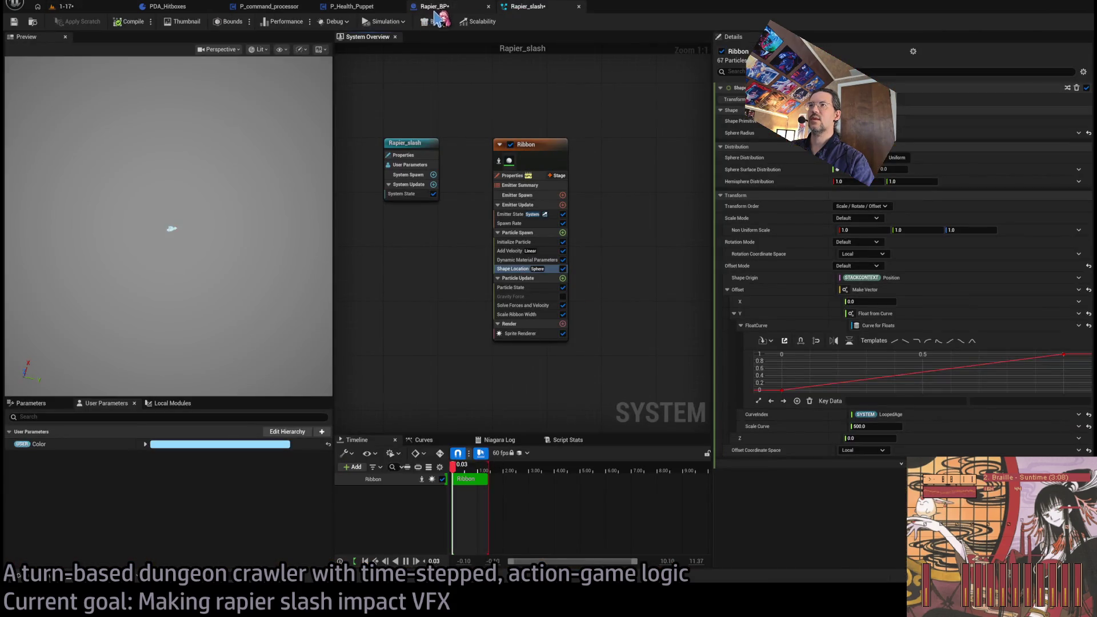
pyautogui.click(435, 7)
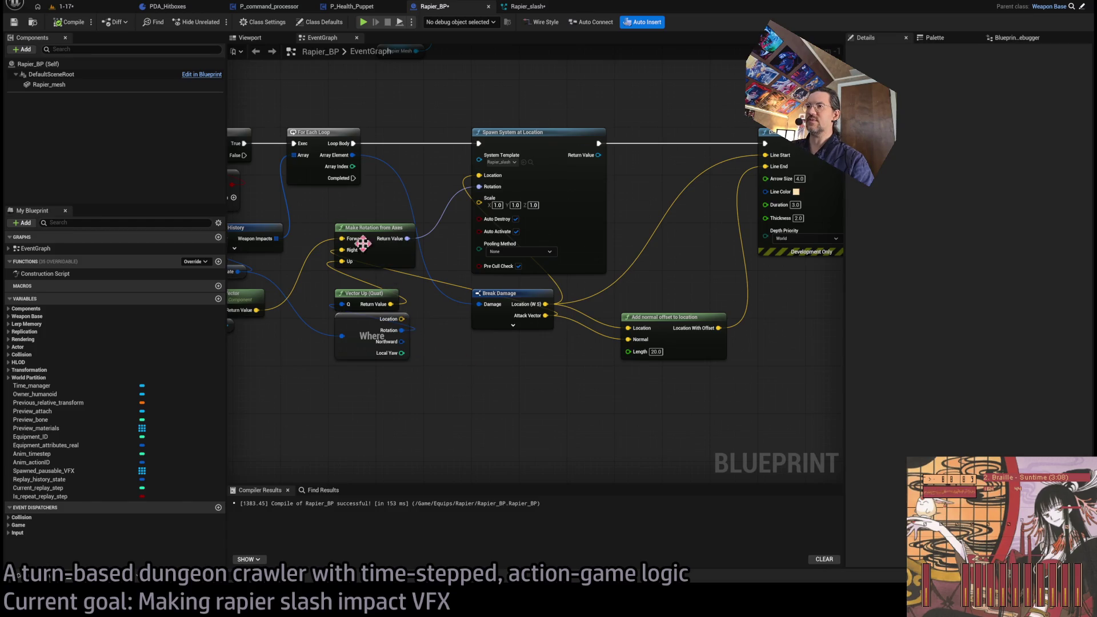
pyautogui.moveTo(407, 303); pyautogui.dragTo(503, 328)
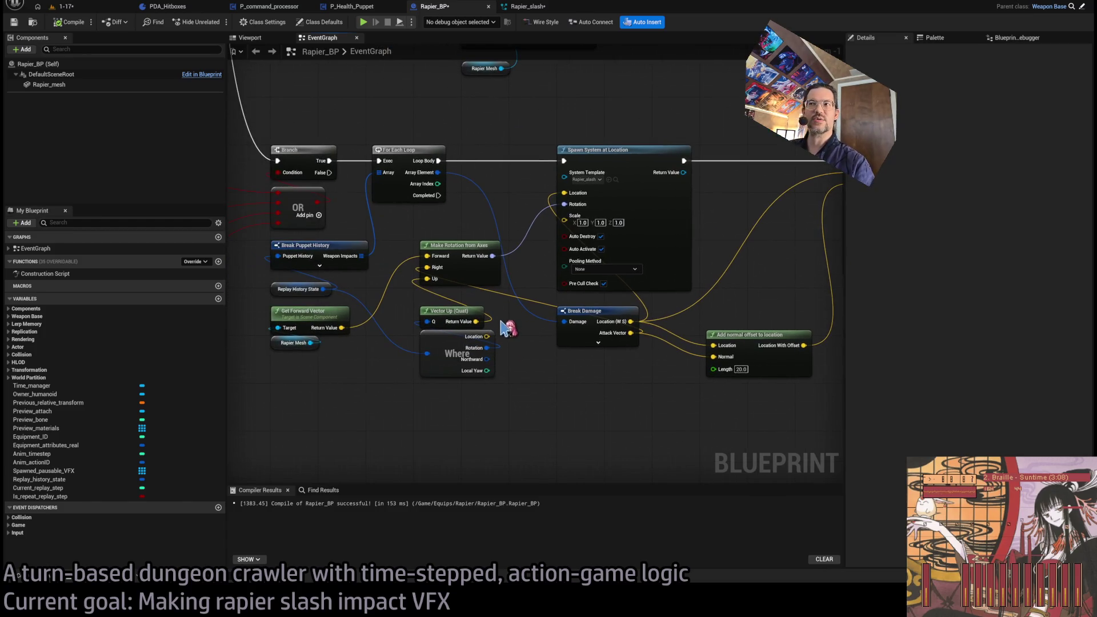
pyautogui.click(475, 320)
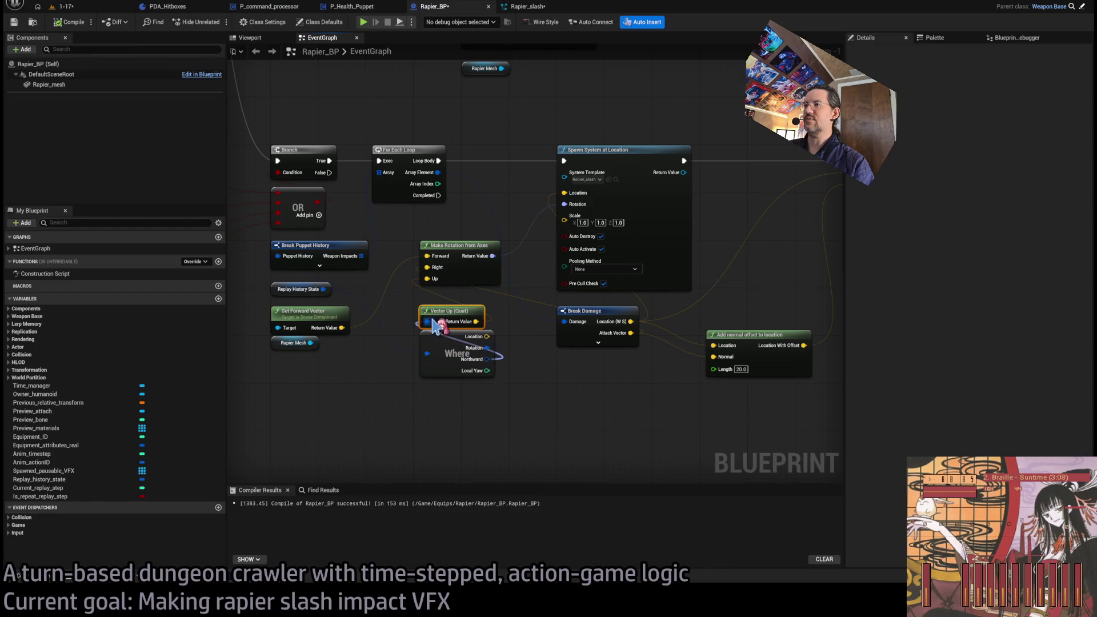
pyautogui.click(68, 6)
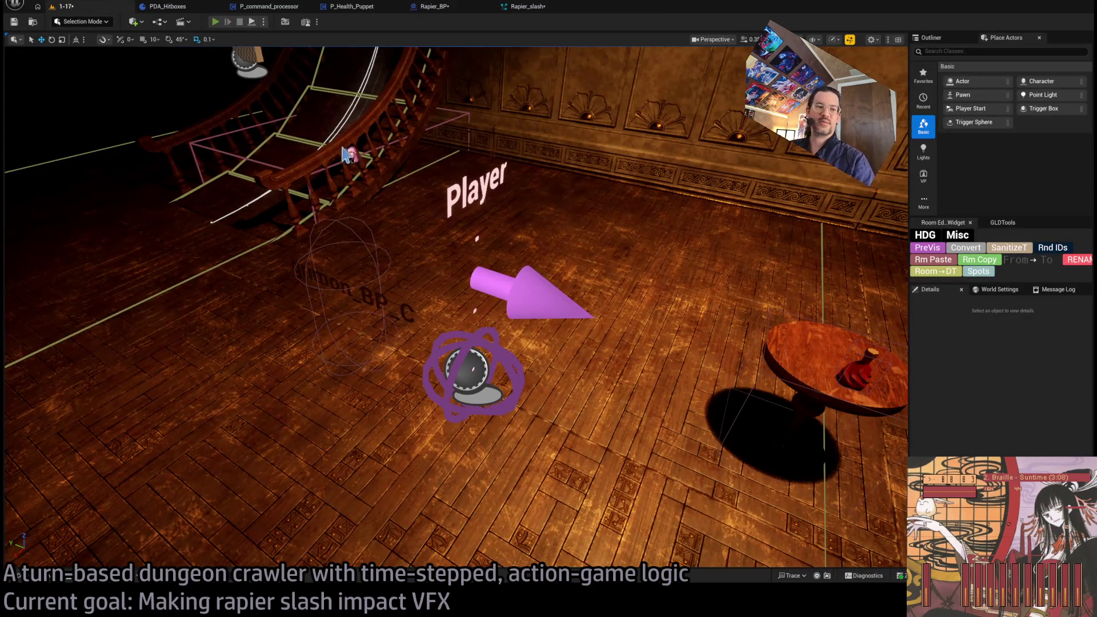
pyautogui.hotkey('alt', 'p')
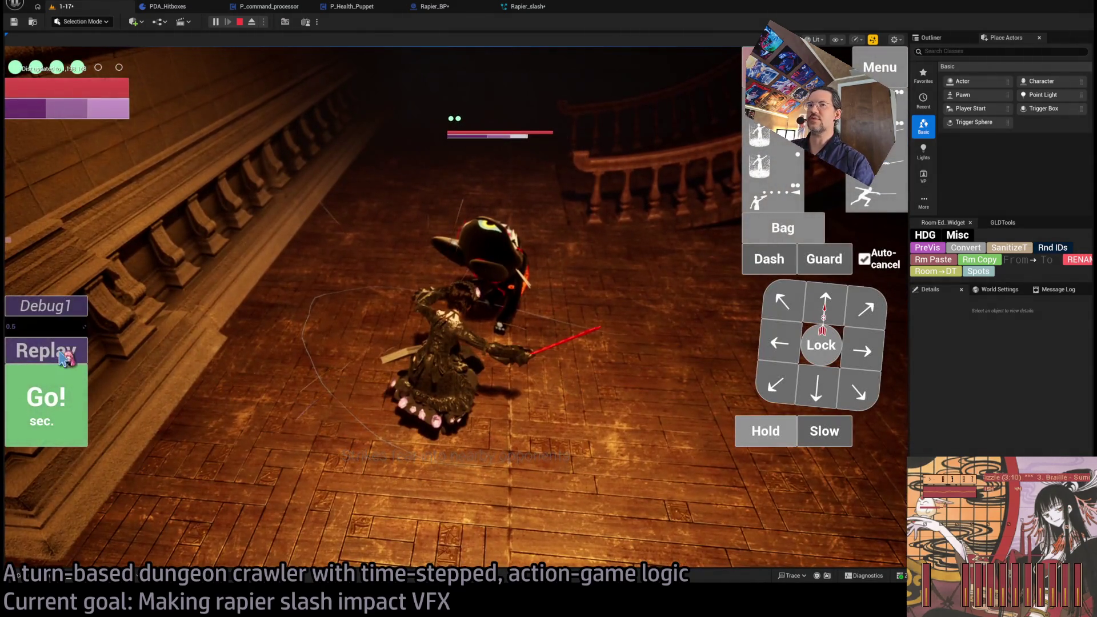
pyautogui.click(64, 357)
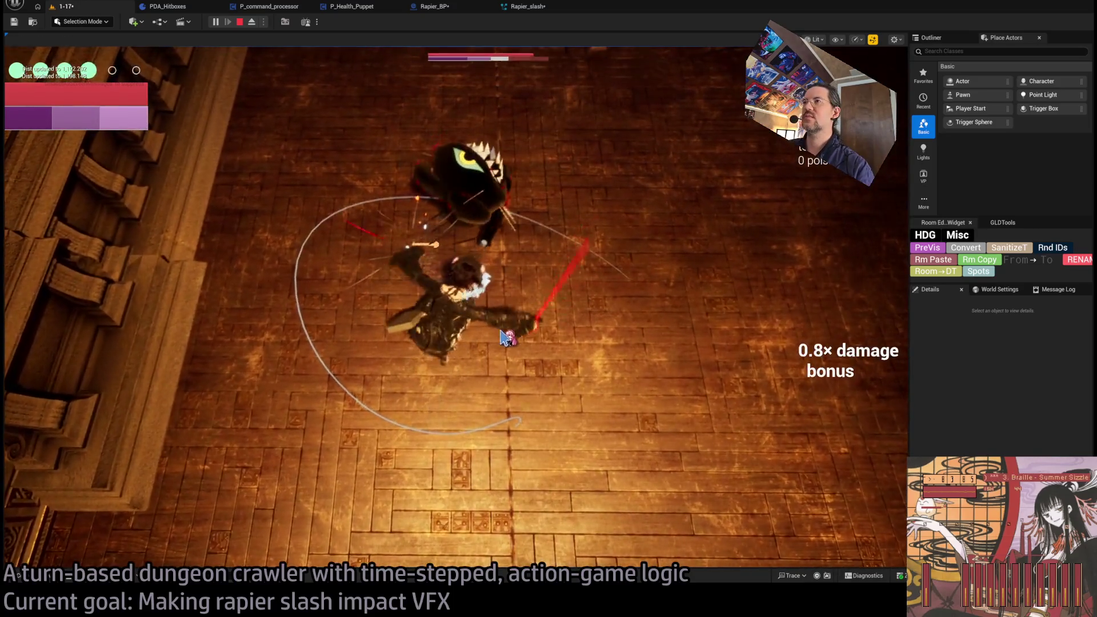
pyautogui.click(73, 356)
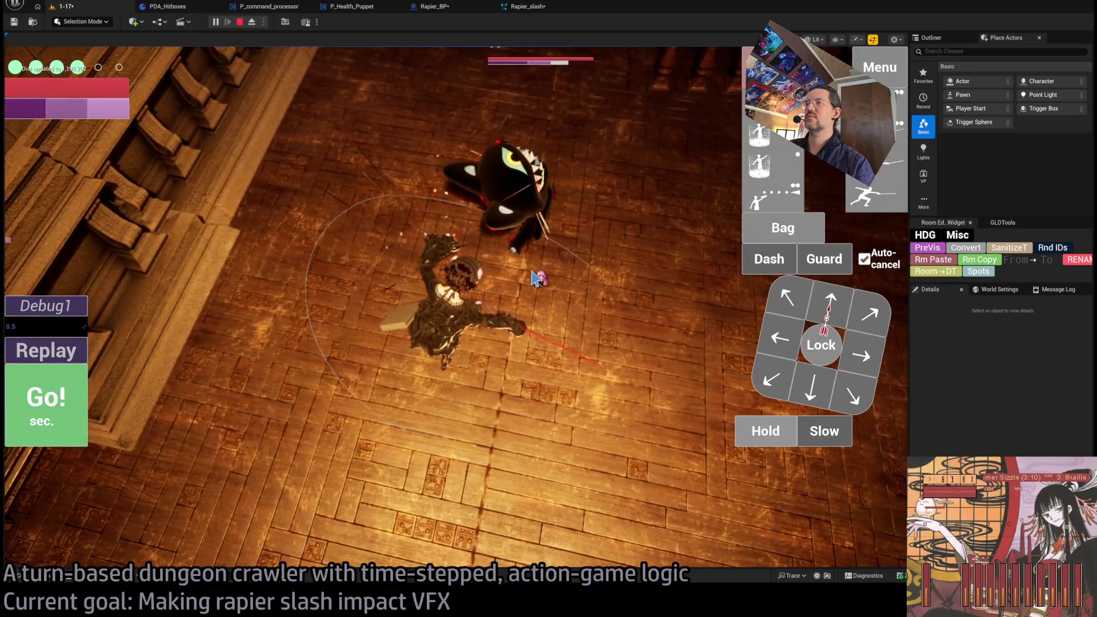
pyautogui.click(49, 350)
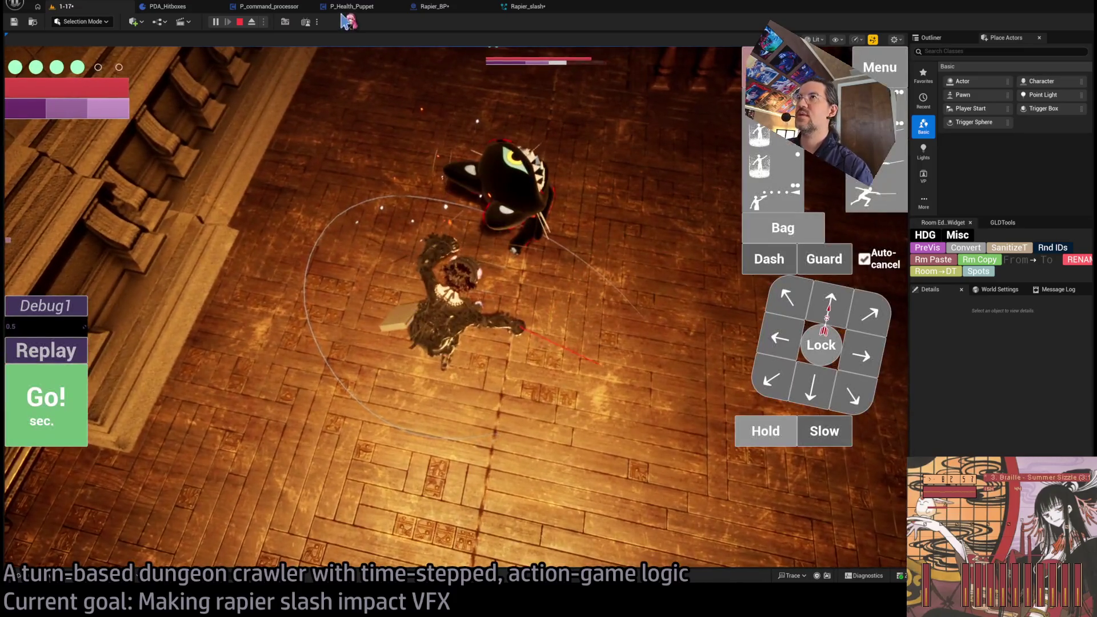
pyautogui.press('Escape')
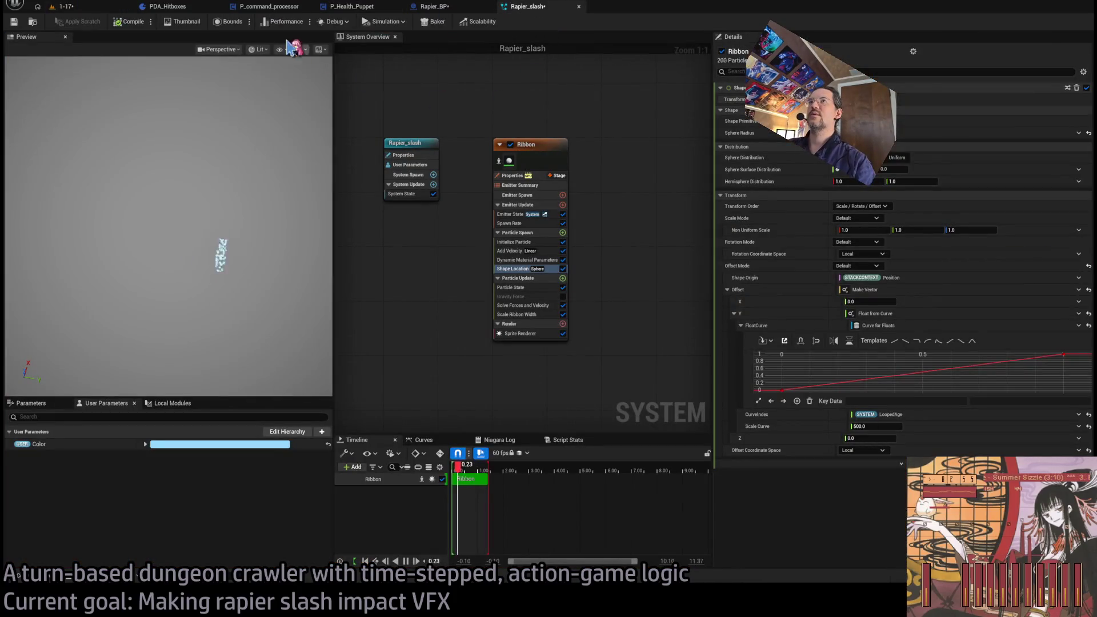
pyautogui.click(537, 144)
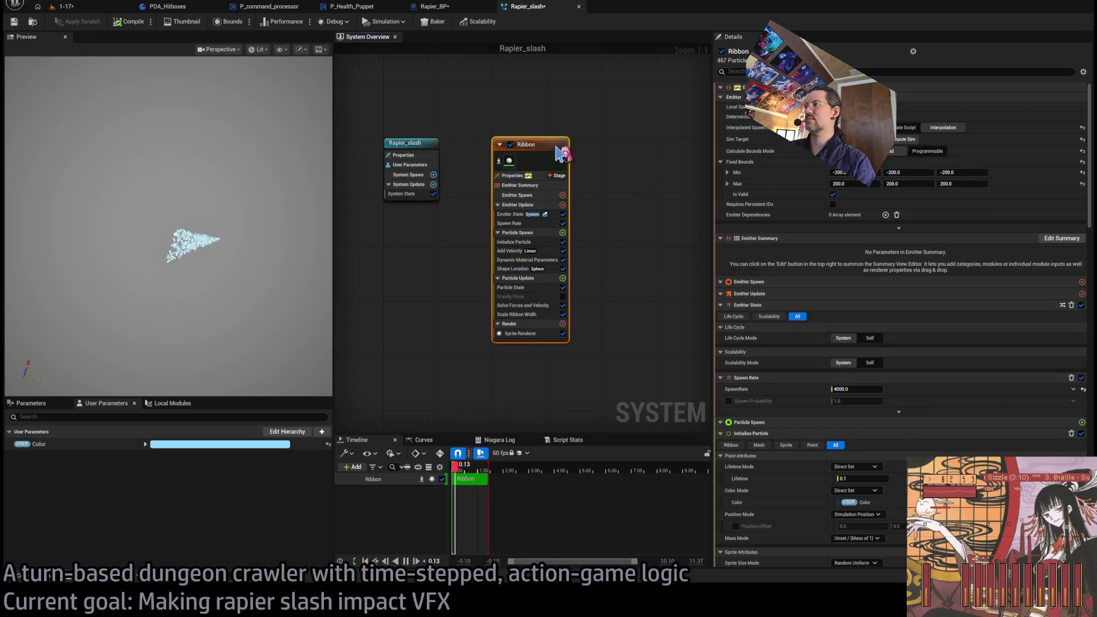
pyautogui.click(430, 6)
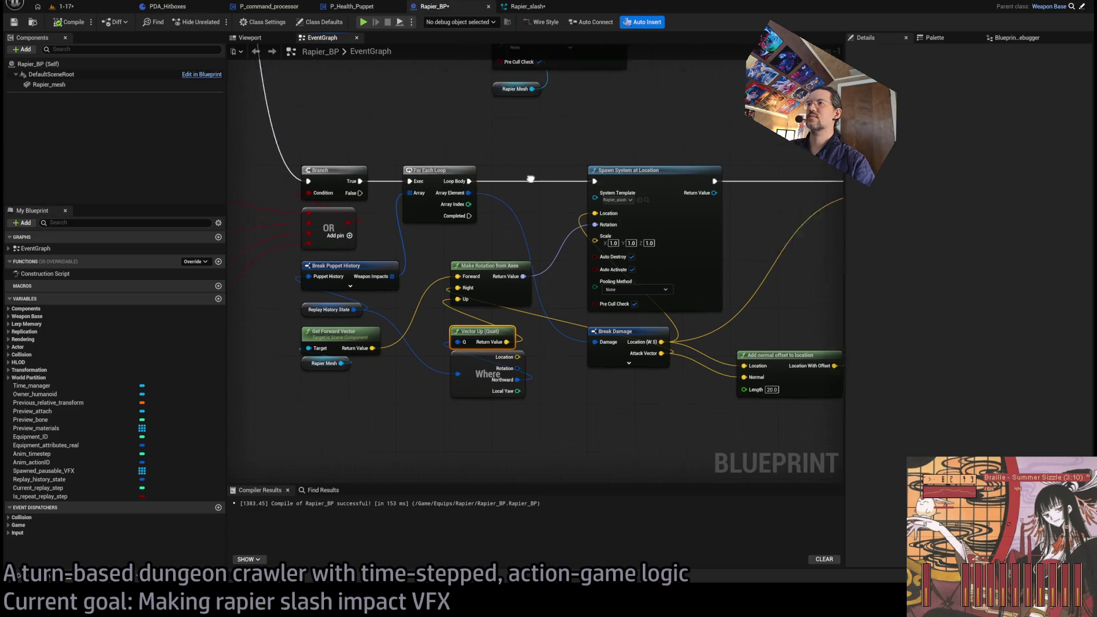
# Pan to the slash Spawn System nodes and drag a wire from the Rapier Mesh reference
pyautogui.scroll(-3, 572, 183)
pyautogui.scroll(2, 581, 179)
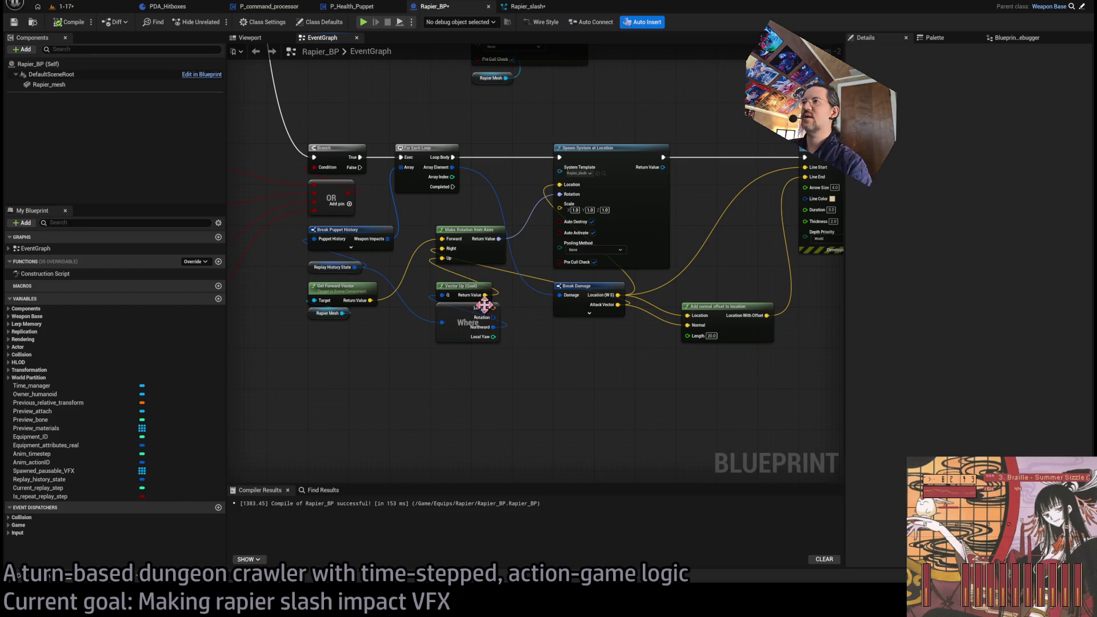
pyautogui.moveTo(553, 341); pyautogui.dragTo(598, 324)
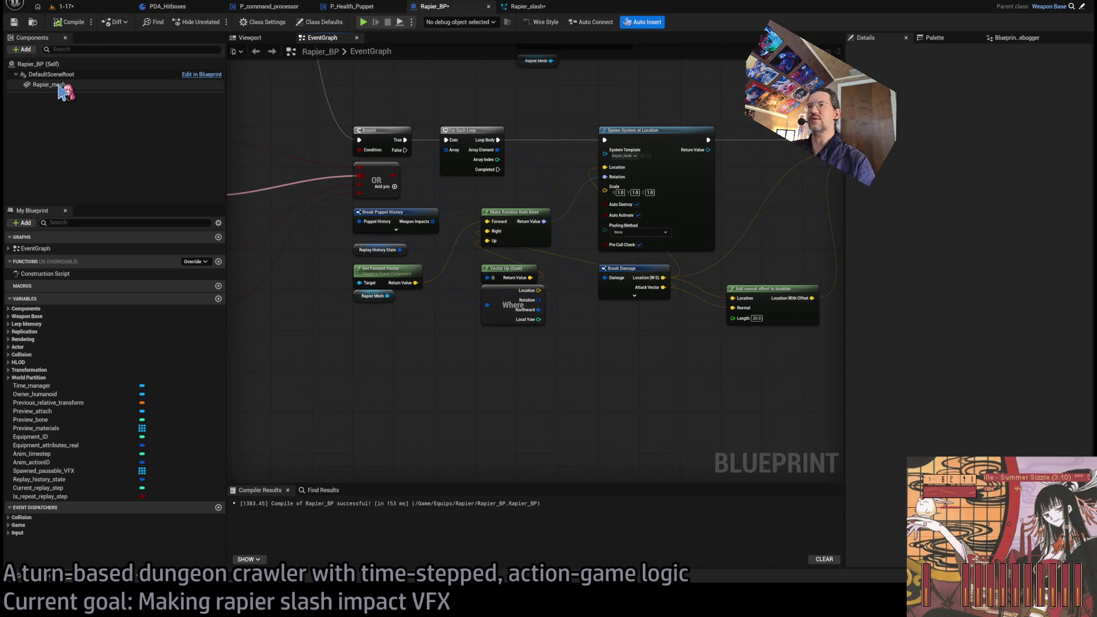
pyautogui.moveTo(550, 86); pyautogui.dragTo(550, 437)
pyautogui.moveTo(696, 331)
pyautogui.mouseDown()
pyautogui.moveTo(690, 303)
pyautogui.moveTo(619, 362)
pyautogui.moveTo(602, 338)
pyautogui.moveTo(570, 115)
pyautogui.mouseUp()
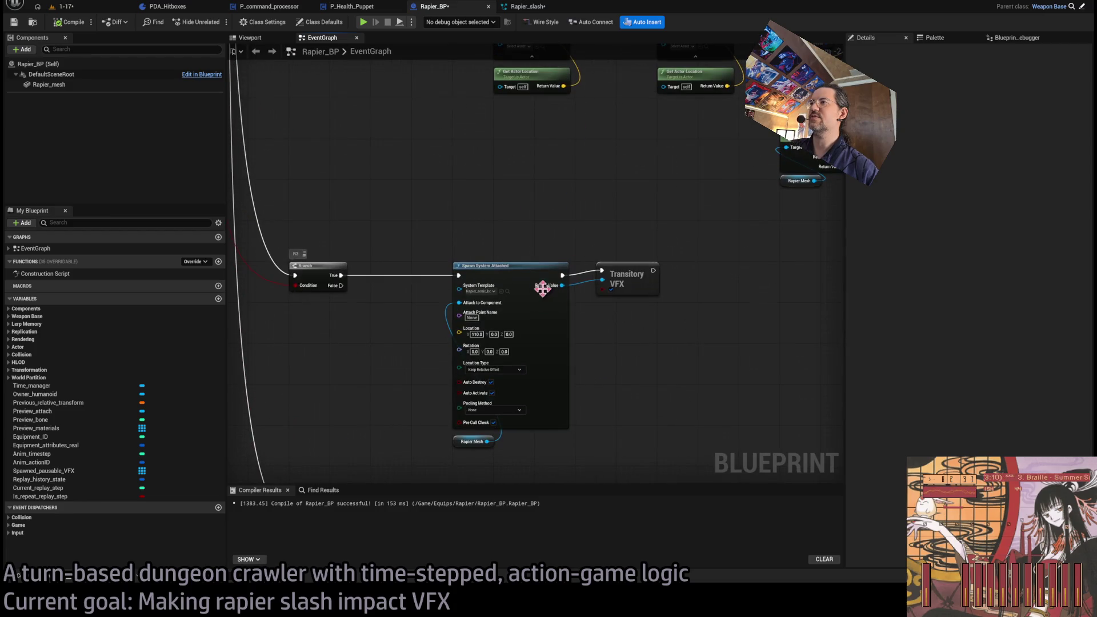
pyautogui.moveTo(649, 380); pyautogui.dragTo(697, 171)
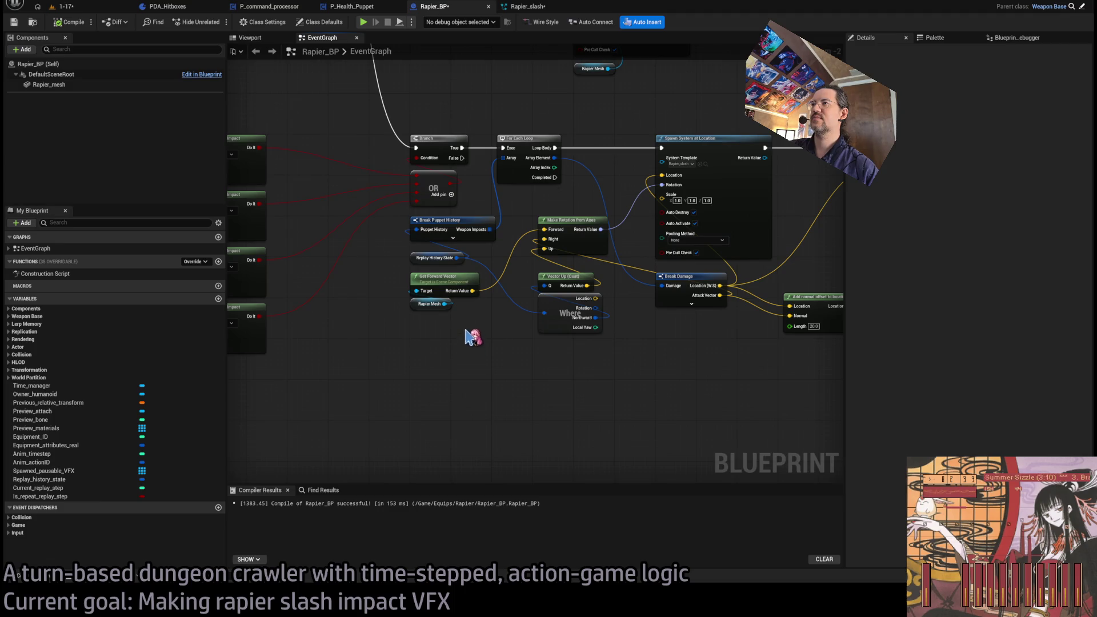
pyautogui.moveTo(448, 304); pyautogui.dragTo(502, 379)
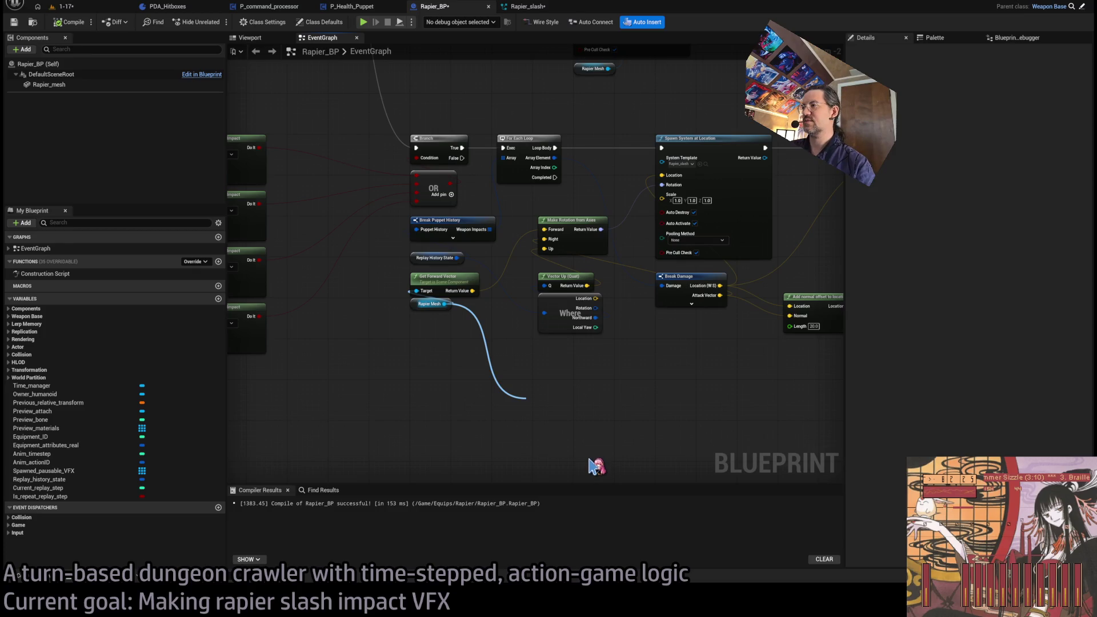
# Add Get World Location for Rapier Mesh and offset it along the forward vector (Length 110)
pyautogui.moveTo(429, 306); pyautogui.dragTo(423, 350)
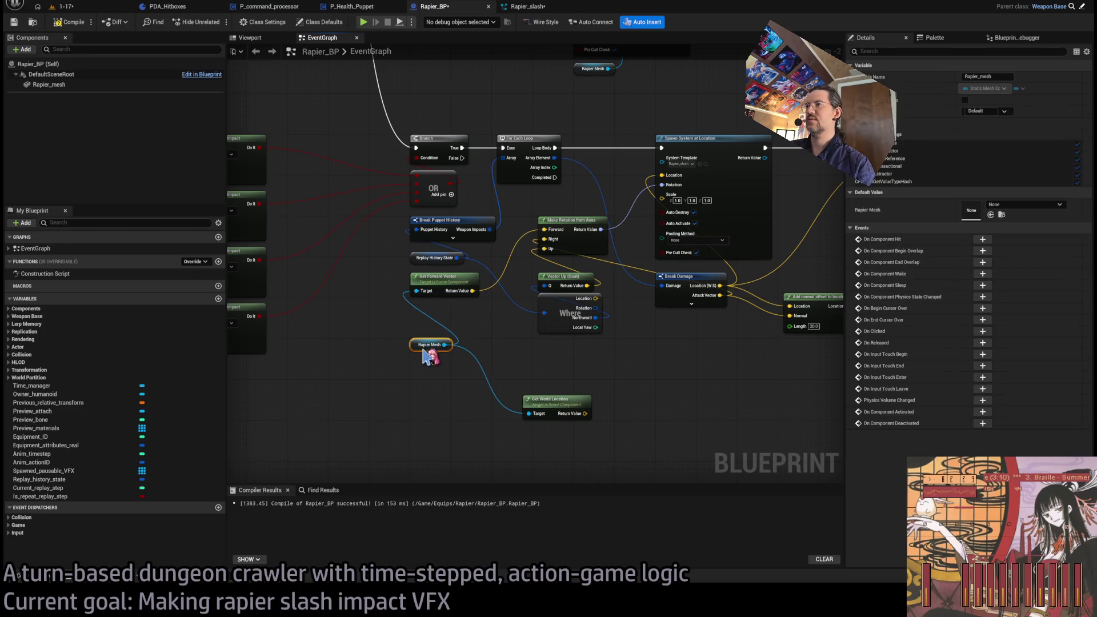
pyautogui.moveTo(556, 403); pyautogui.dragTo(448, 315)
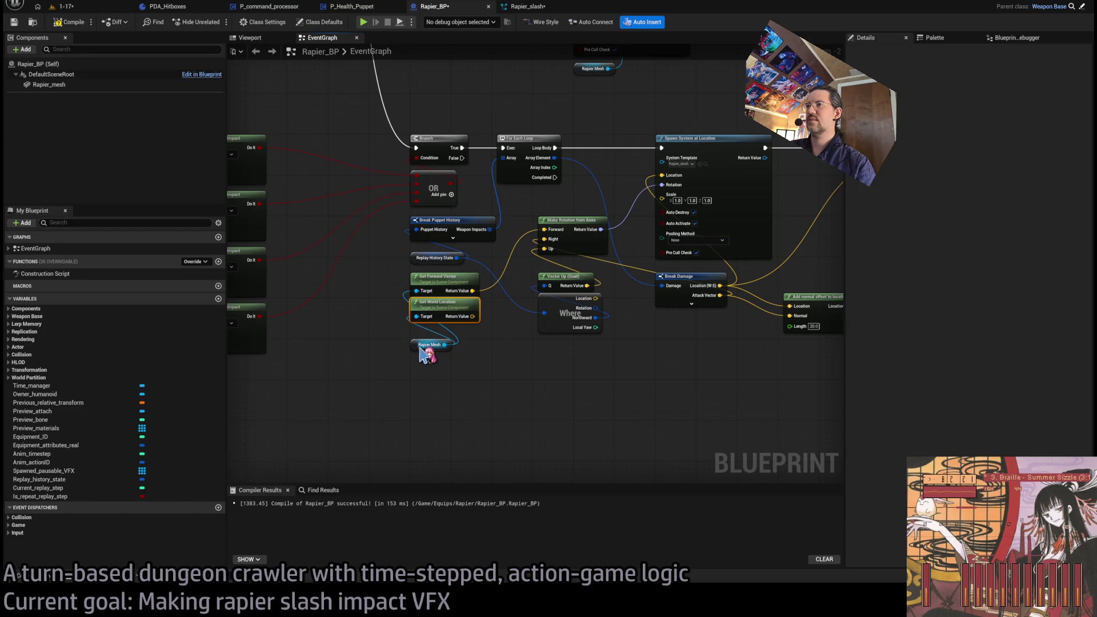
pyautogui.moveTo(421, 348); pyautogui.dragTo(417, 338)
pyautogui.moveTo(472, 316)
pyautogui.mouseDown()
pyautogui.moveTo(547, 427)
pyautogui.moveTo(571, 370)
pyautogui.mouseUp()
pyautogui.moveTo(461, 286); pyautogui.dragTo(485, 307)
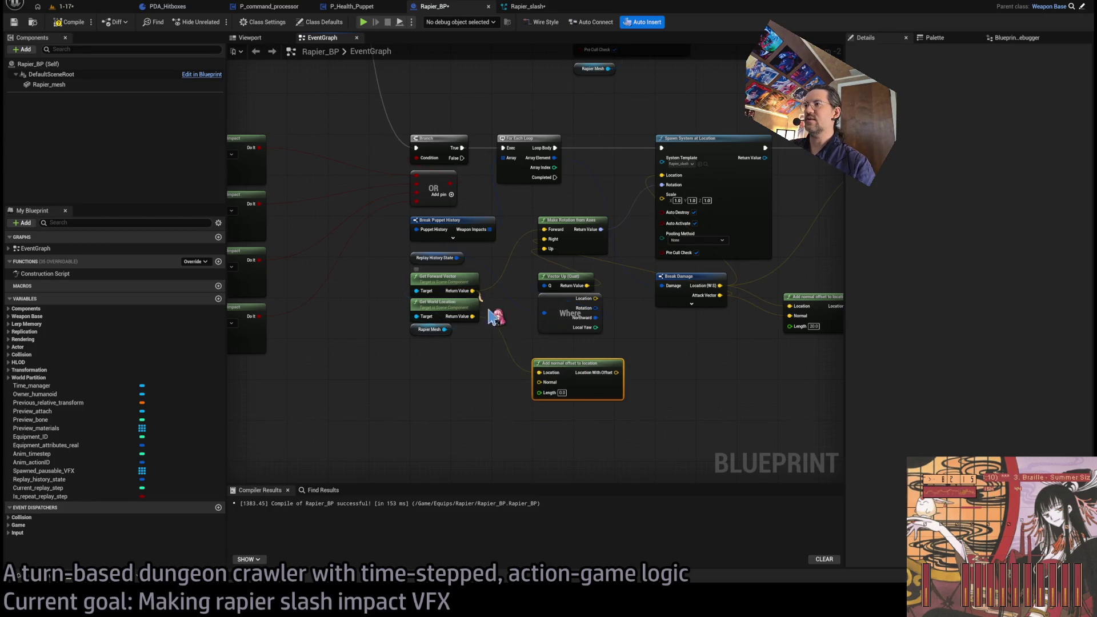
pyautogui.moveTo(542, 388)
pyautogui.mouseDown()
pyautogui.moveTo(503, 388)
pyautogui.moveTo(539, 382)
pyautogui.moveTo(577, 414)
pyautogui.moveTo(573, 395)
pyautogui.mouseUp()
# Add a Lerp (Vector) with Alpha 0.5 blending the offset point with the hit location
pyautogui.click(632, 354)
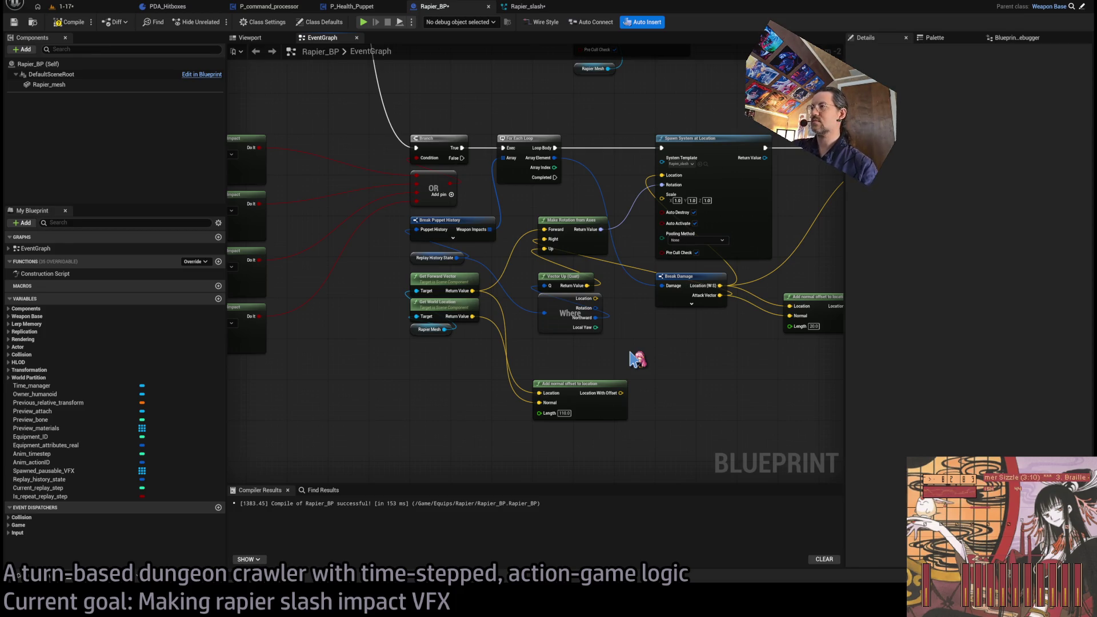
pyautogui.hotkey('ctrl', 'v')
pyautogui.moveTo(637, 354); pyautogui.dragTo(678, 345)
pyautogui.moveTo(621, 393); pyautogui.dragTo(681, 370)
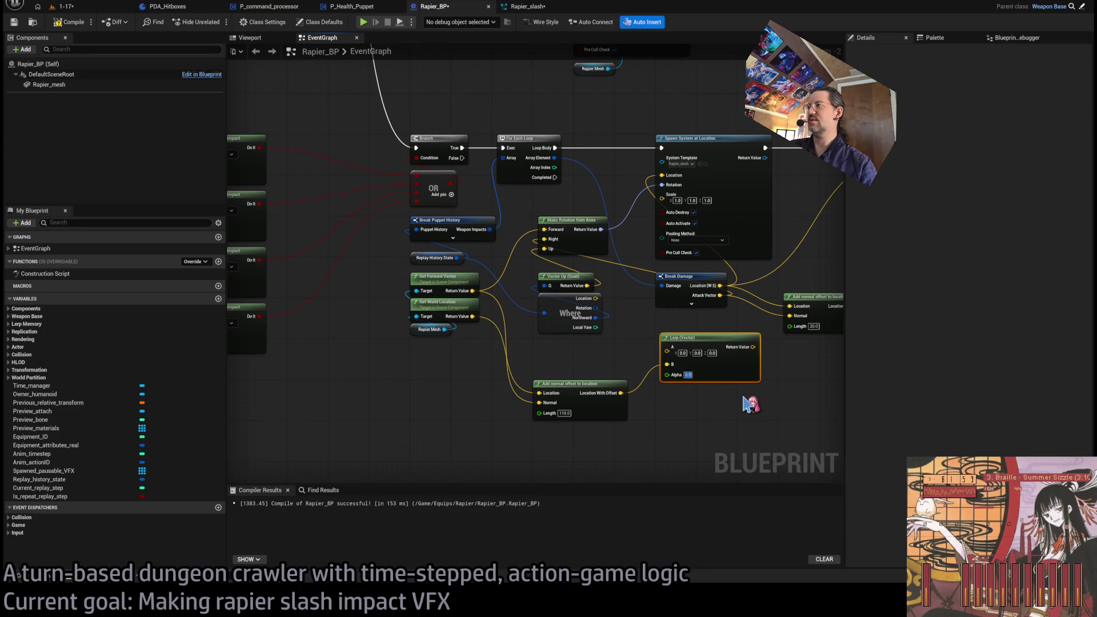
pyautogui.scroll(2, 647, 428)
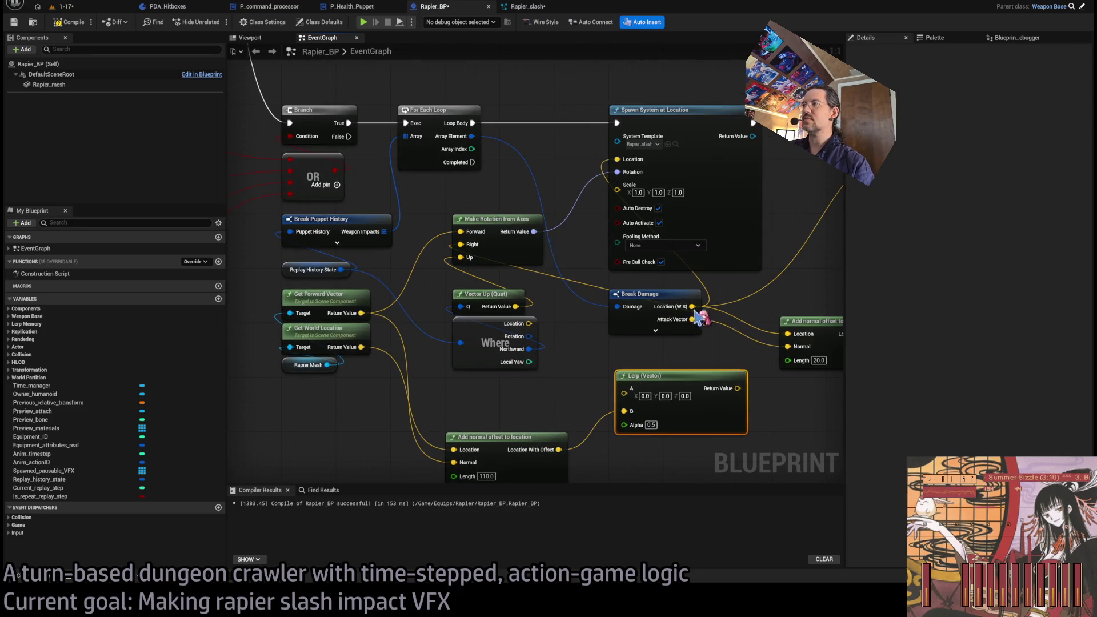
pyautogui.moveTo(692, 307); pyautogui.dragTo(624, 393)
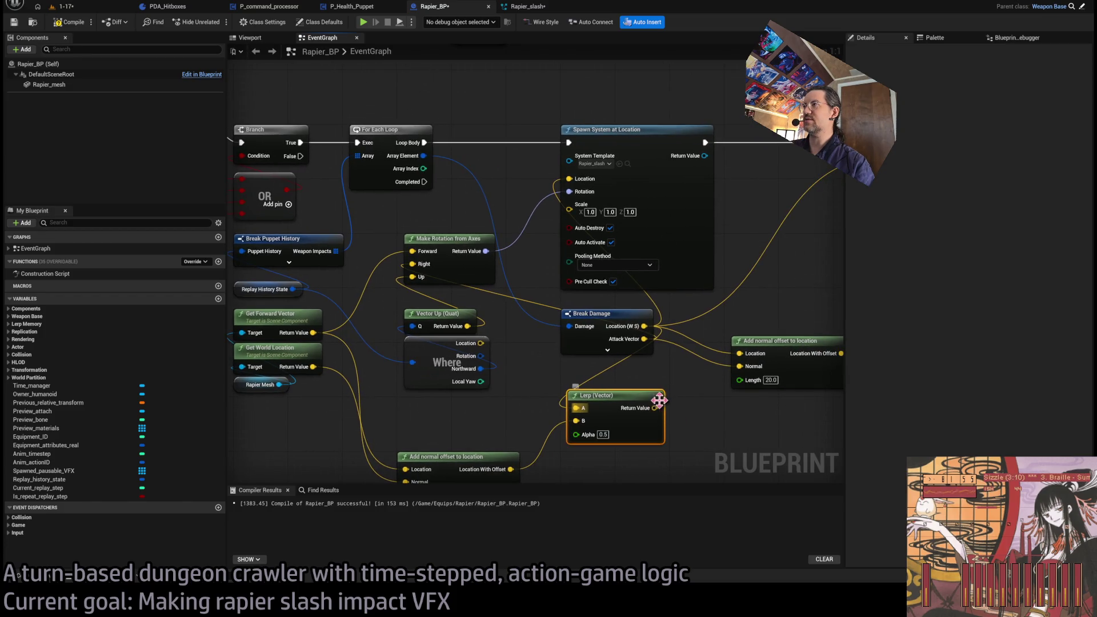
pyautogui.scroll(-1, 522, 414)
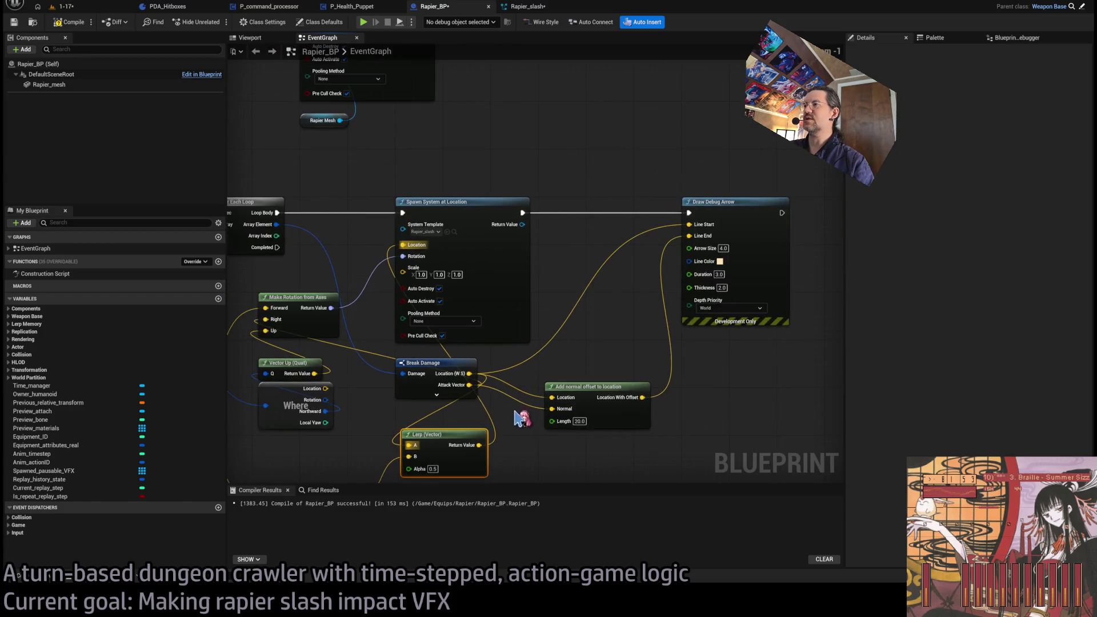
# Wire the blended point into the spawn offset and Draw Debug Arrow, compile, and play-test
pyautogui.moveTo(483, 444); pyautogui.dragTo(552, 397)
pyautogui.moveTo(487, 447); pyautogui.dragTo(688, 224)
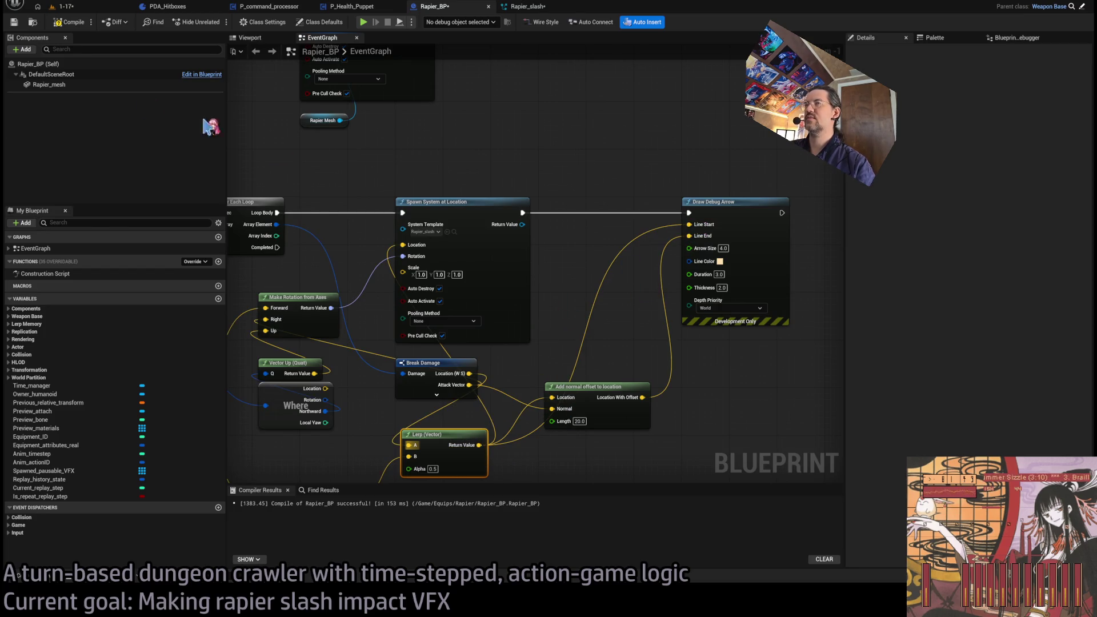
pyautogui.click(76, 29)
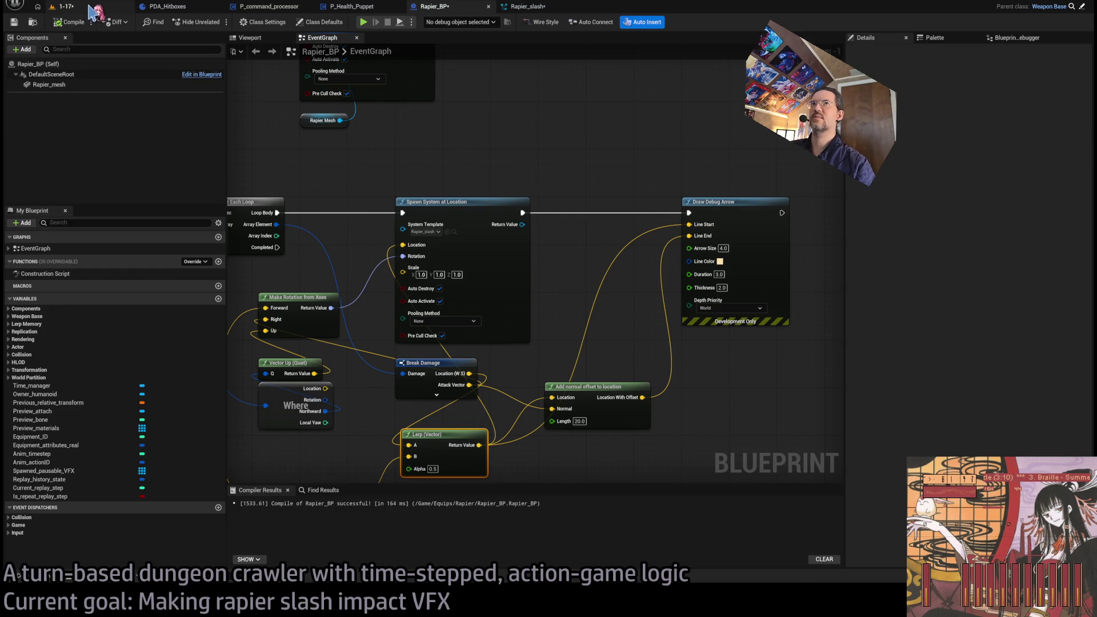
pyautogui.click(88, 9)
pyautogui.hotkey('alt', 'p')
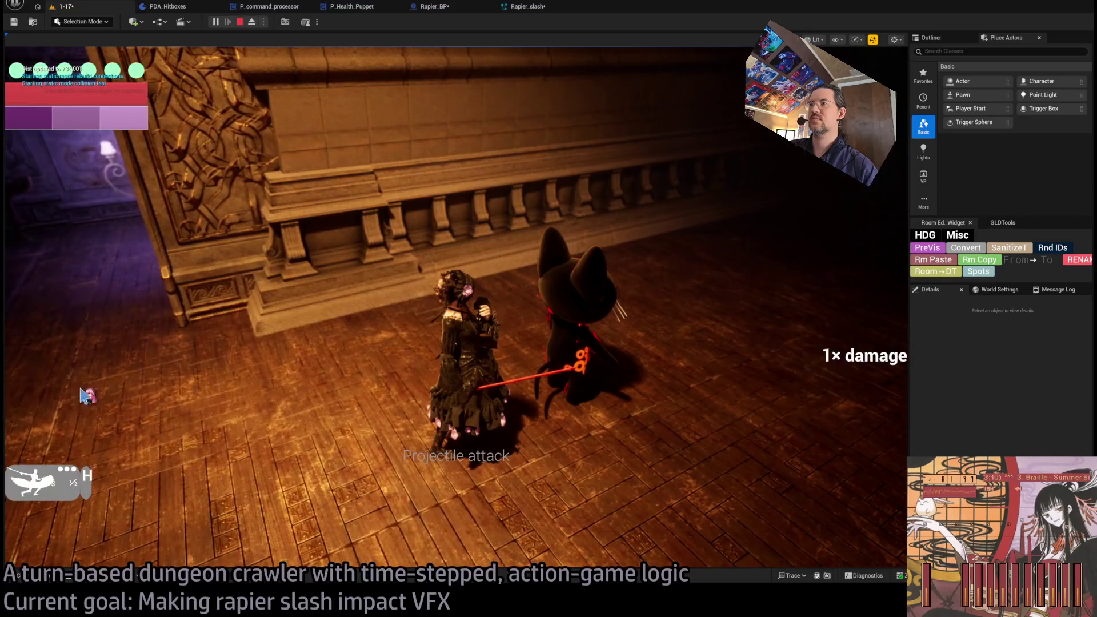
# Run the attack turn with Go!, replay the slash twice, then end play with Esc
pyautogui.click(73, 399)
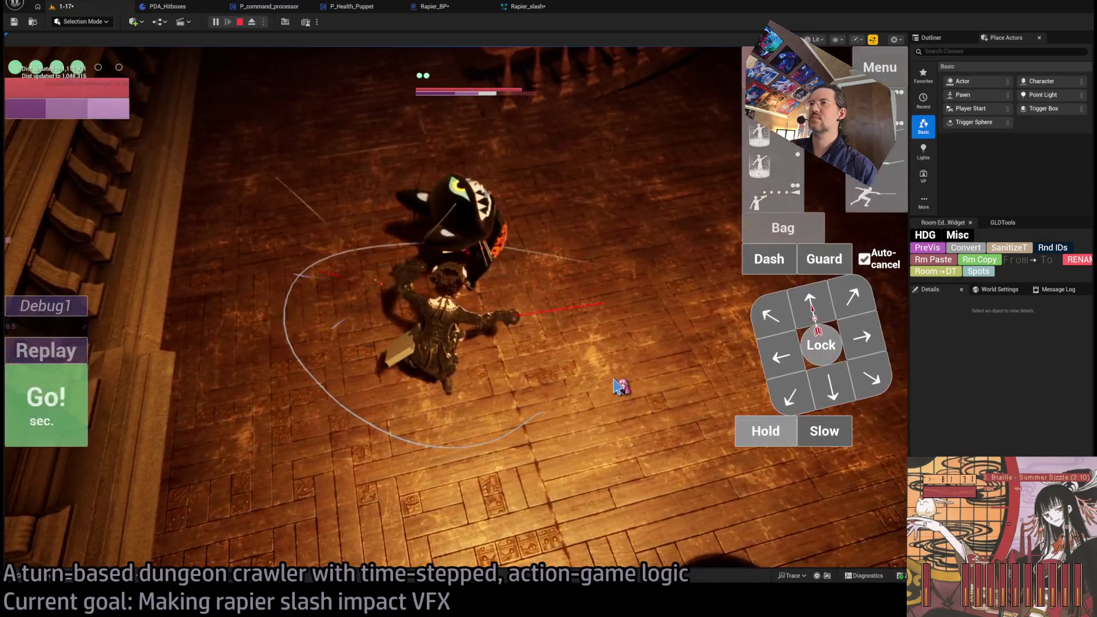
pyautogui.click(79, 350)
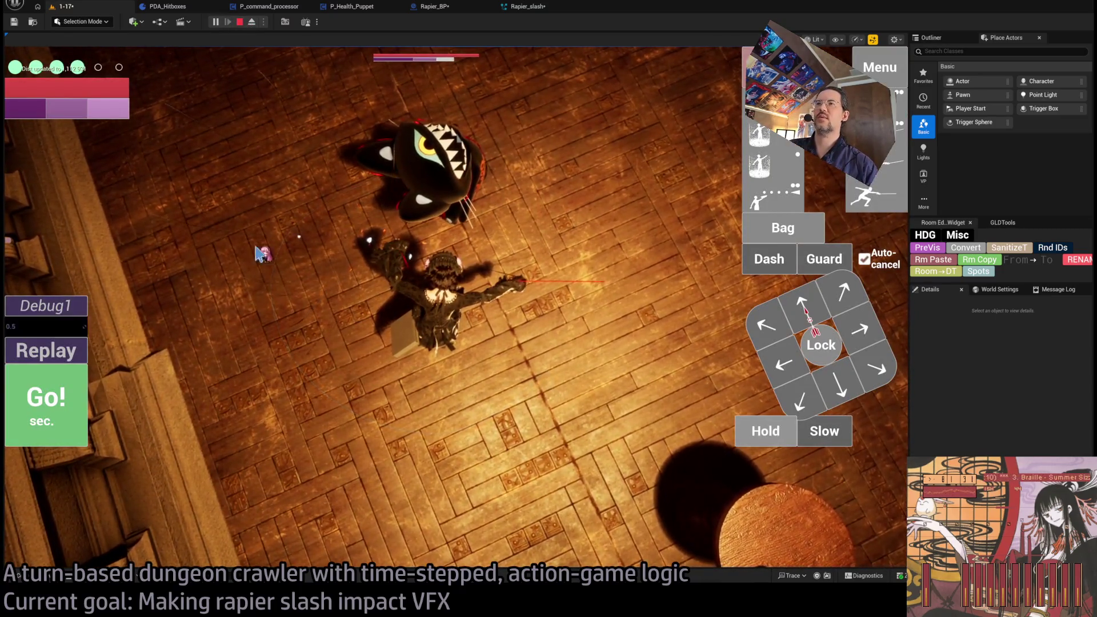
pyautogui.click(257, 247)
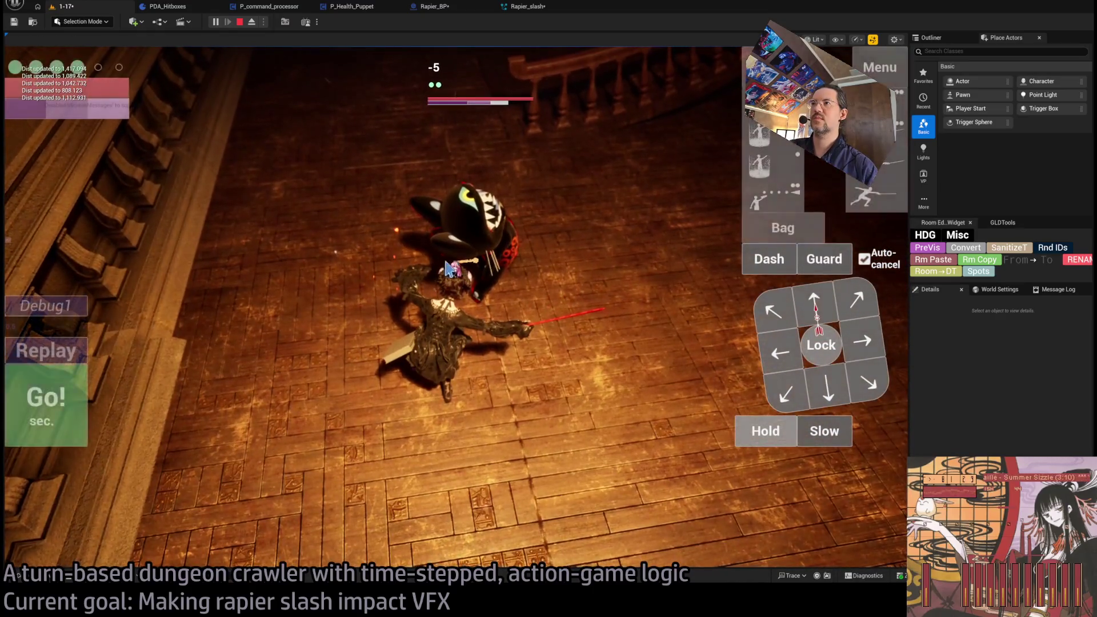
pyautogui.click(71, 355)
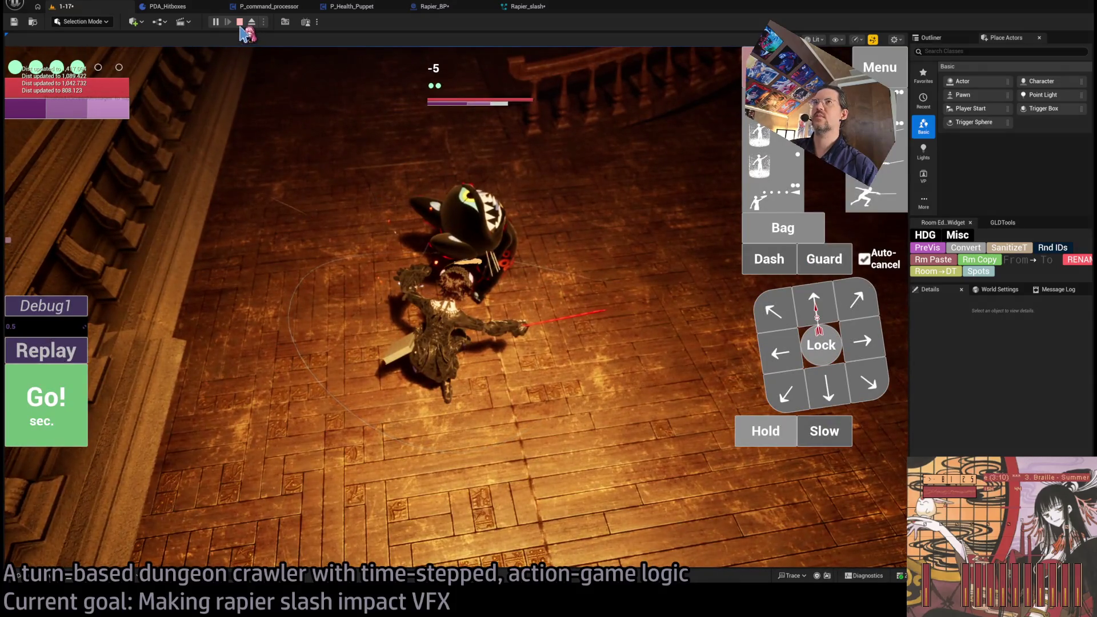
pyautogui.press('Escape')
pyautogui.click(523, 6)
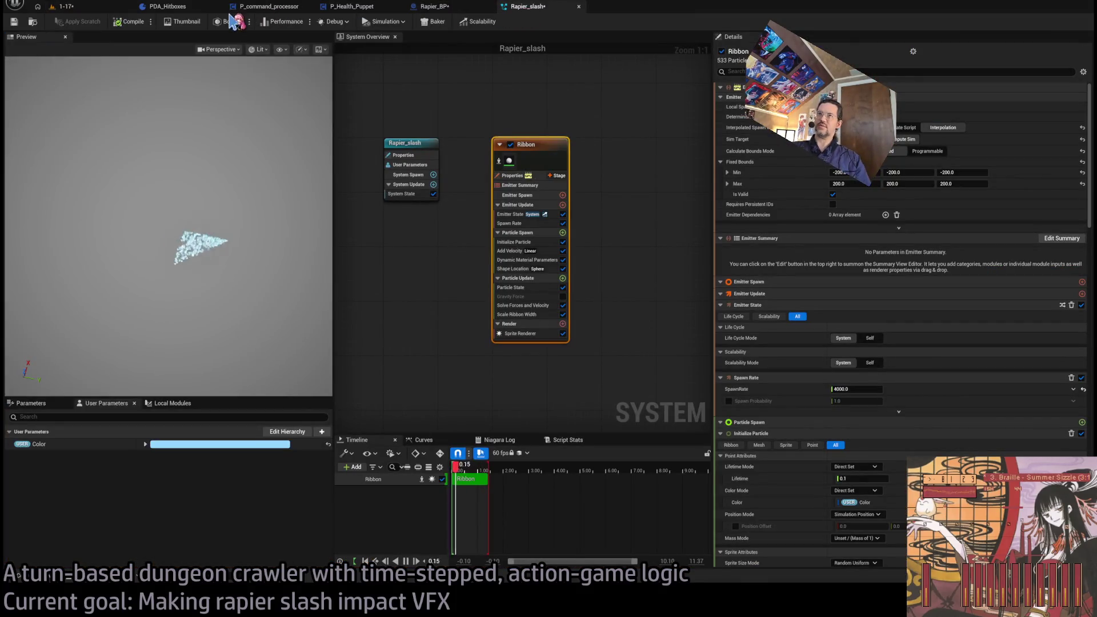
# Wire the Break Damage hit location into the lower offset node, using the rapier's forward vector
pyautogui.click(435, 7)
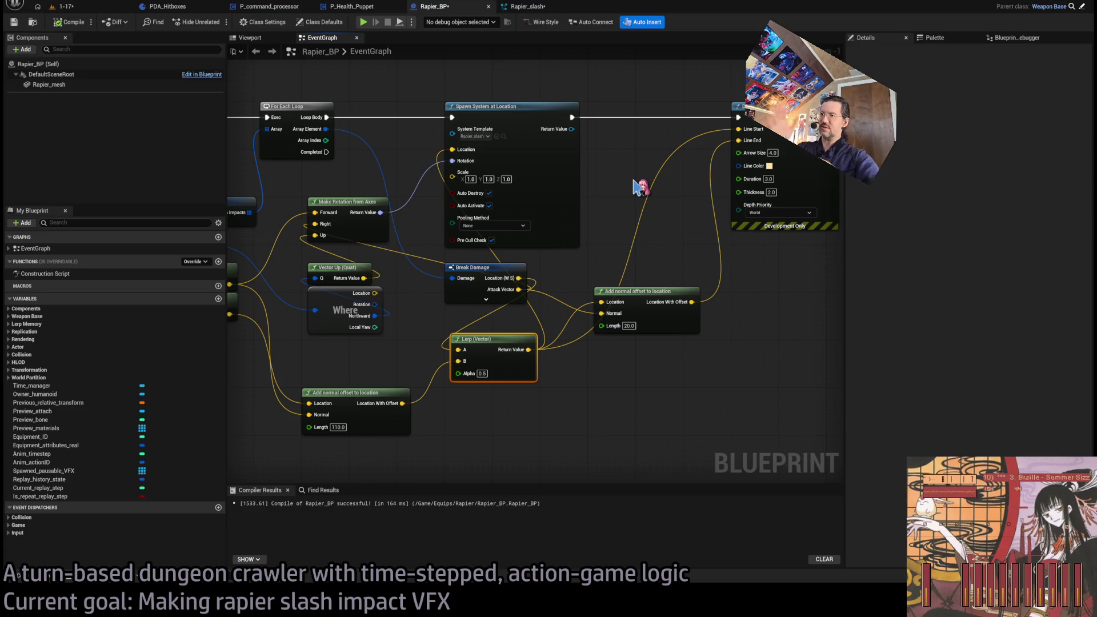
pyautogui.moveTo(634, 186)
pyautogui.mouseDown()
pyautogui.moveTo(695, 220)
pyautogui.moveTo(628, 240)
pyautogui.moveTo(574, 306)
pyautogui.mouseUp()
pyautogui.scroll(-1, 548, 269)
pyautogui.scroll(2, 522, 287)
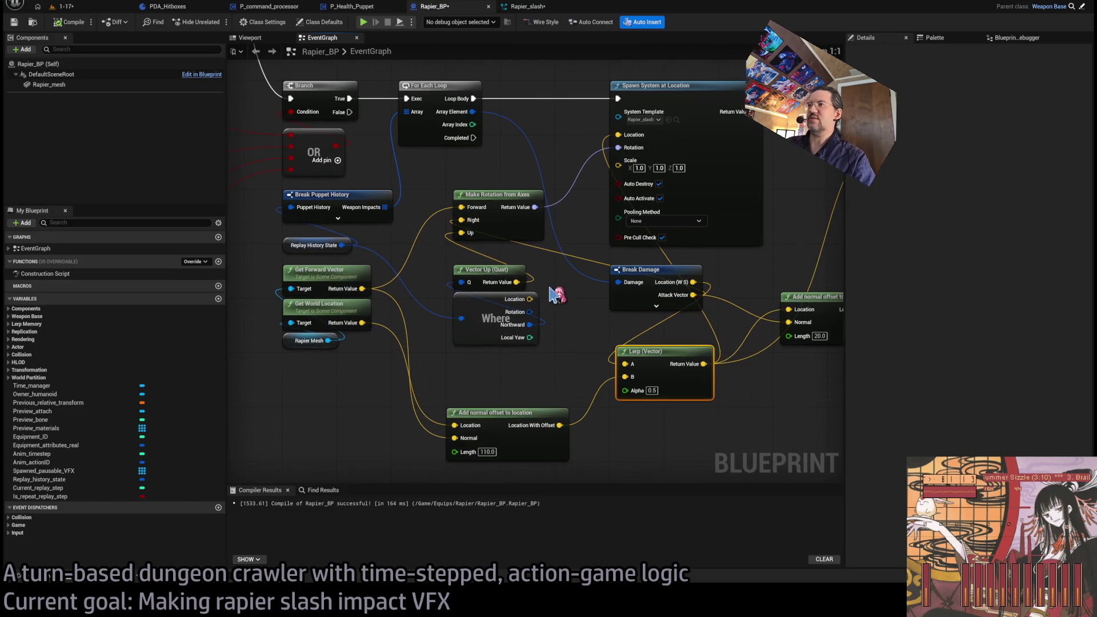
pyautogui.moveTo(423, 395); pyautogui.dragTo(472, 377)
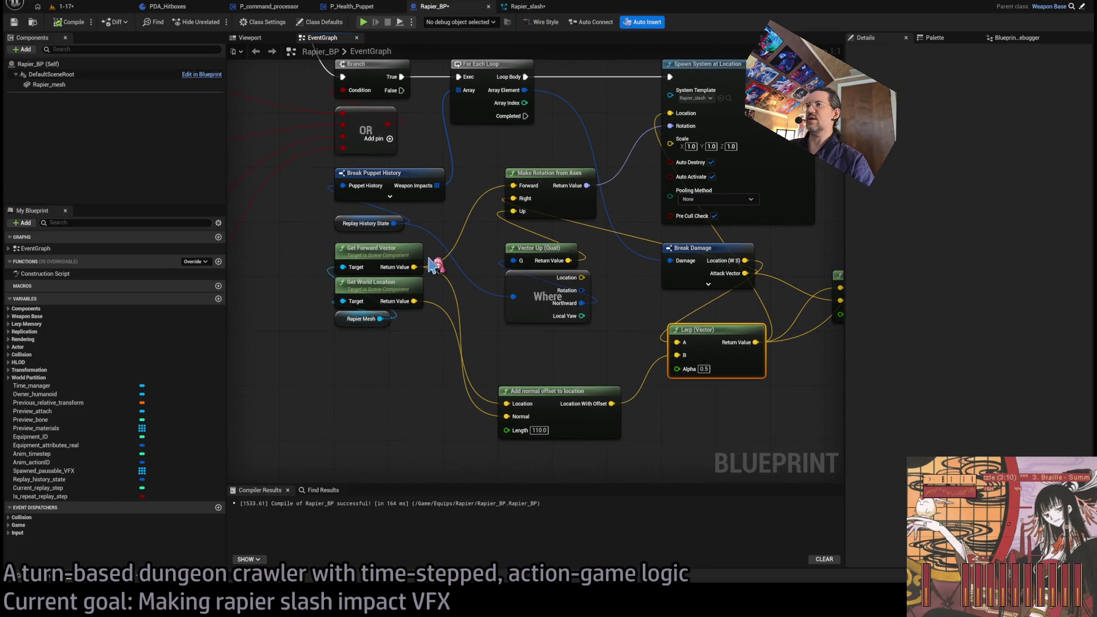
pyautogui.moveTo(661, 293); pyautogui.dragTo(656, 295)
pyautogui.moveTo(739, 261)
pyautogui.mouseDown()
pyautogui.moveTo(540, 352)
pyautogui.moveTo(510, 411)
pyautogui.mouseUp()
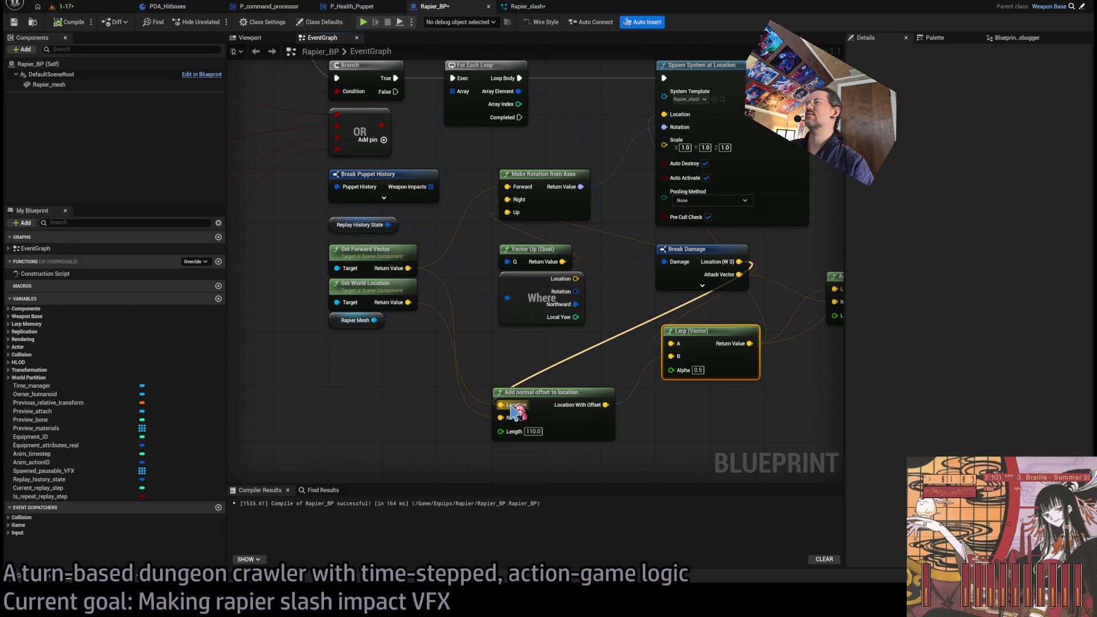
pyautogui.moveTo(516, 410)
pyautogui.mouseDown()
pyautogui.moveTo(558, 363)
pyautogui.moveTo(522, 372)
pyautogui.mouseUp()
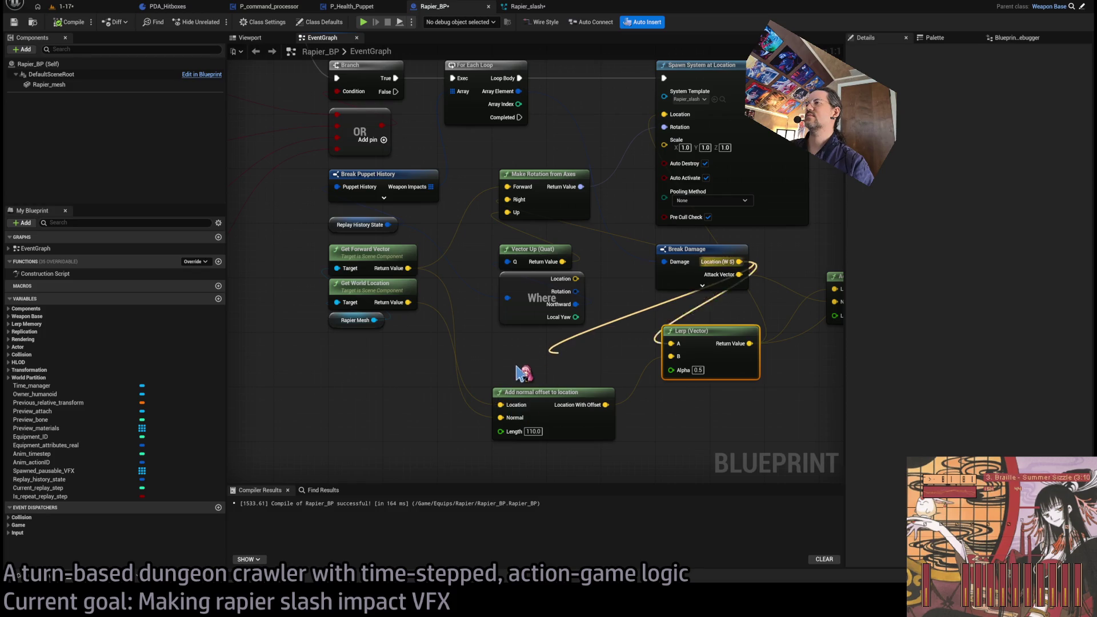
pyautogui.scroll(-1, 554, 379)
pyautogui.scroll(1, 583, 359)
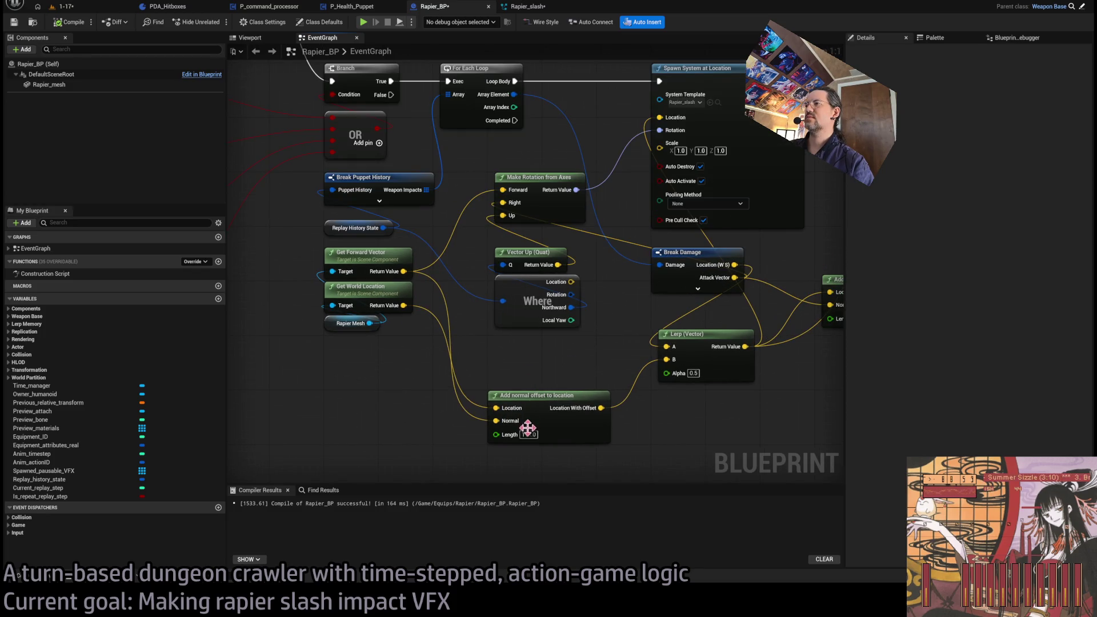
pyautogui.moveTo(698, 257); pyautogui.dragTo(541, 346)
pyautogui.moveTo(403, 271); pyautogui.dragTo(496, 421)
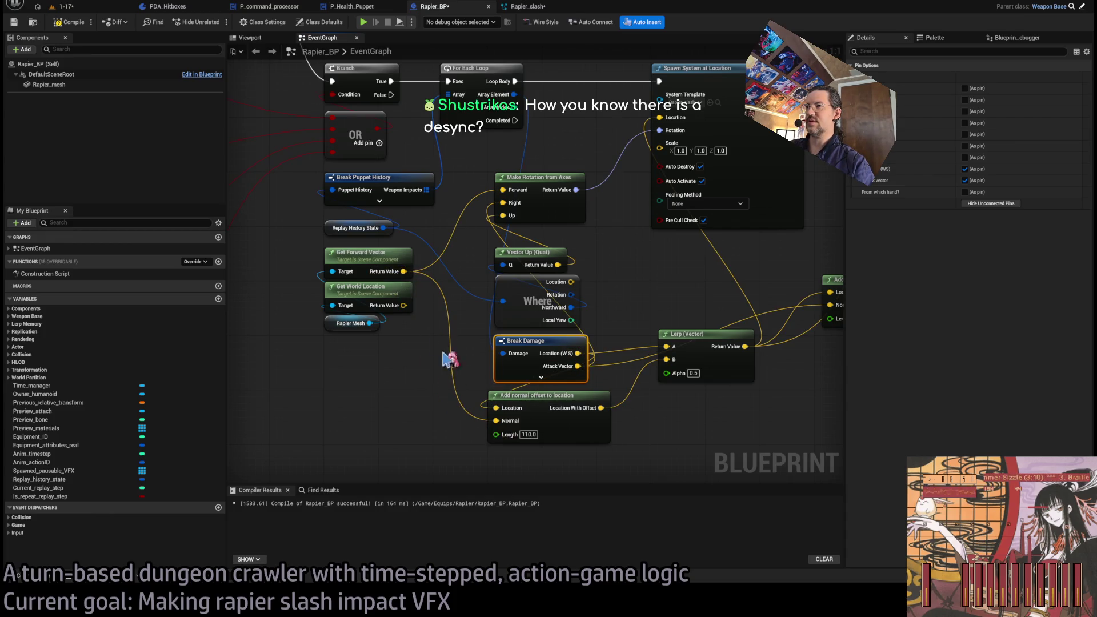
# Remove the Get World Location node and change the offset length from 110.0 to 20.0
pyautogui.hotkey('ctrl', 'z')
pyautogui.click(531, 432)
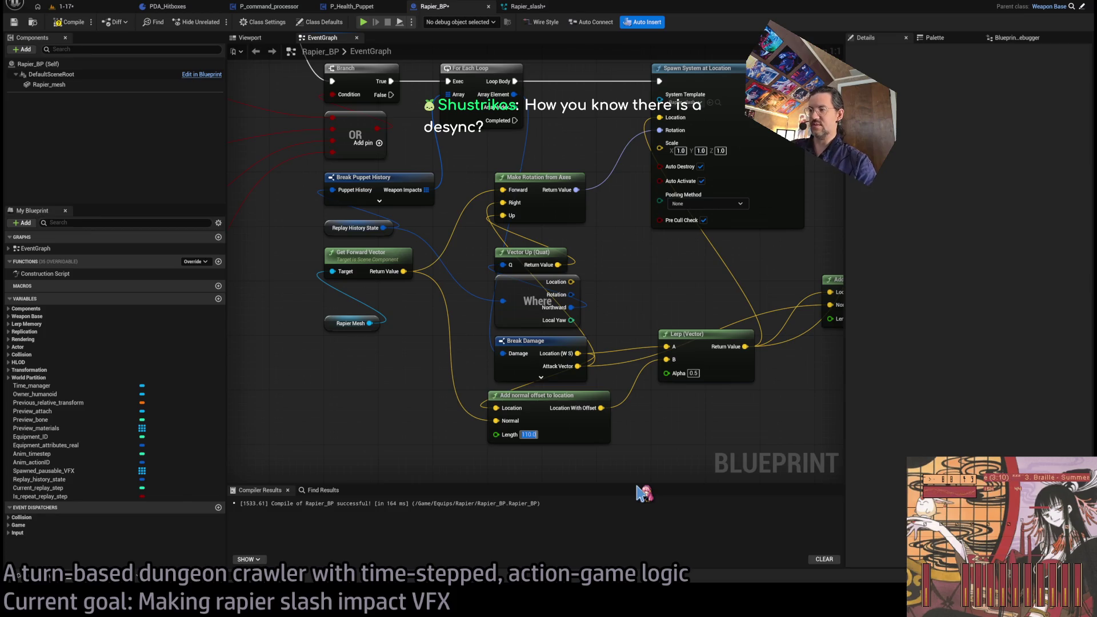
pyautogui.write('20.0')
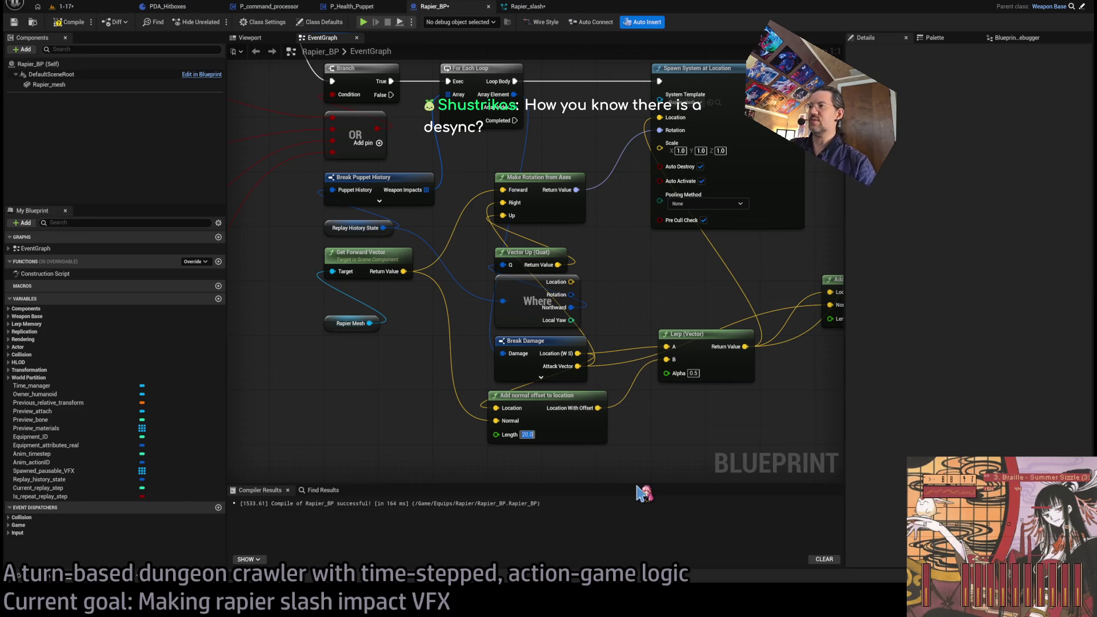
pyautogui.moveTo(633, 484); pyautogui.dragTo(649, 424)
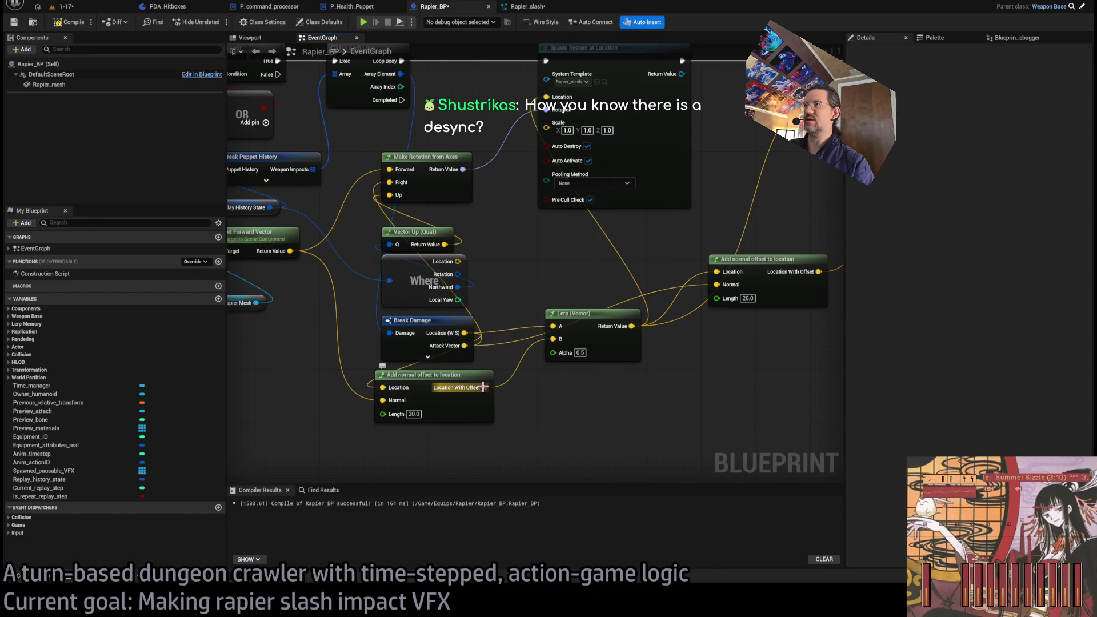
pyautogui.click(413, 414)
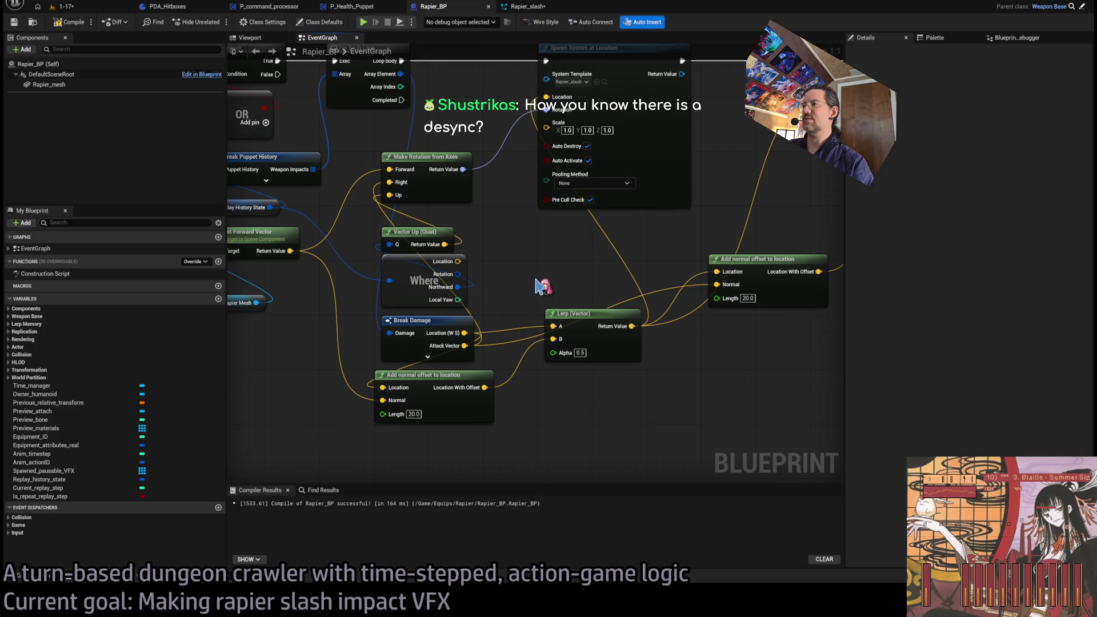
pyautogui.moveTo(534, 249); pyautogui.dragTo(538, 305)
pyautogui.click(529, 6)
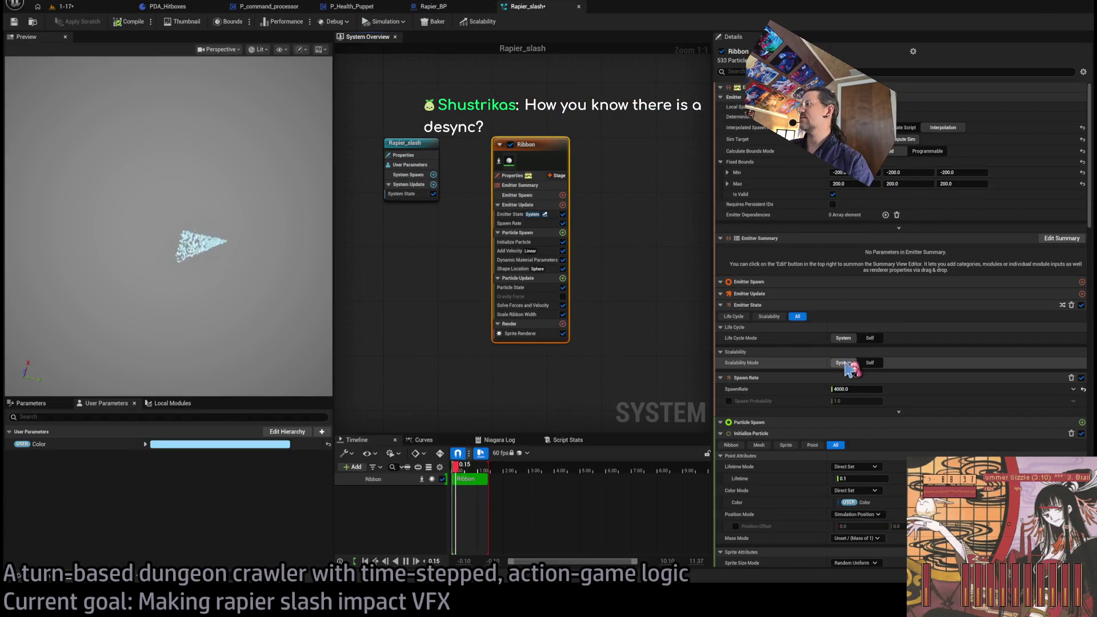
# Add a Drag module to the Ribbon emitter's Particle Update stage
pyautogui.click(539, 223)
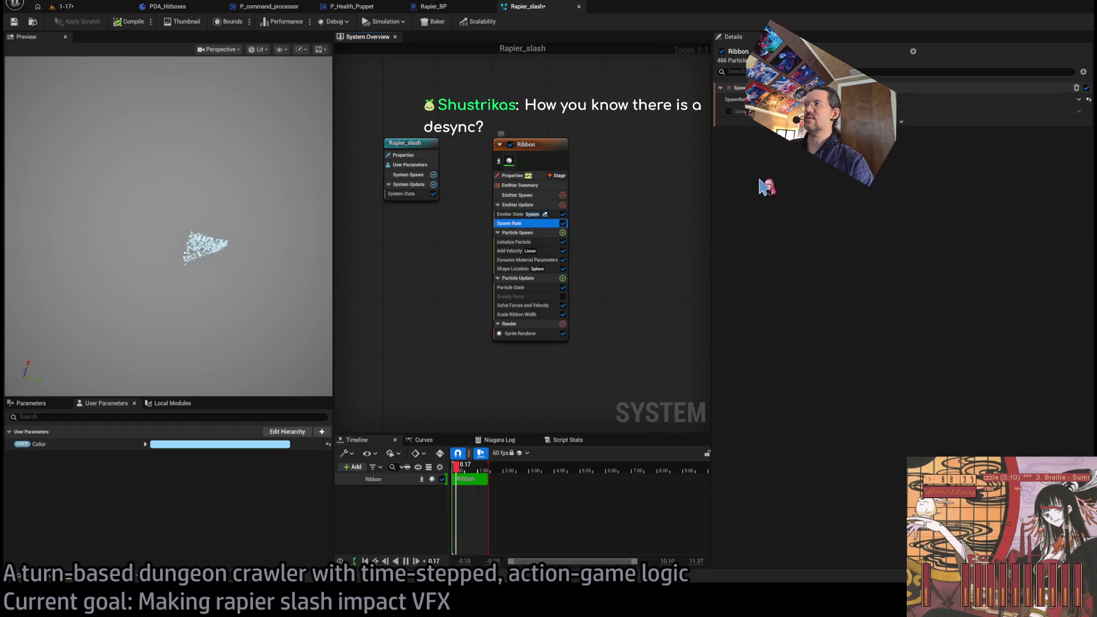
pyautogui.click(538, 242)
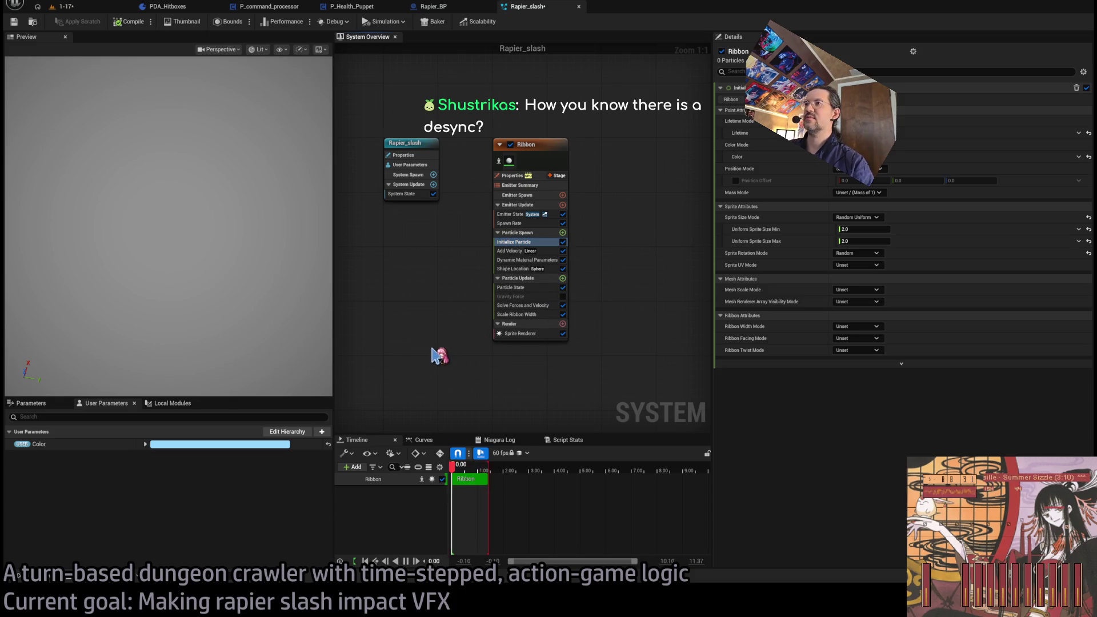
pyautogui.hotkey('ctrl', 'z')
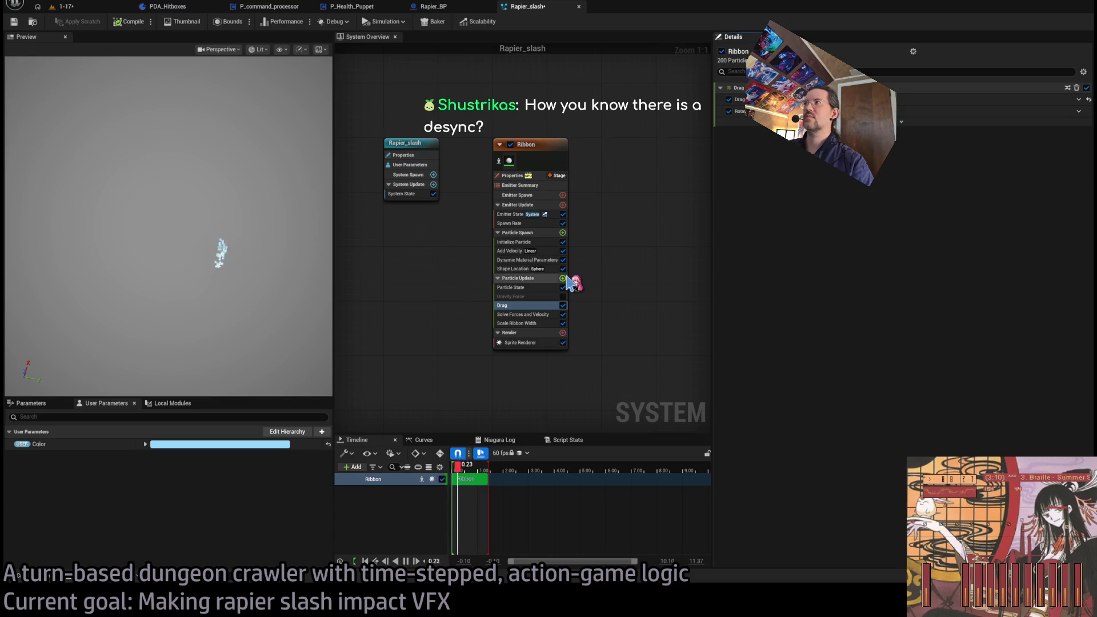
pyautogui.click(526, 241)
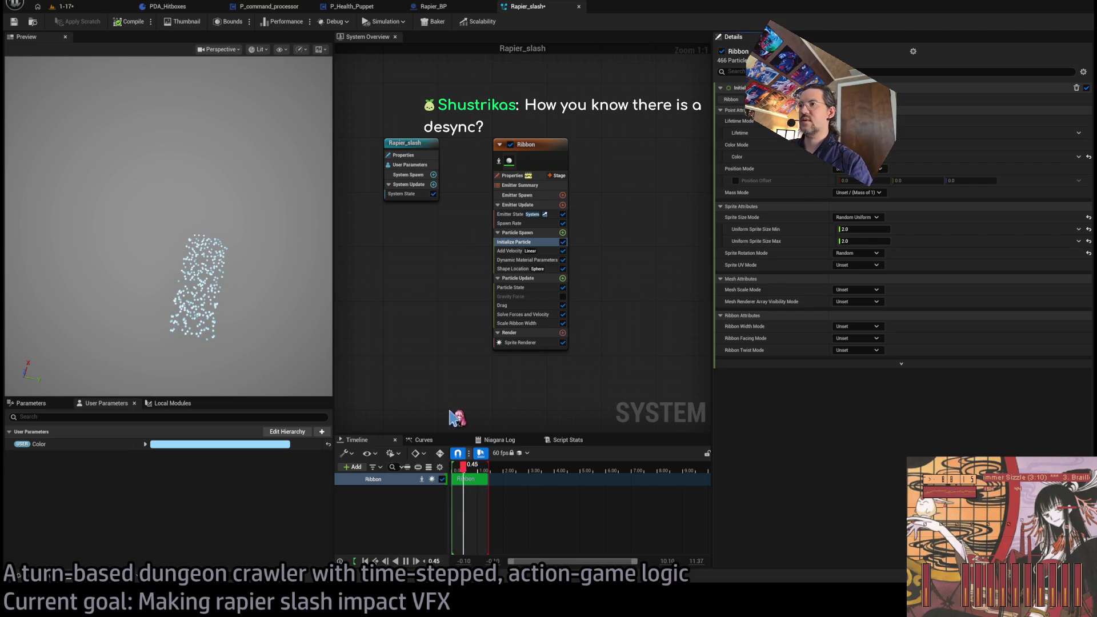
# Try a curve-driven Scale Mesh Size module in Particle Update, then delete it
pyautogui.hotkey('ctrl', 'z')
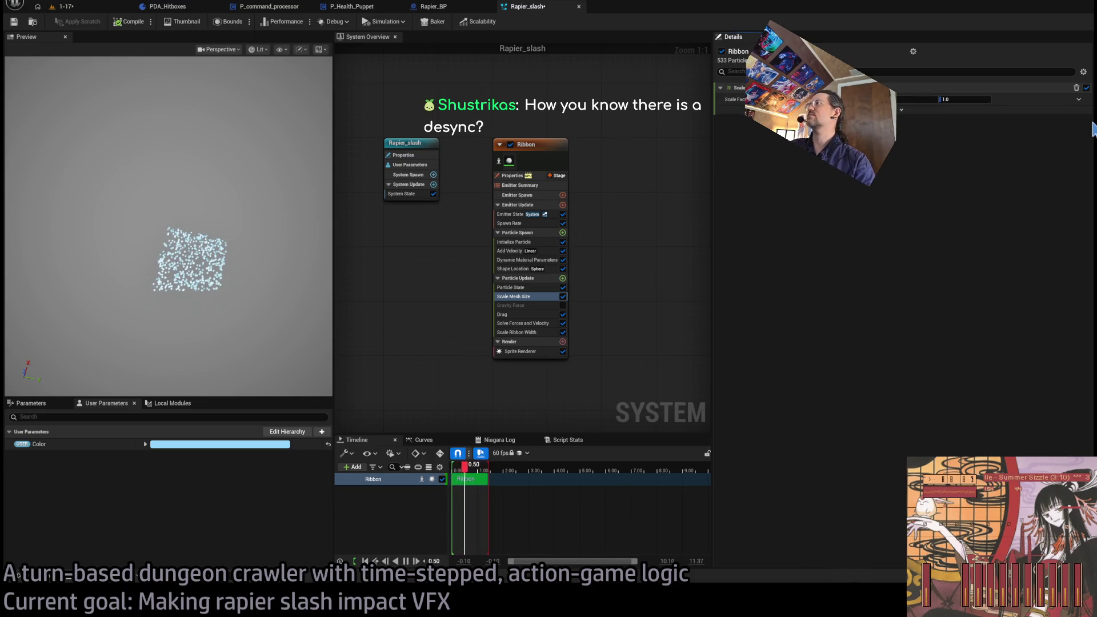
pyautogui.click(1083, 126)
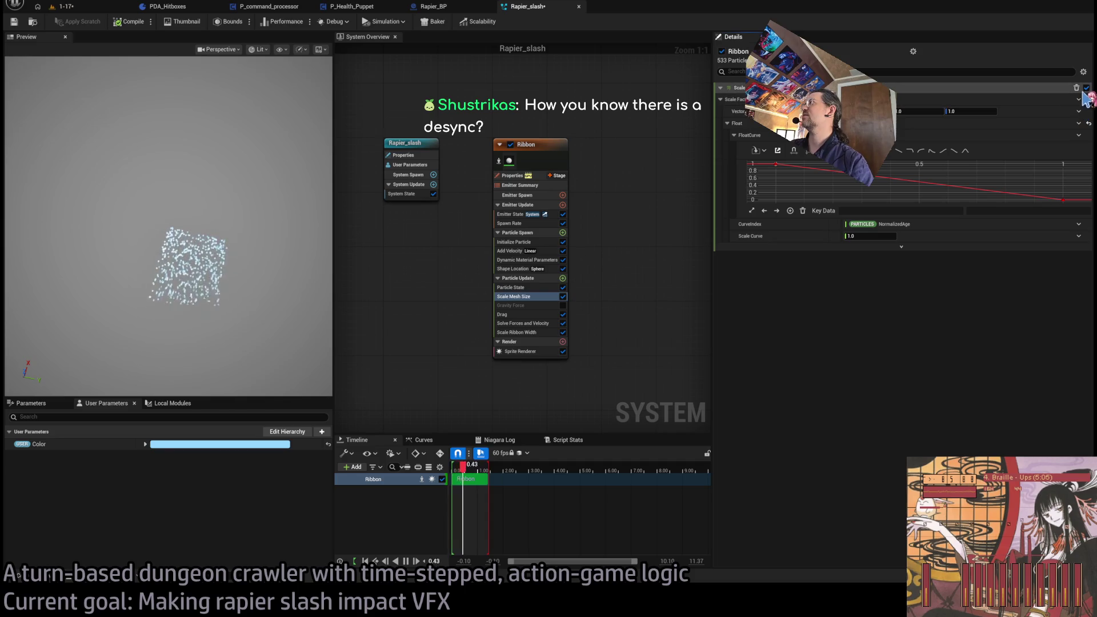
pyautogui.press('Delete')
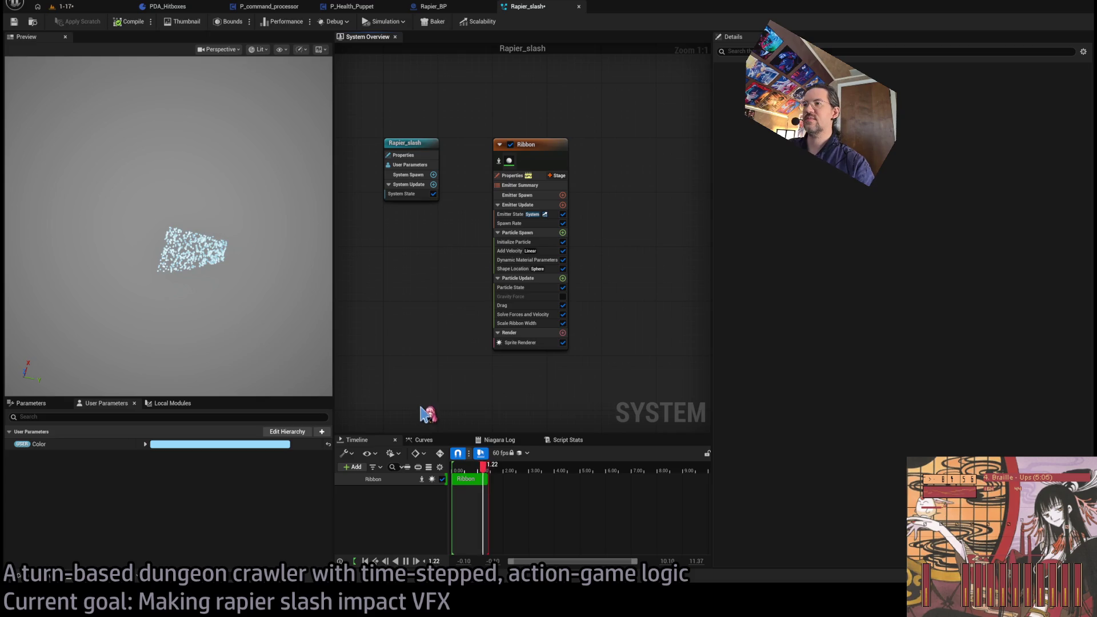
# Add Scale Sprite Size to Particle Update with curve keys 1 at start and 0 at end
pyautogui.hotkey('ctrl', 'z')
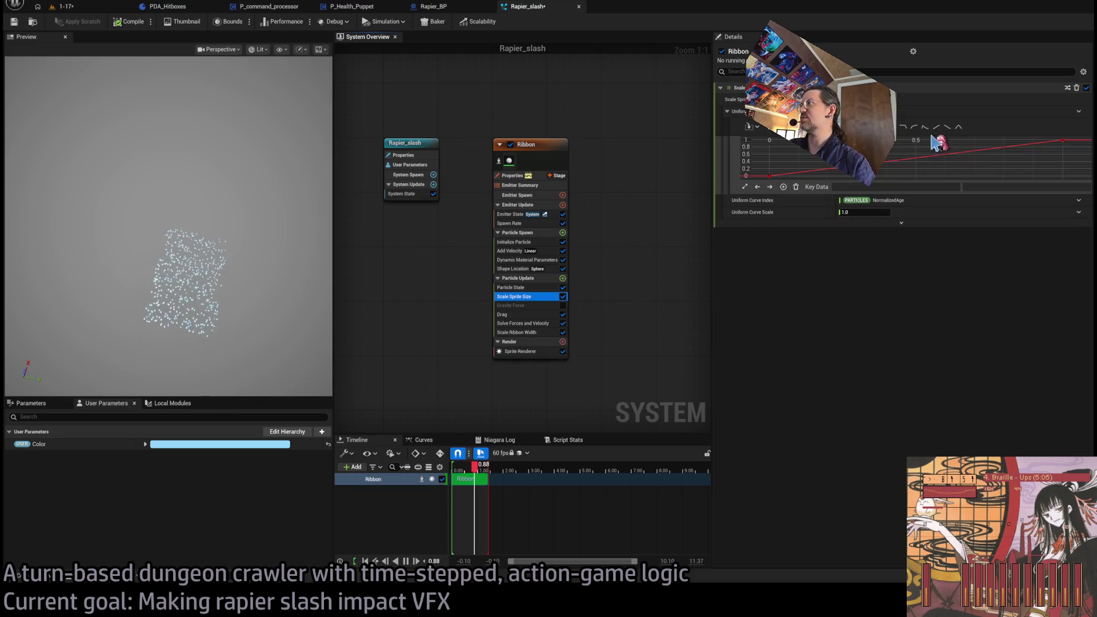
pyautogui.click(769, 176)
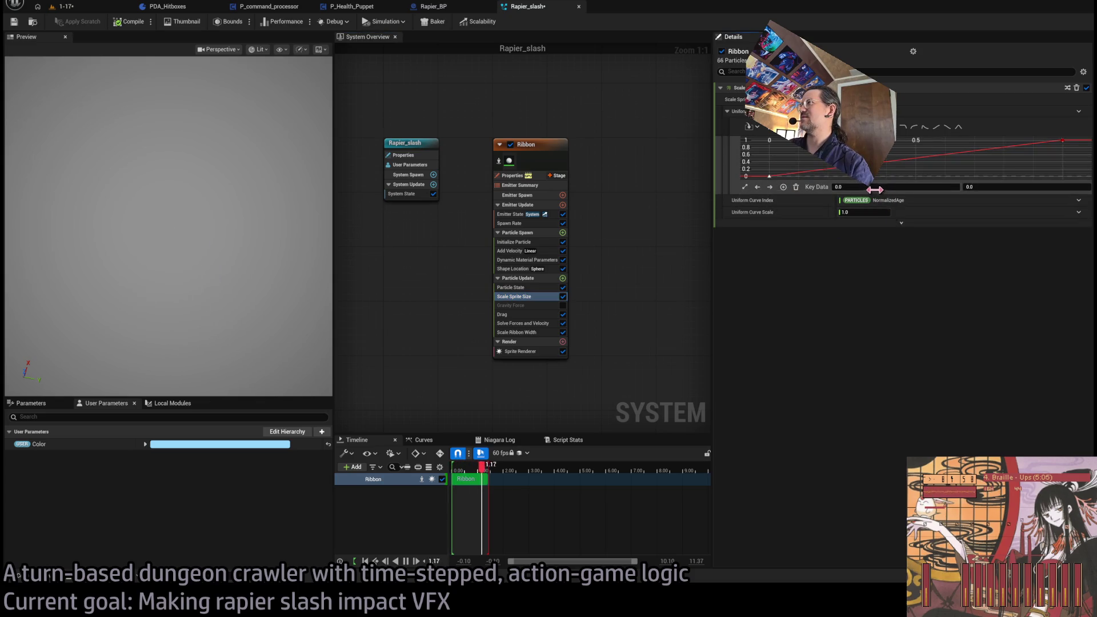
pyautogui.click(969, 187)
pyautogui.write('1')
pyautogui.press('Return')
pyautogui.click(1005, 187)
pyautogui.write('0')
pyautogui.press('Return')
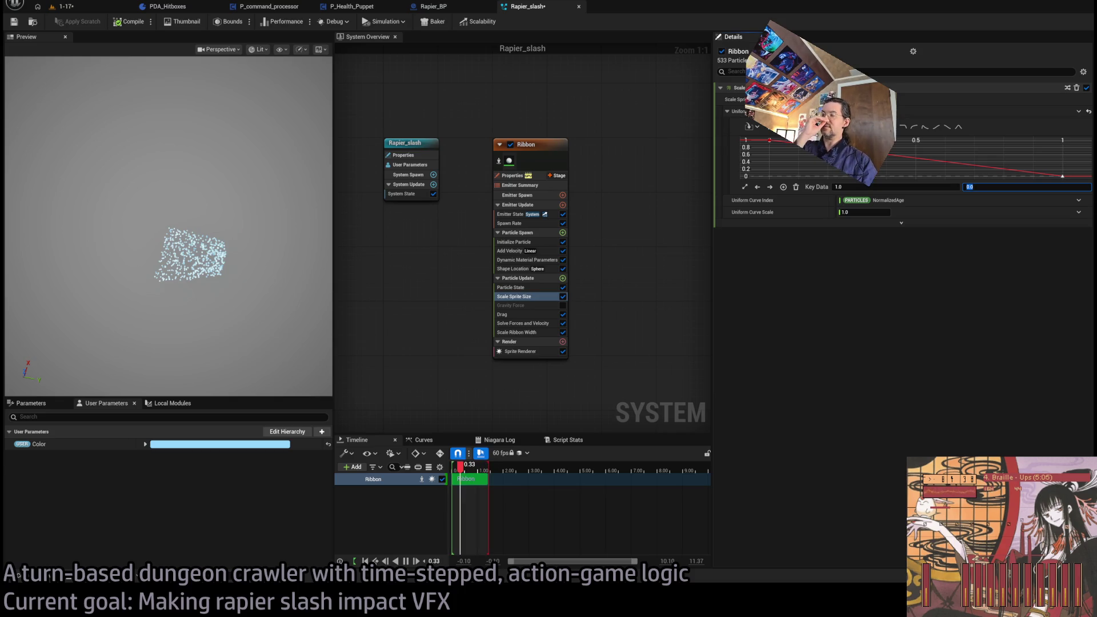
pyautogui.press('Return')
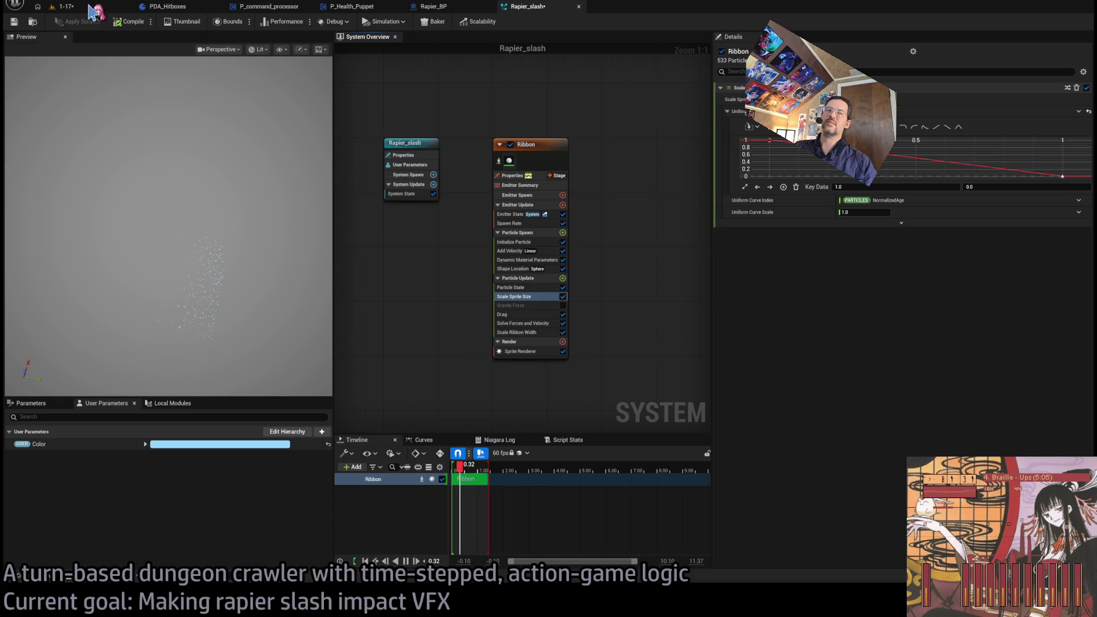
pyautogui.hotkey('ctrl', 's')
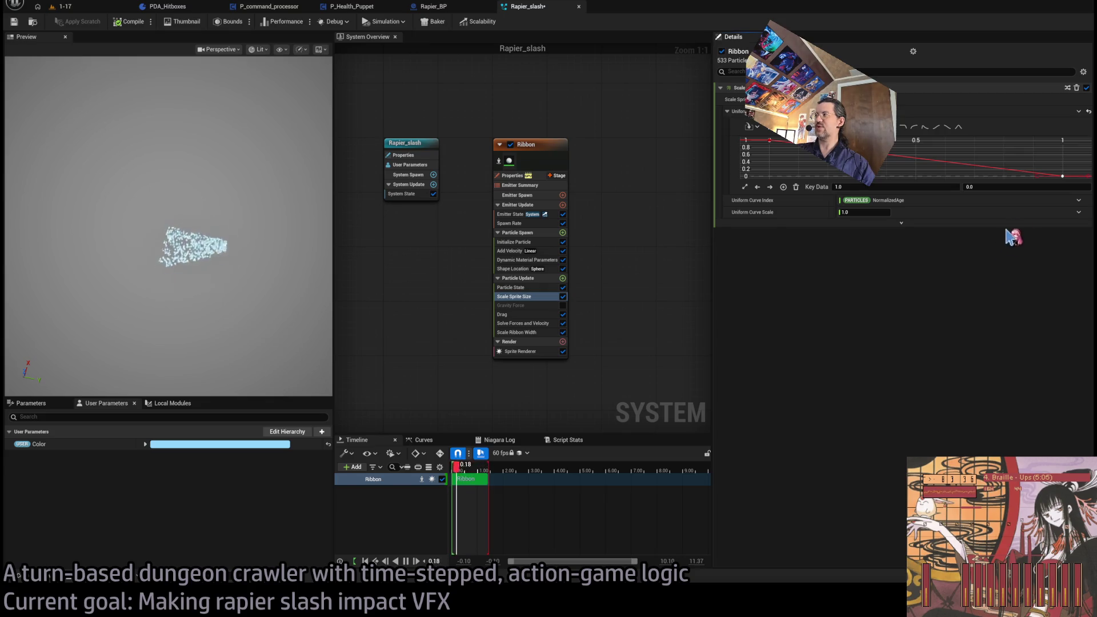
# Flatten the Scale Sprite Size end-key tangent so sprites stay full size before dropping to 0
pyautogui.moveTo(1062, 176); pyautogui.dragTo(1062, 171)
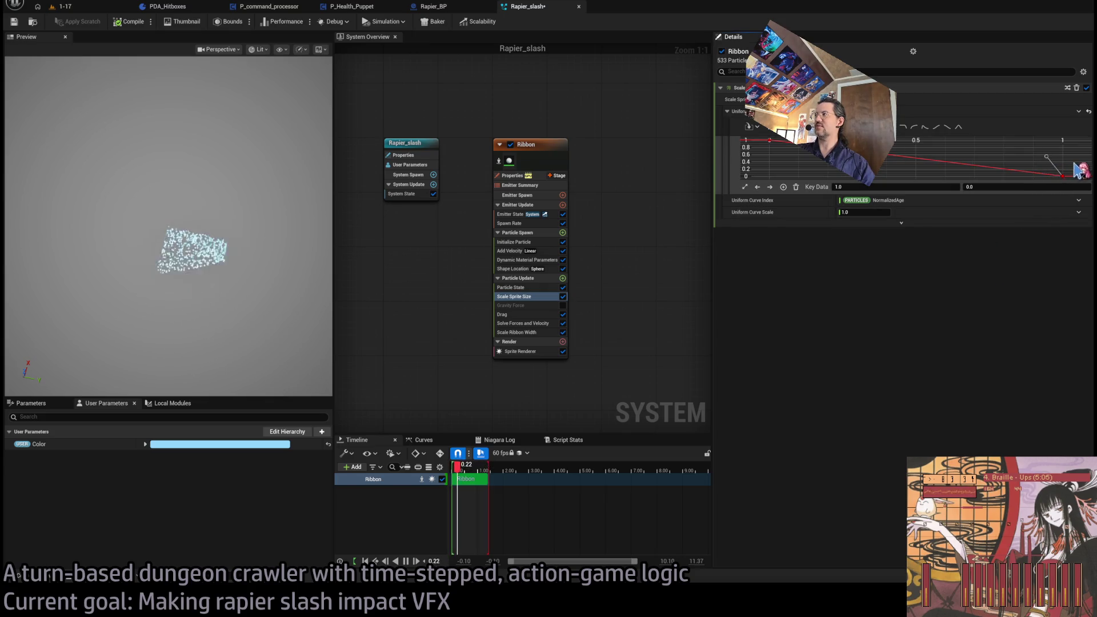
pyautogui.click(770, 141)
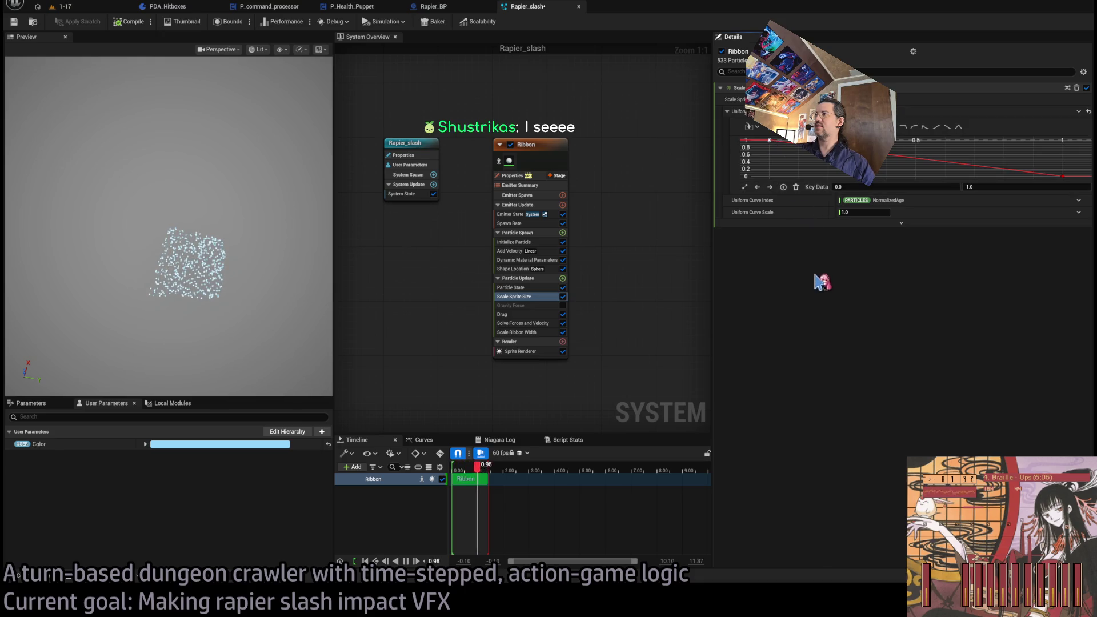
pyautogui.click(1049, 178)
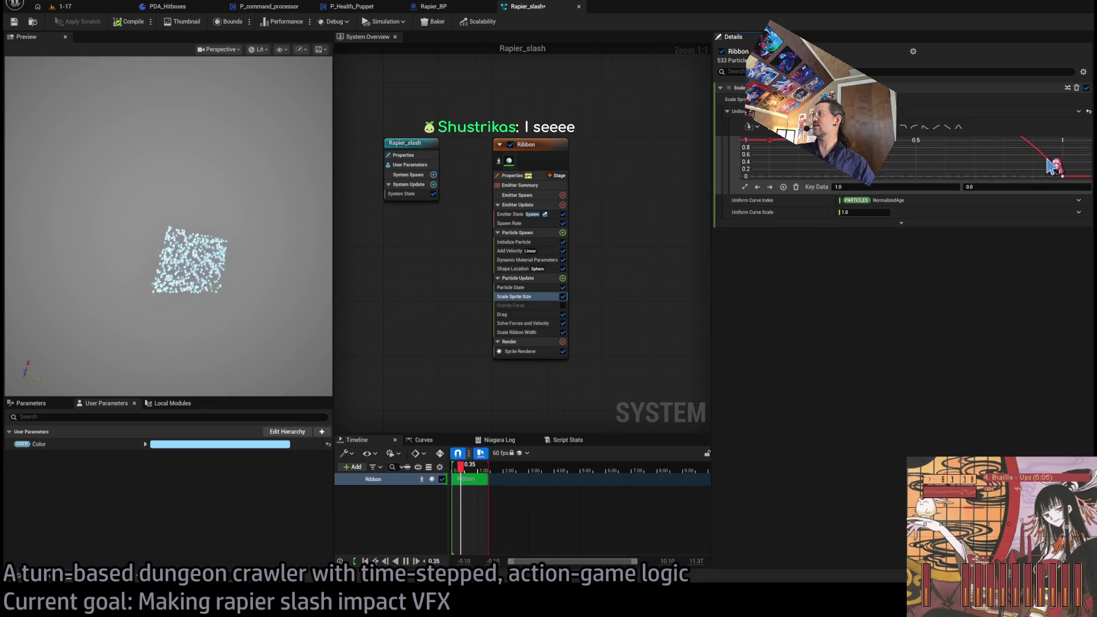
pyautogui.moveTo(1052, 167); pyautogui.dragTo(1045, 173)
pyautogui.click(973, 178)
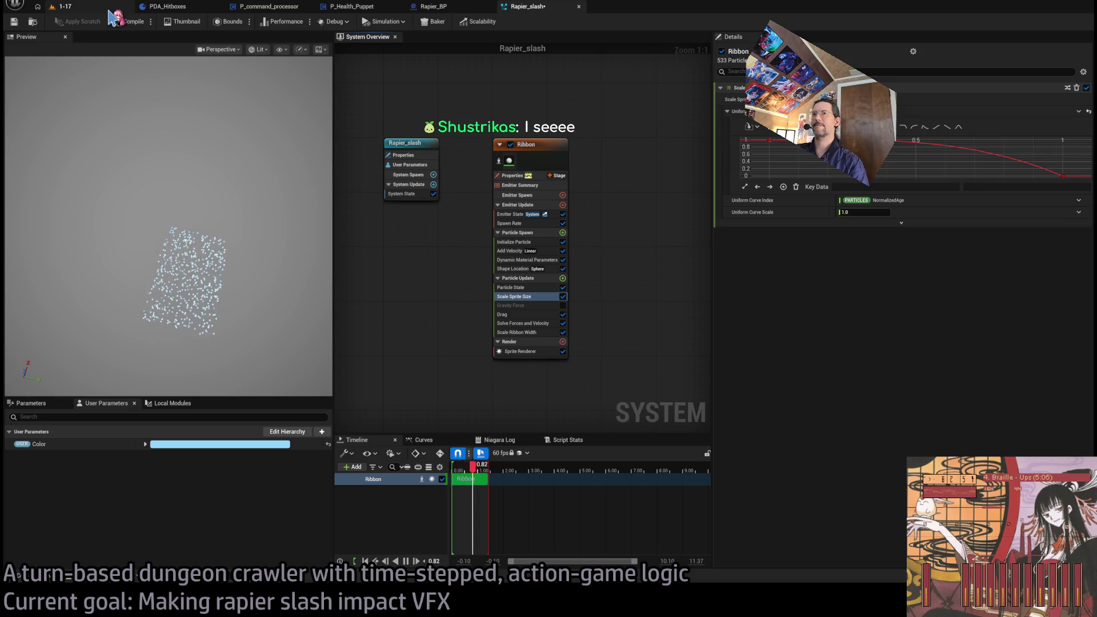
pyautogui.click(92, 6)
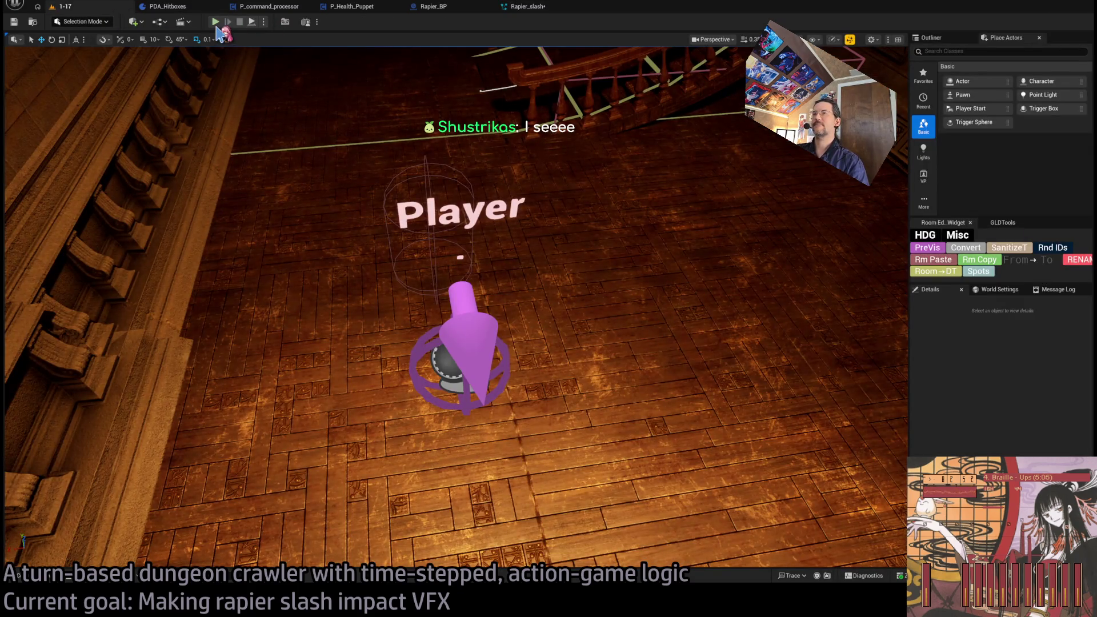
# Play-test level 1-17, replay the attack to watch the eased Ribbon slash, then return to Rapier_slash
pyautogui.click(215, 23)
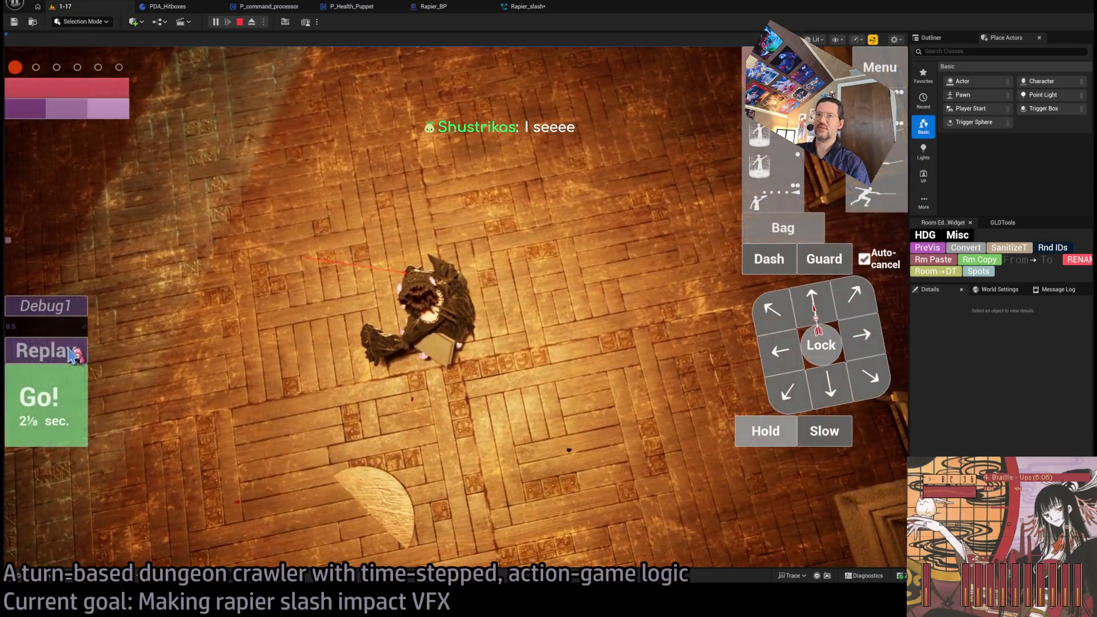
pyautogui.click(72, 353)
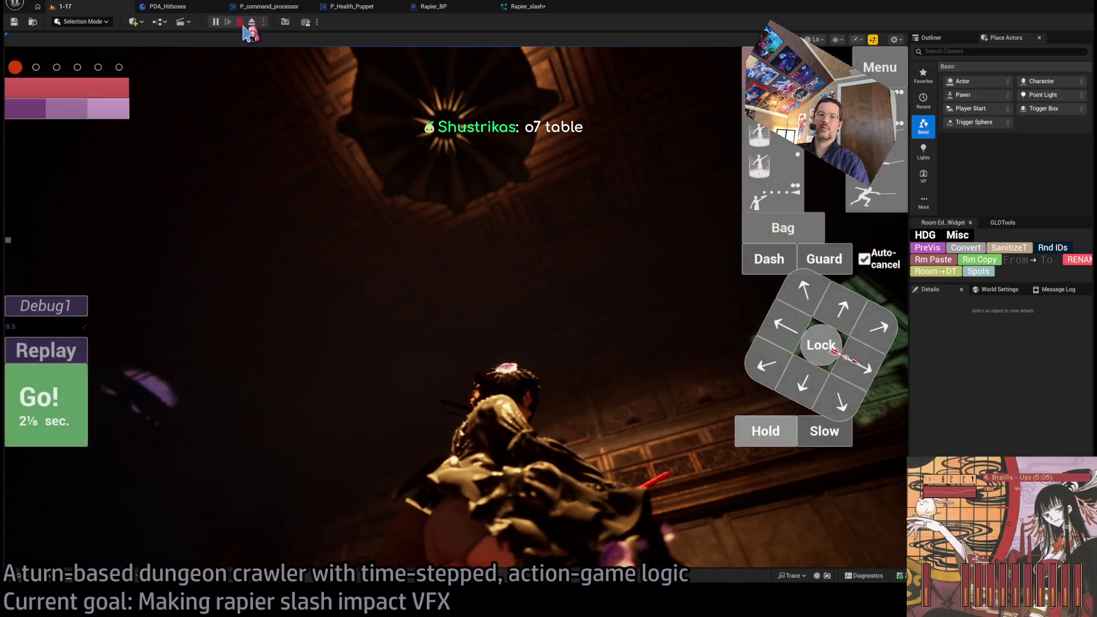
pyautogui.click(241, 21)
pyautogui.click(531, 7)
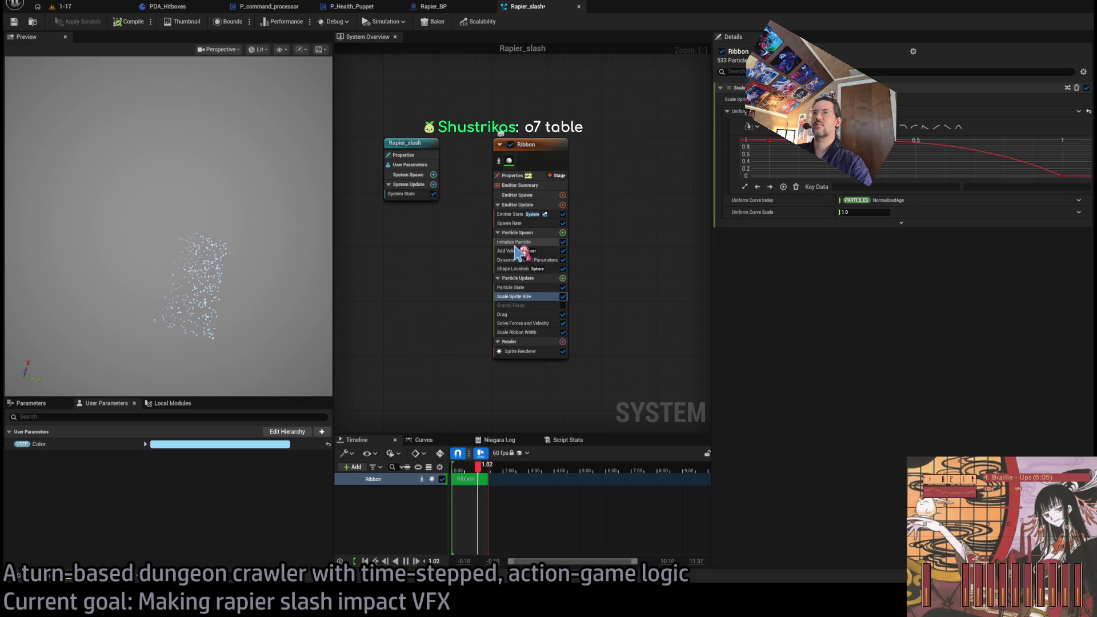
# Switch the Ribbon emitter's Add Velocity speed to a Float a/b and Integer driven input and edit its b value
pyautogui.click(516, 244)
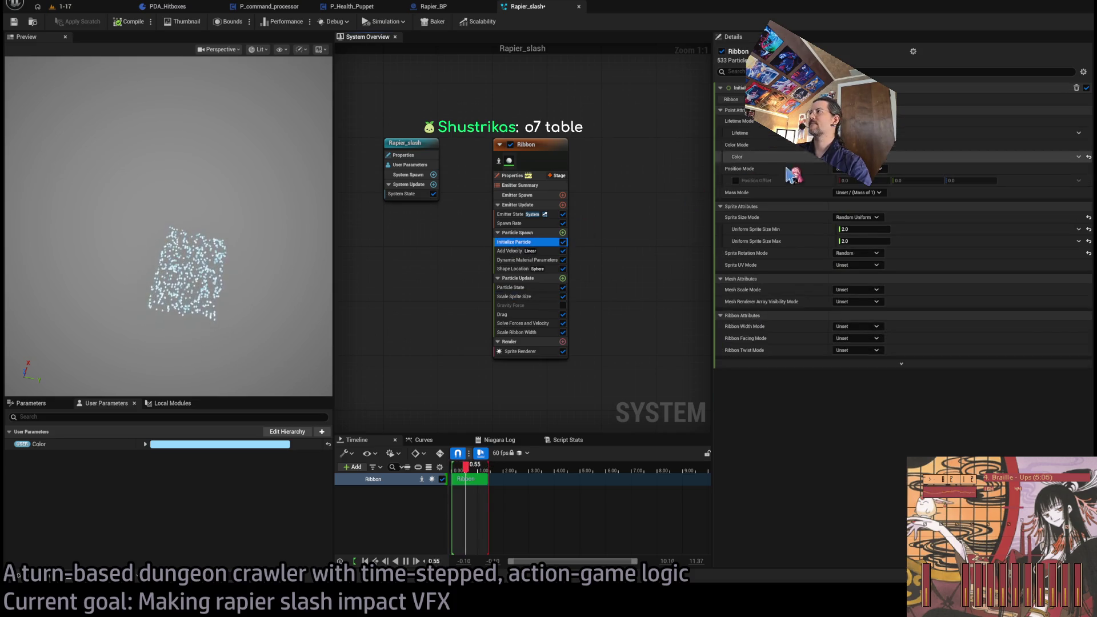
pyautogui.click(510, 224)
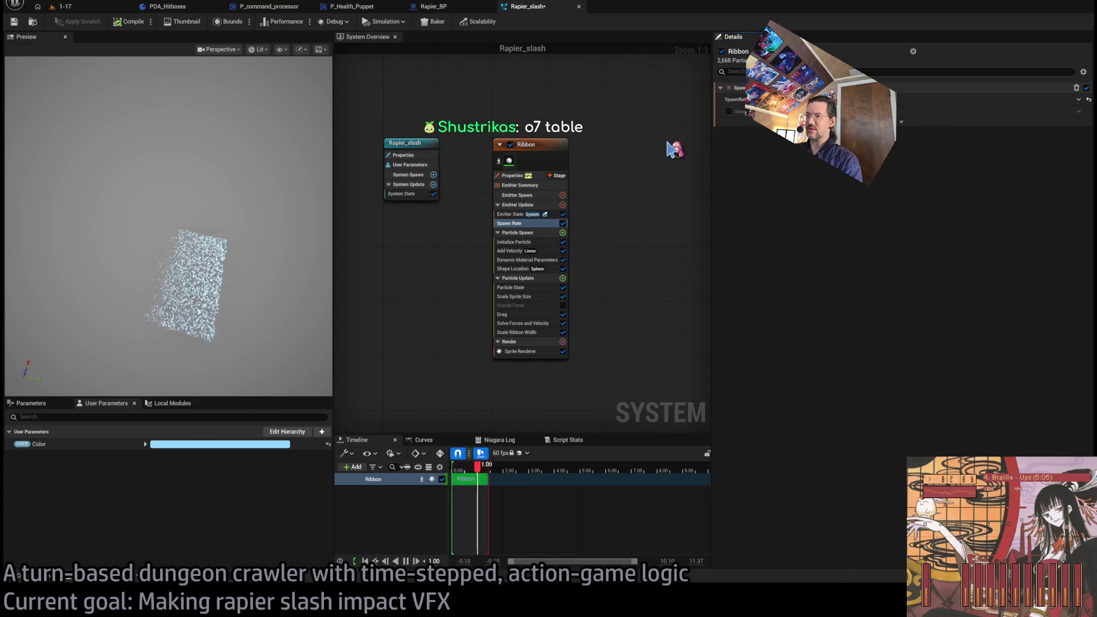
pyautogui.click(519, 209)
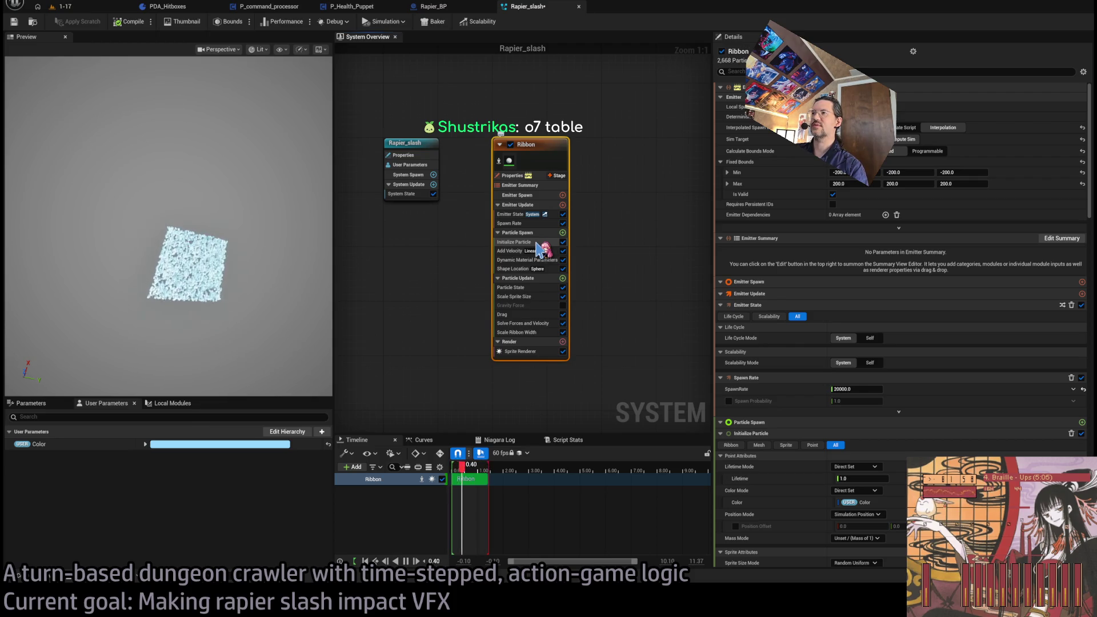
pyautogui.click(520, 251)
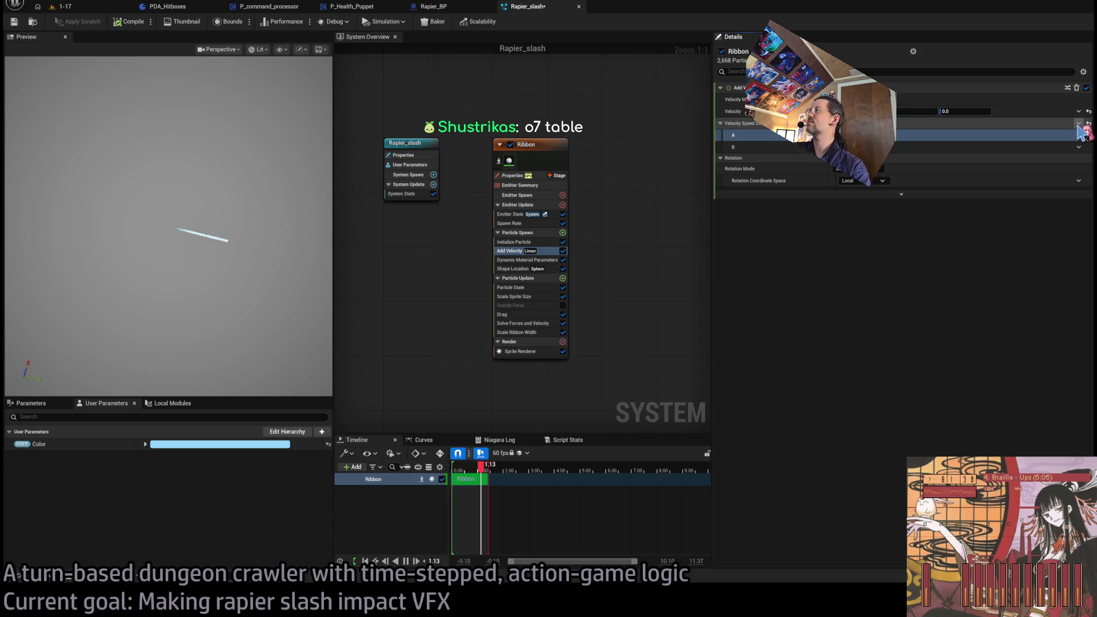
pyautogui.click(1080, 124)
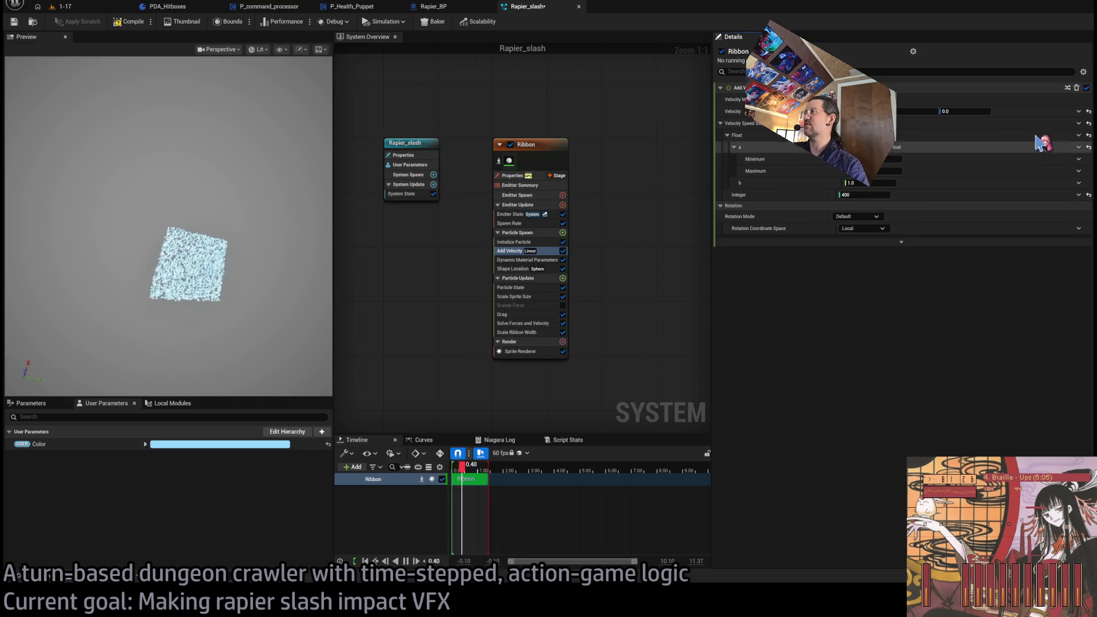
pyautogui.click(891, 159)
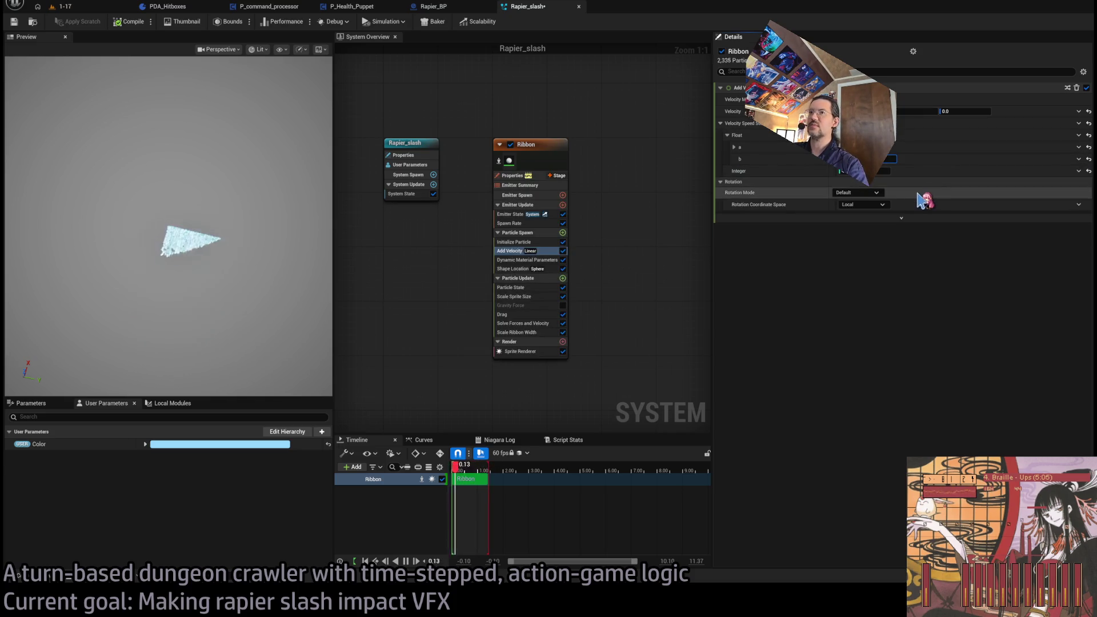
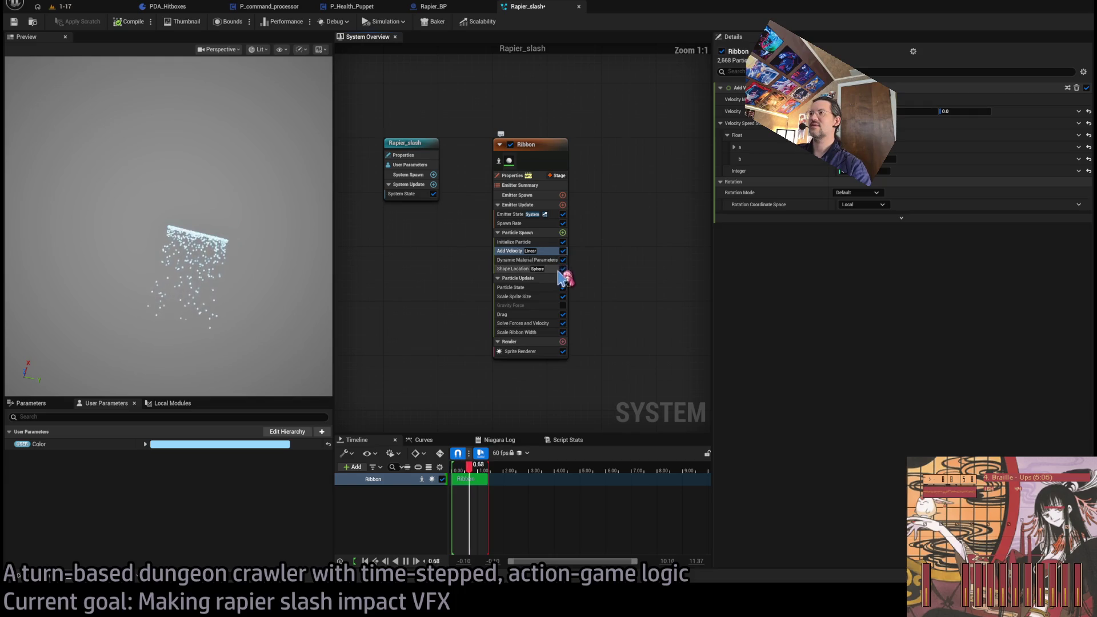
# Zoom around the Rapier_slash Niagara graph, then switch to the 1-17 dungeon level
pyautogui.scroll(4, 558, 285)
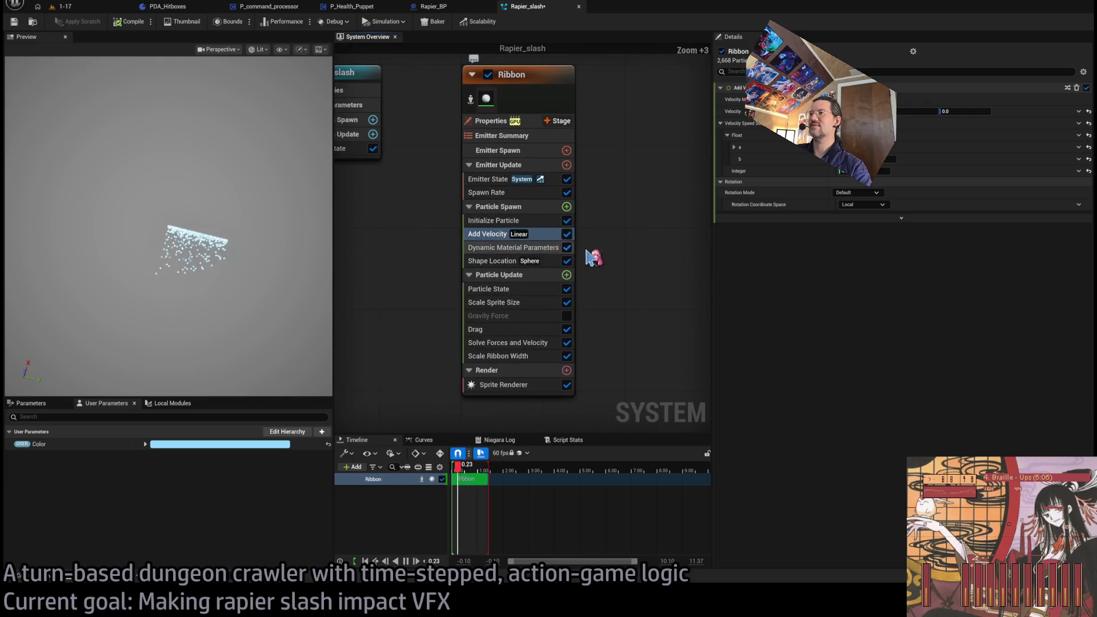
pyautogui.scroll(-1, 604, 268)
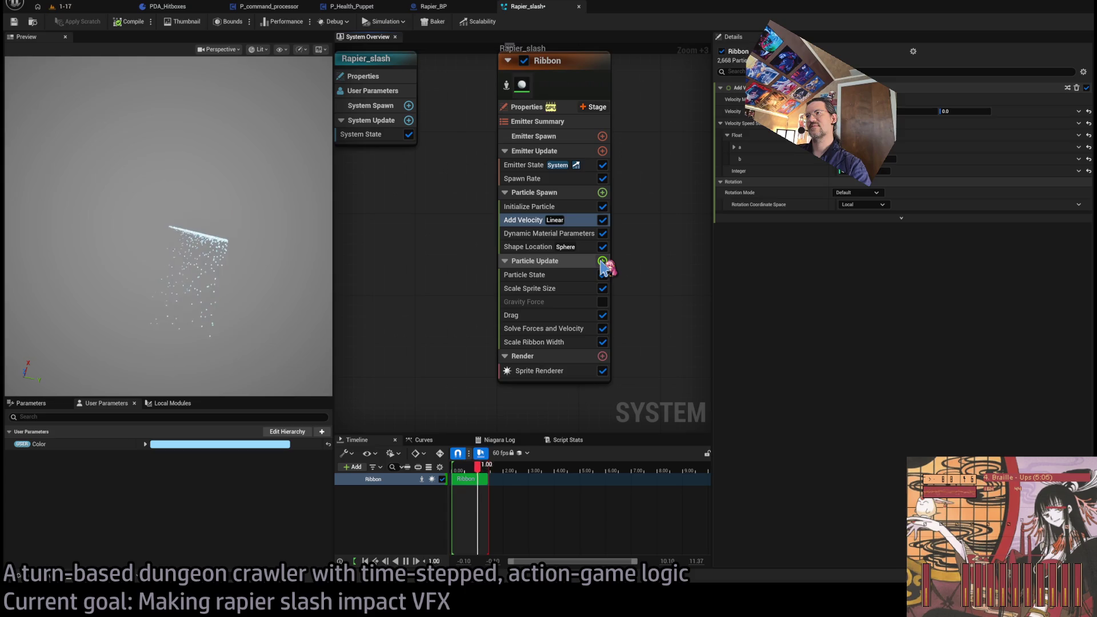
pyautogui.click(63, 7)
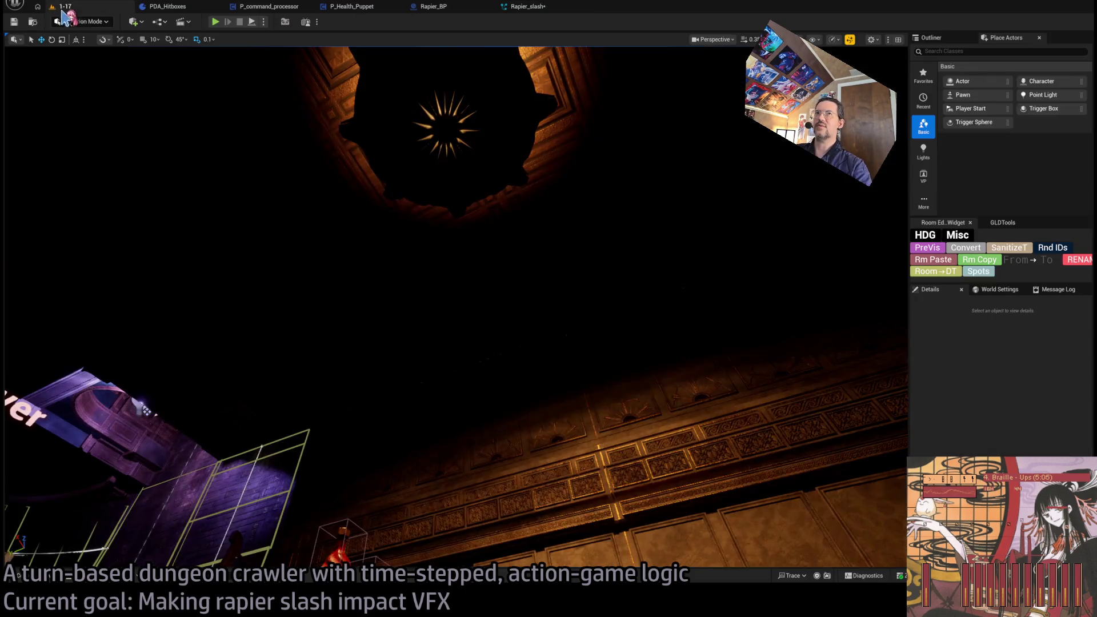
# Play-test the rapier slash against the cat enemy with Go!, then open the Rapier_BP event graph
pyautogui.hotkey('alt', 'p')
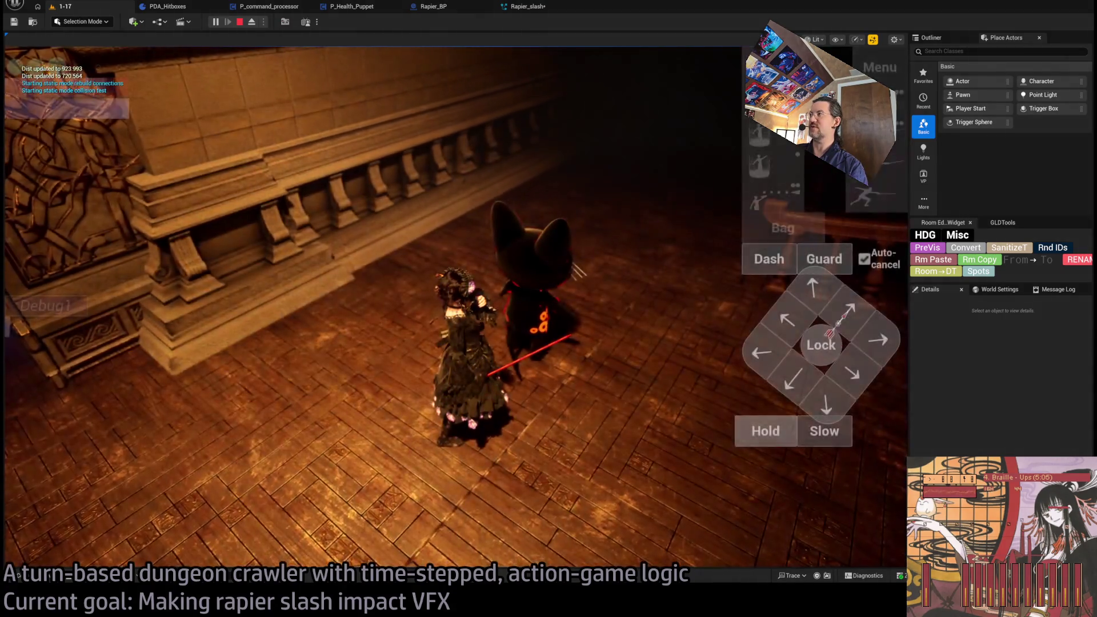
pyautogui.click(59, 426)
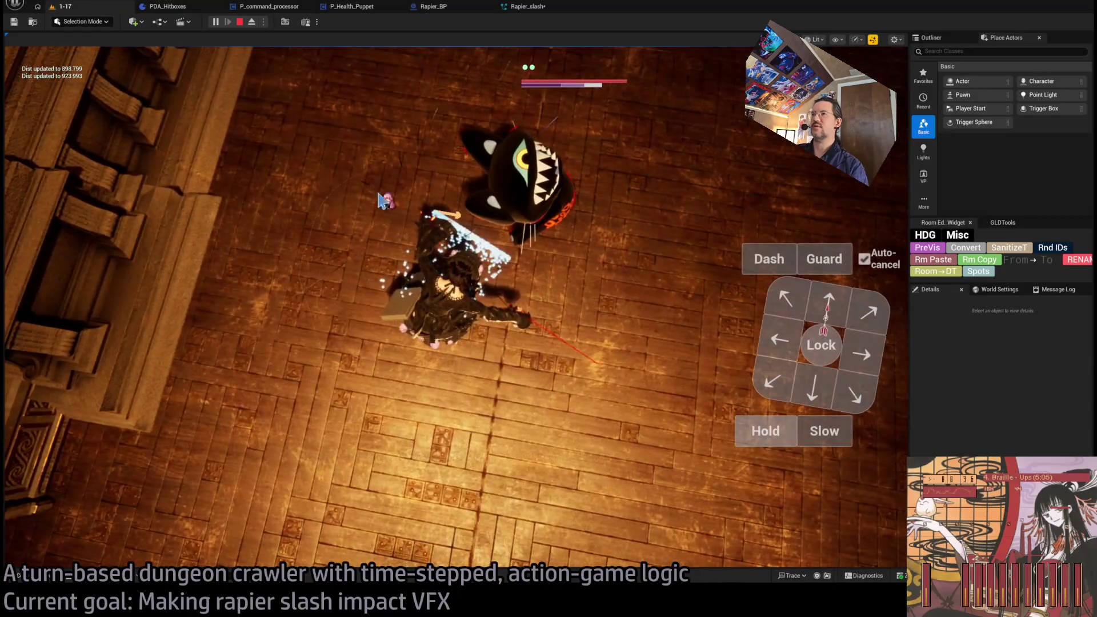
pyautogui.click(239, 23)
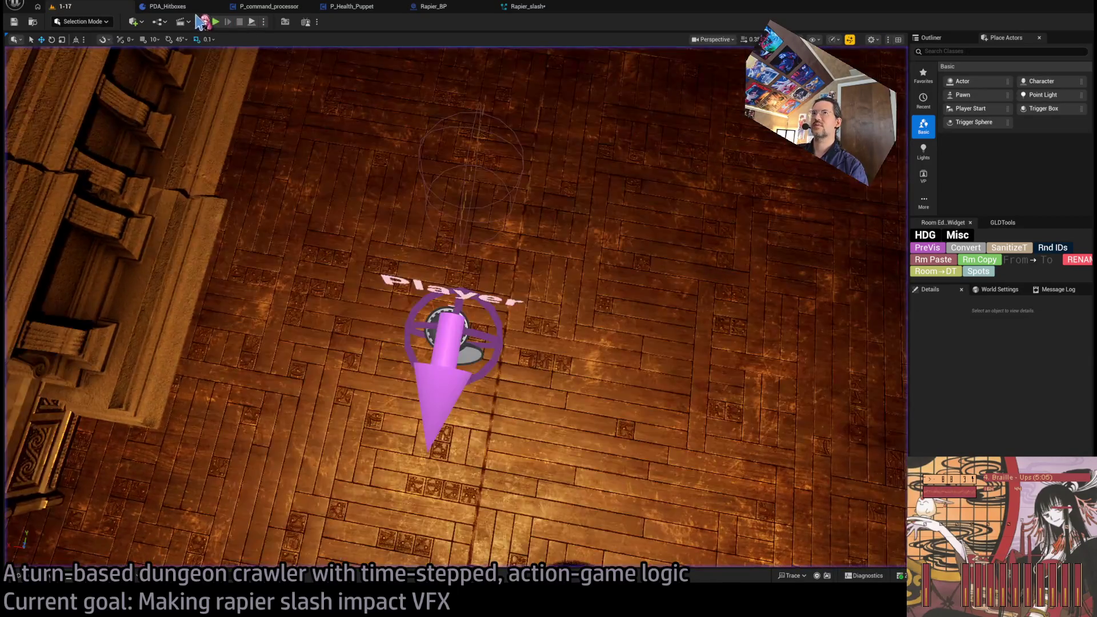
pyautogui.click(520, 8)
pyautogui.click(434, 6)
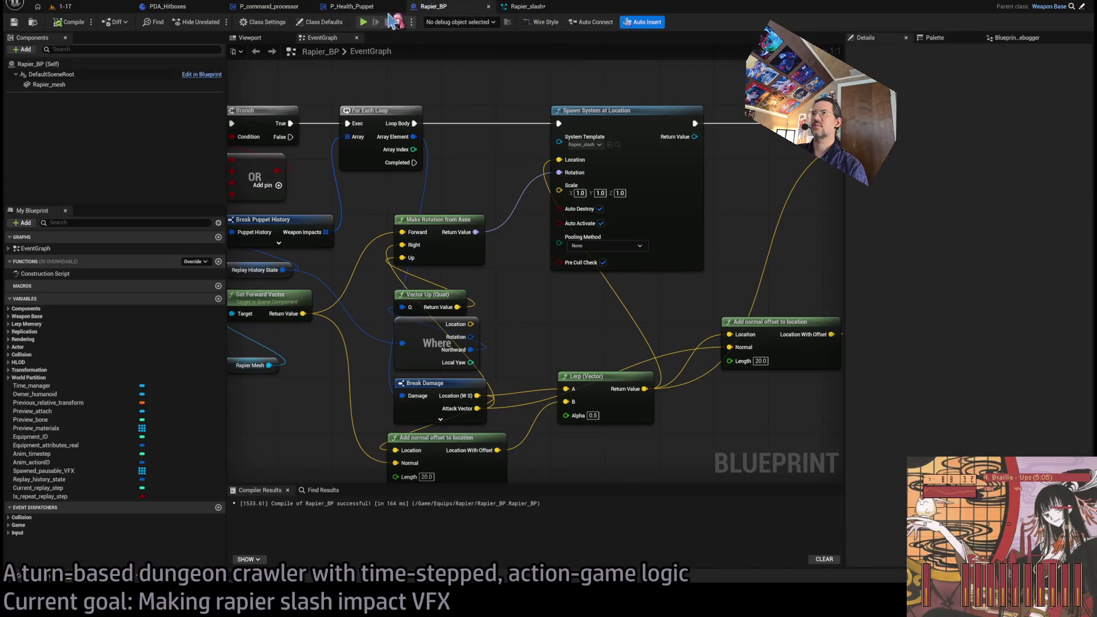
# Zoom out of the Rapier_BP graph and start a new play session in level 1-17
pyautogui.scroll(-2, 501, 246)
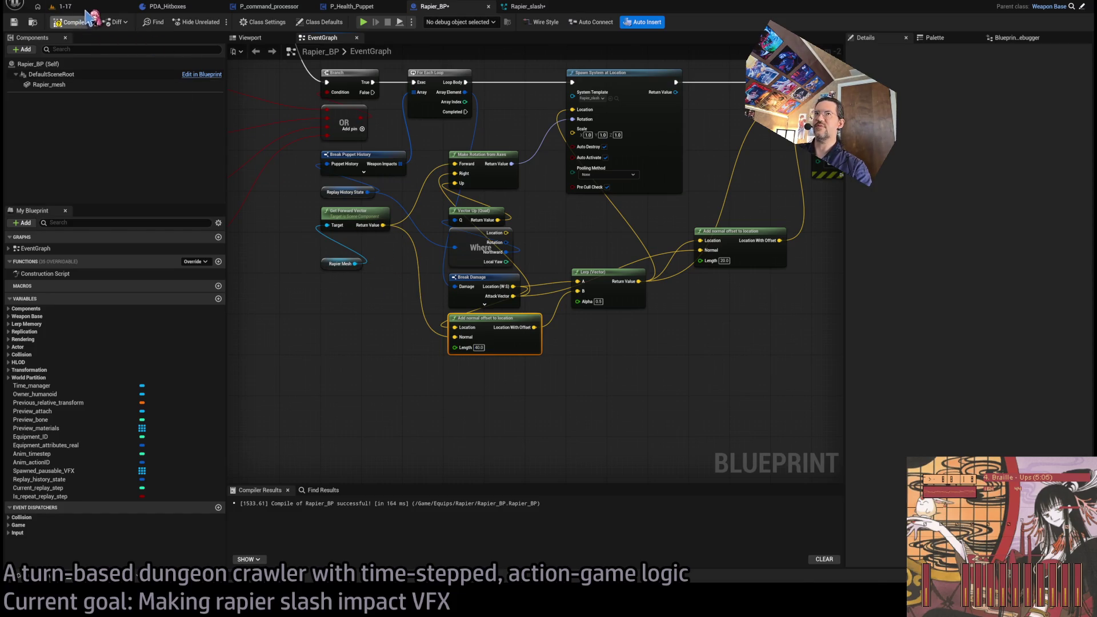
pyautogui.click(63, 6)
pyautogui.hotkey('alt', 'p')
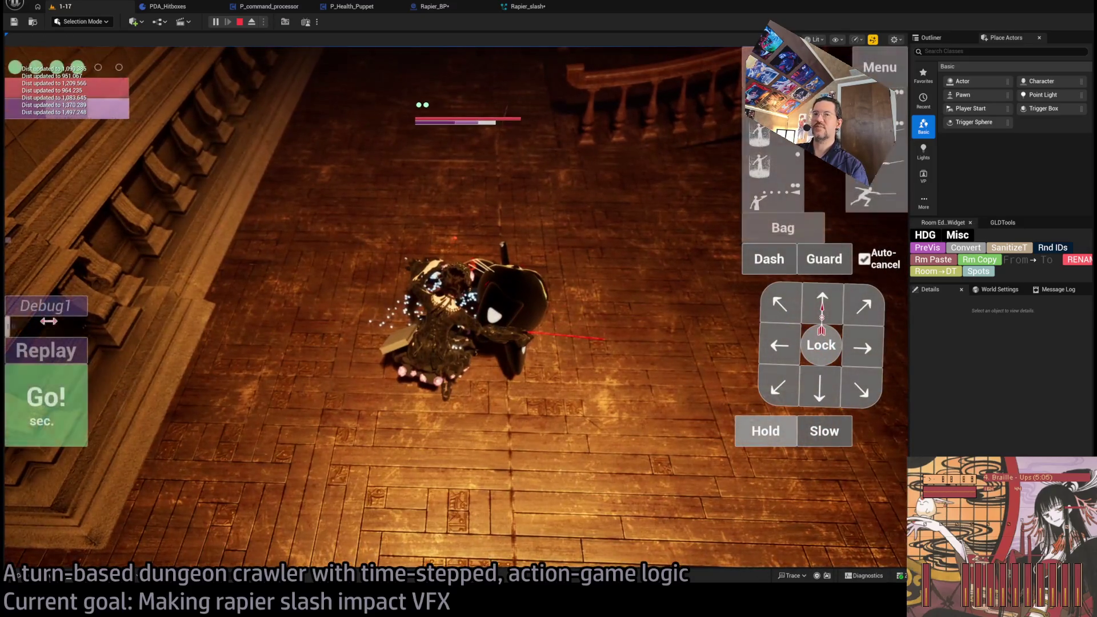
# Replay and attack the cat enemy with the rapier, then stop and reopen Rapier_slash
pyautogui.click(68, 354)
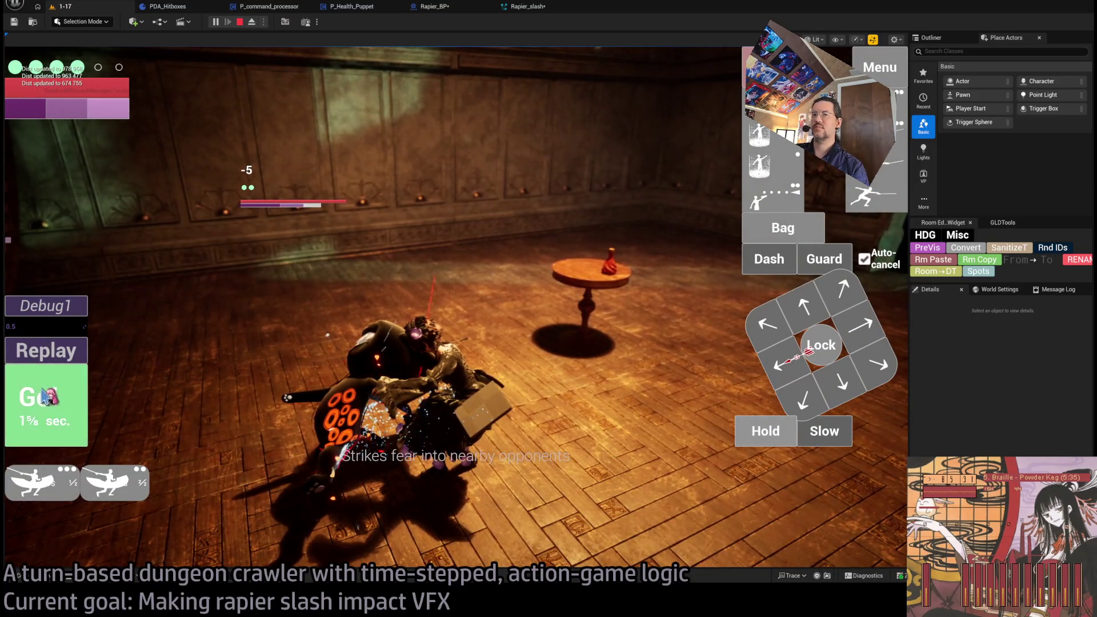
pyautogui.click(345, 337)
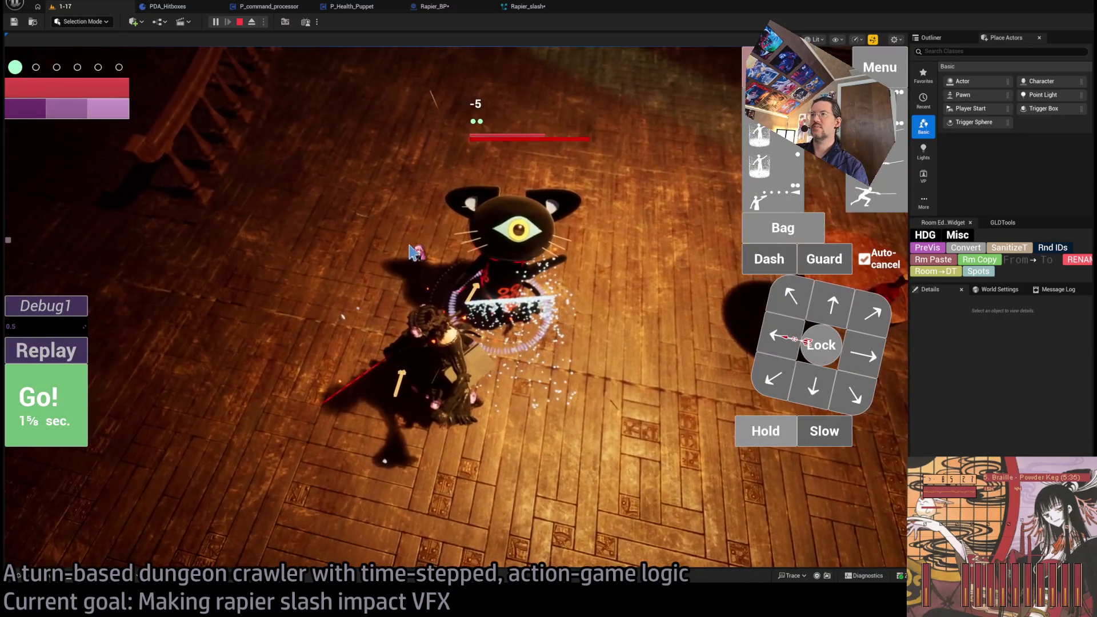
pyautogui.click(240, 23)
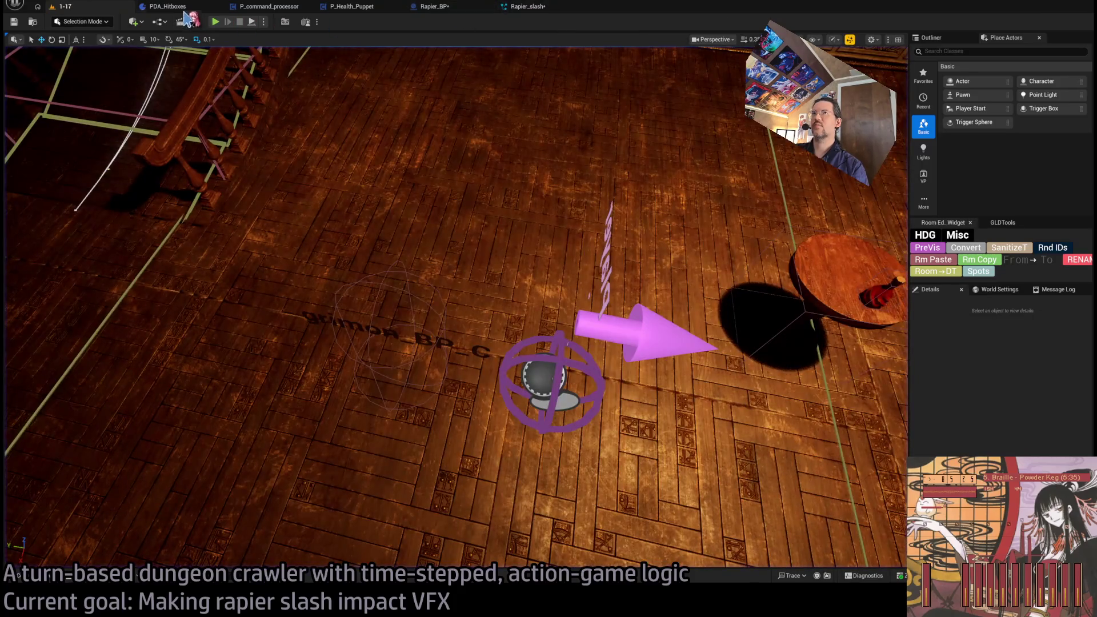
pyautogui.click(537, 7)
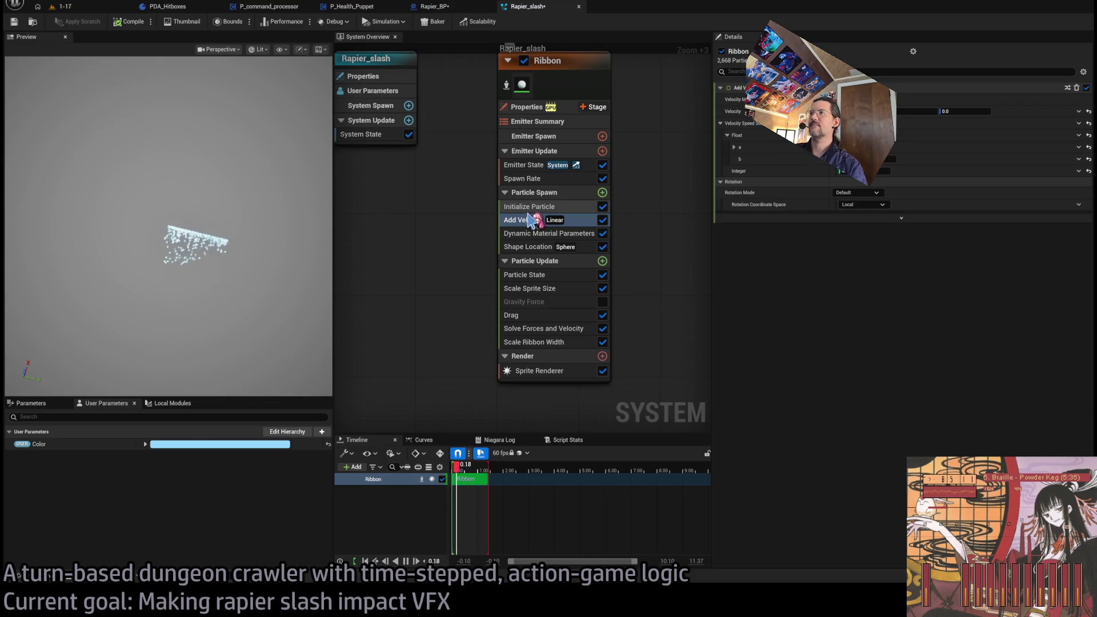
# Select the Ribbon's Shape Location module and switch its Offset to Vector from Curve
pyautogui.click(539, 248)
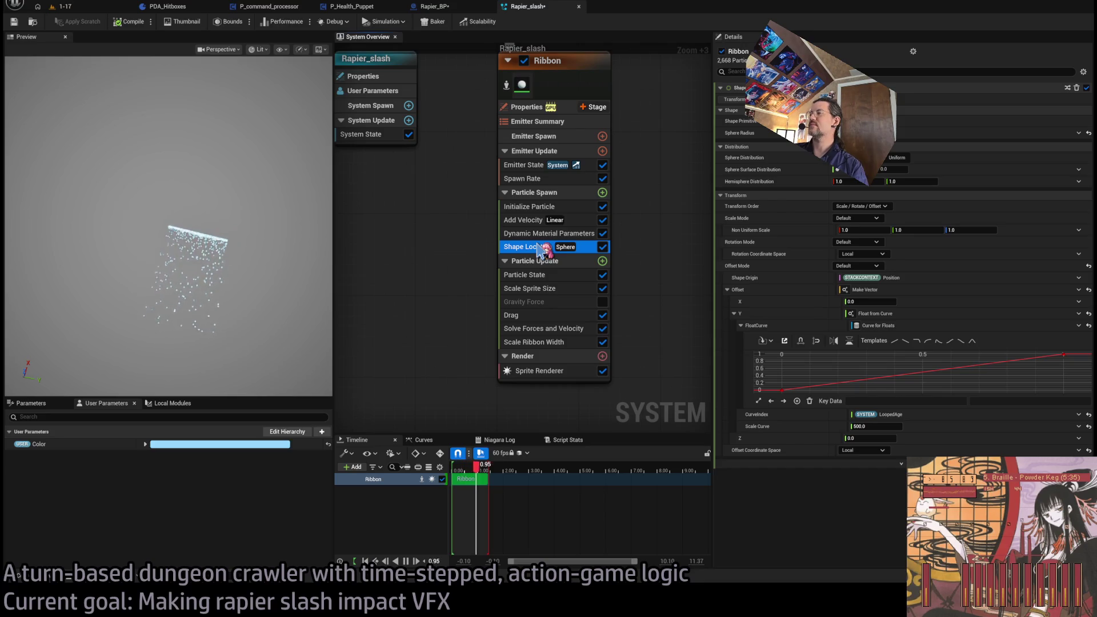
pyautogui.click(537, 235)
pyautogui.click(543, 247)
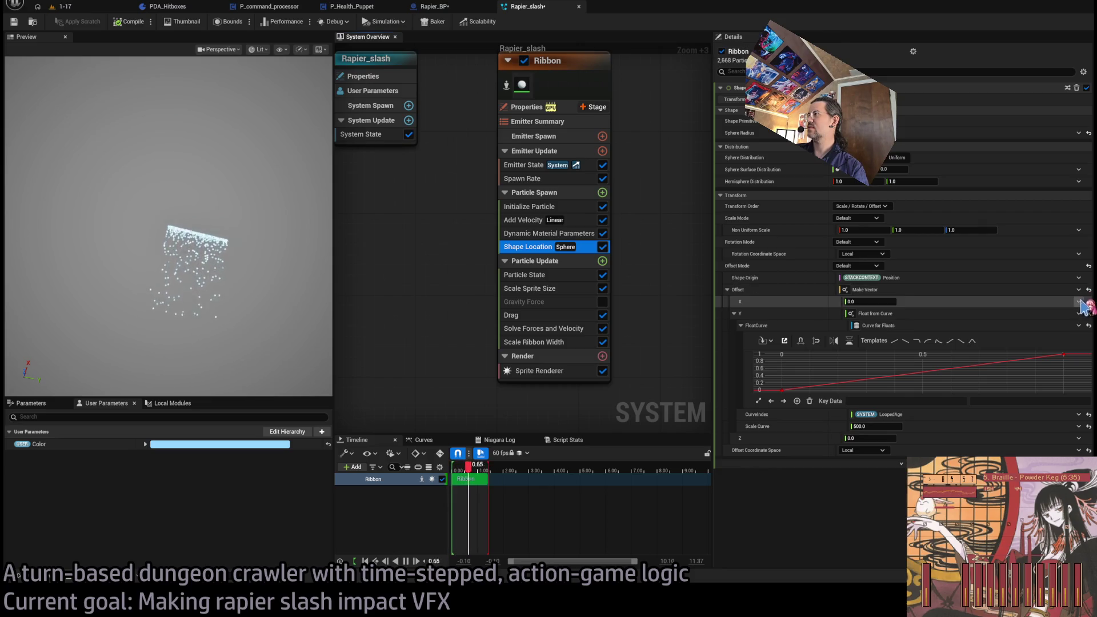
pyautogui.click(1085, 298)
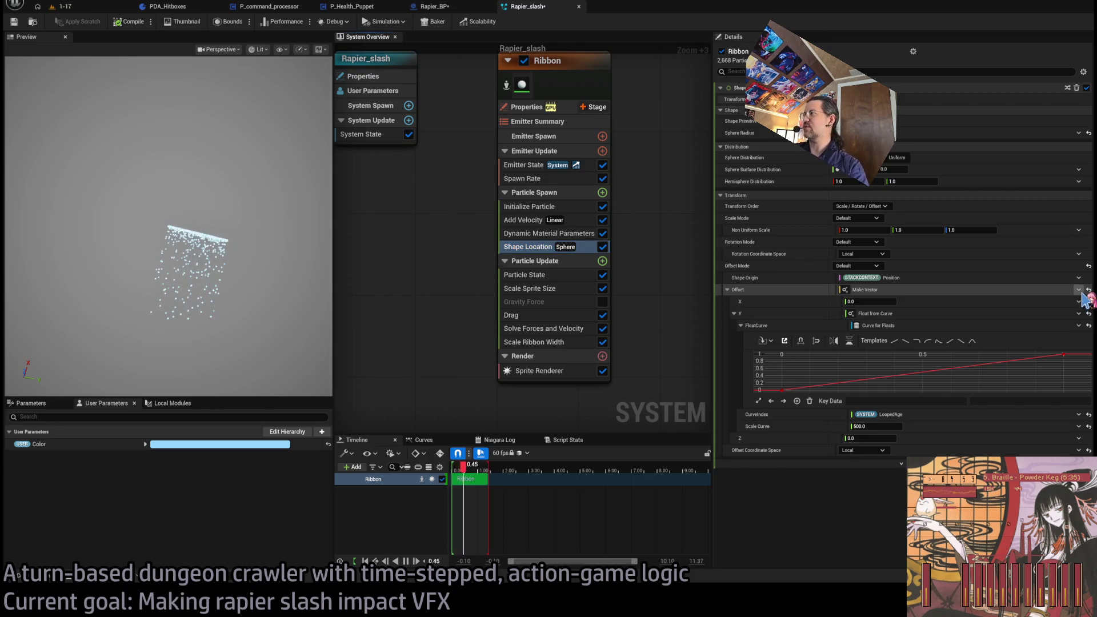
pyautogui.hotkey('ctrl', 'z')
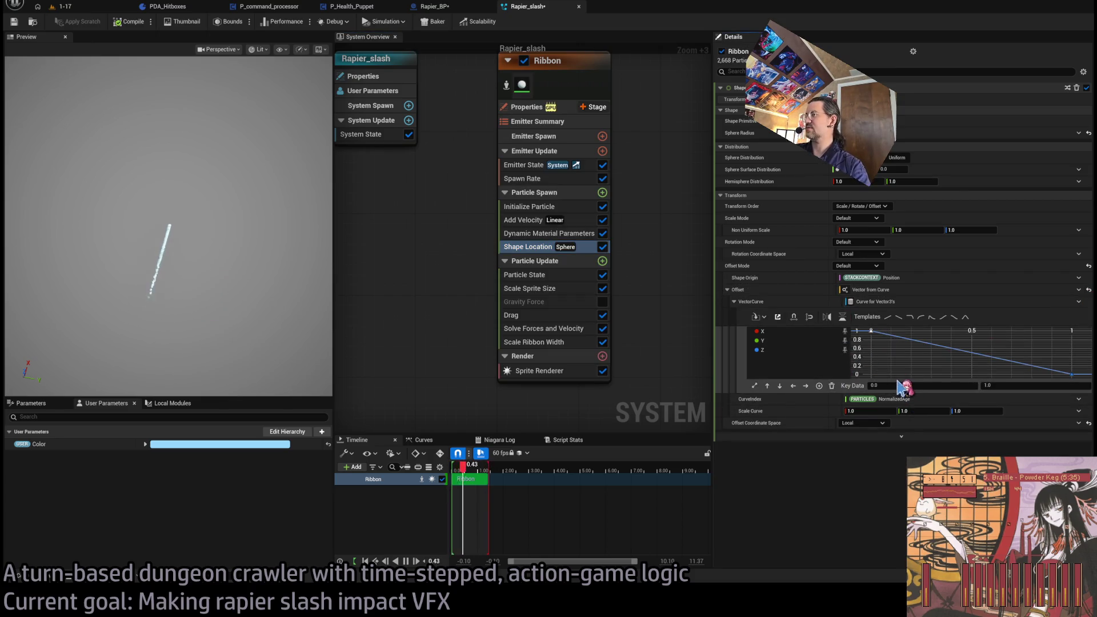
# Set the offset curve's X end key to 0 and its Y end key to 500
pyautogui.click(904, 387)
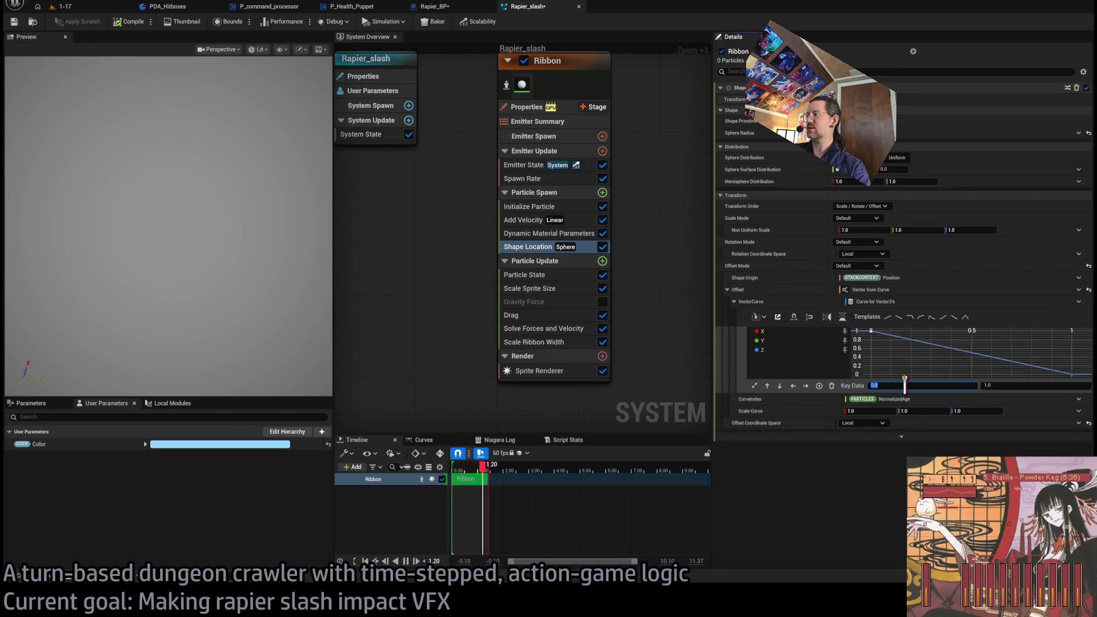
pyautogui.click(1000, 385)
pyautogui.write('0')
pyautogui.press('Return')
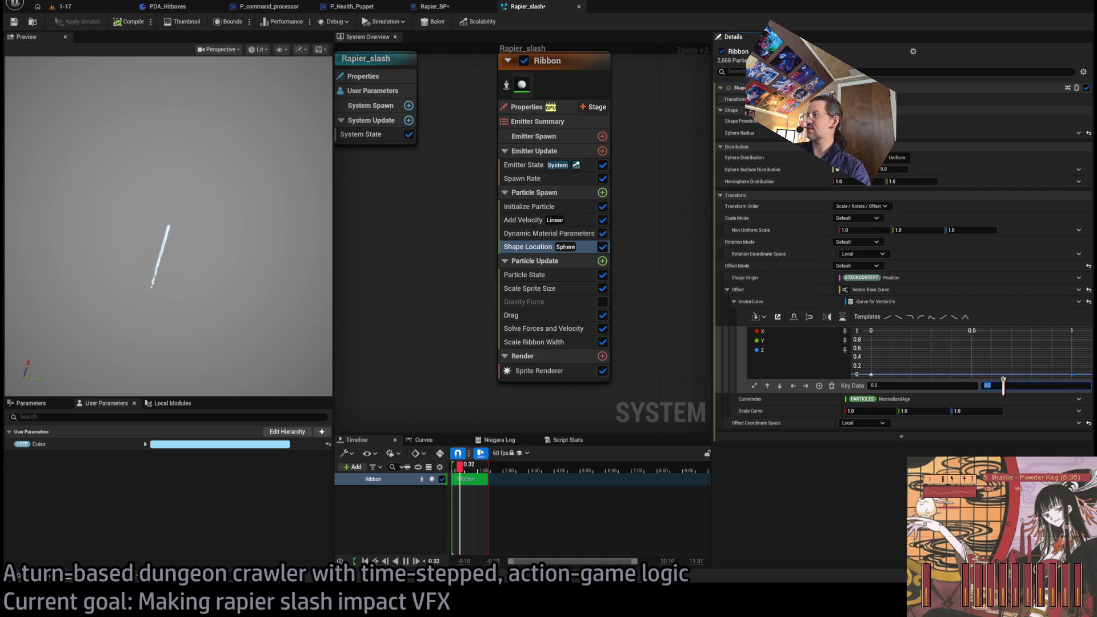
pyautogui.click(833, 341)
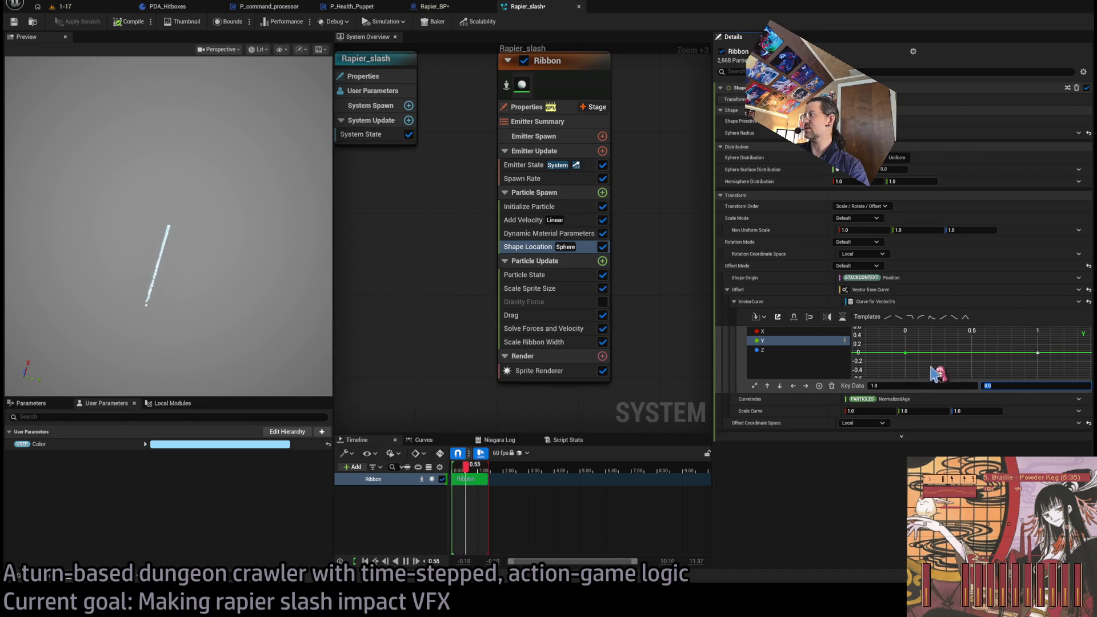
pyautogui.write('1')
pyautogui.press('Return')
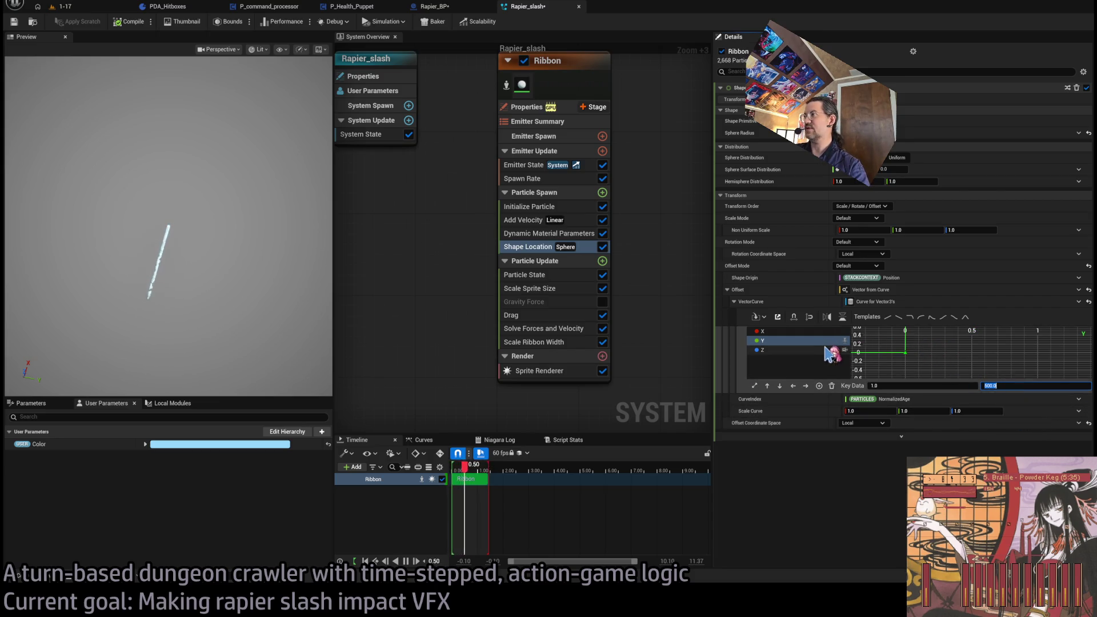
# Drive the offset vector curve's CurveIndex by System NormalizedLoopAge
pyautogui.click(917, 291)
pyautogui.click(920, 301)
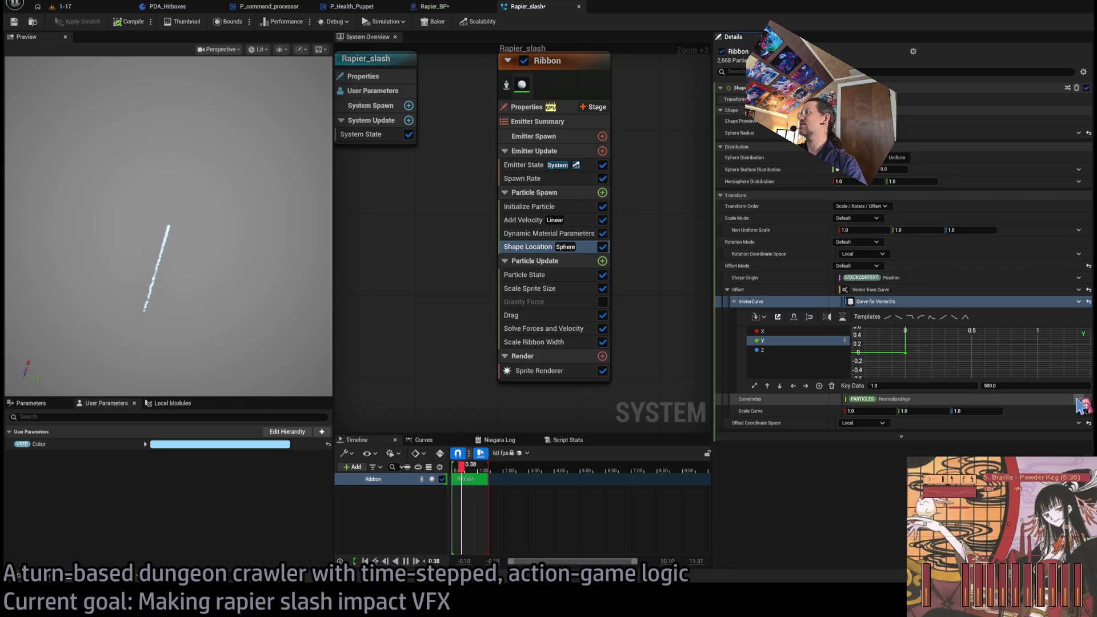
pyautogui.click(1079, 399)
pyautogui.click(743, 300)
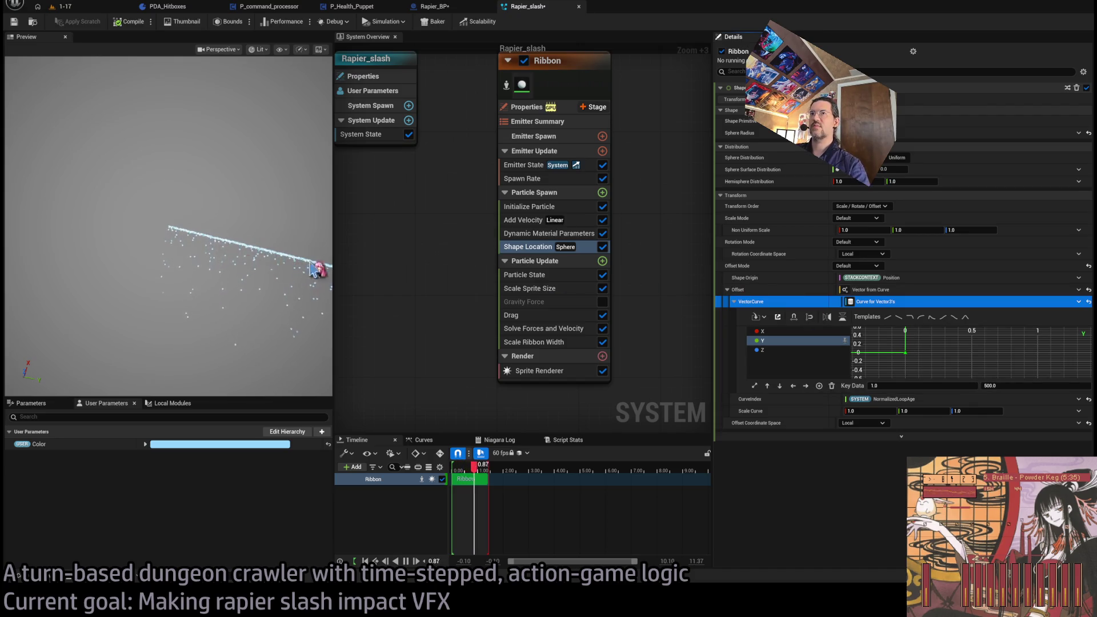
pyautogui.moveTo(255, 249); pyautogui.dragTo(215, 255)
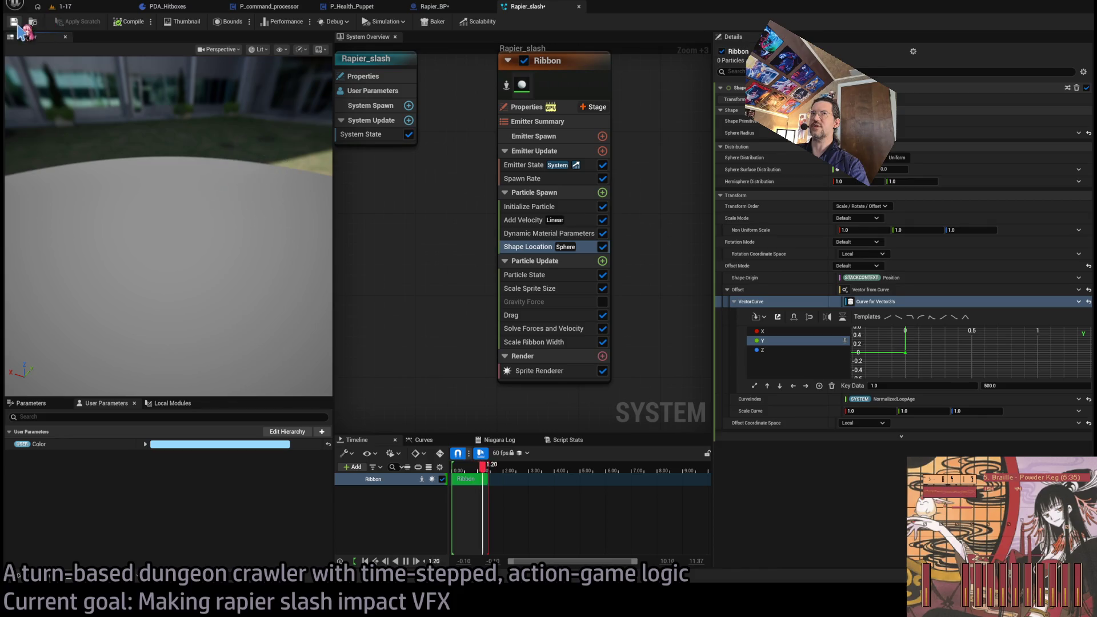
# Lower the Y curve's end key value from 500 to 100 and fit the graph
pyautogui.click(992, 384)
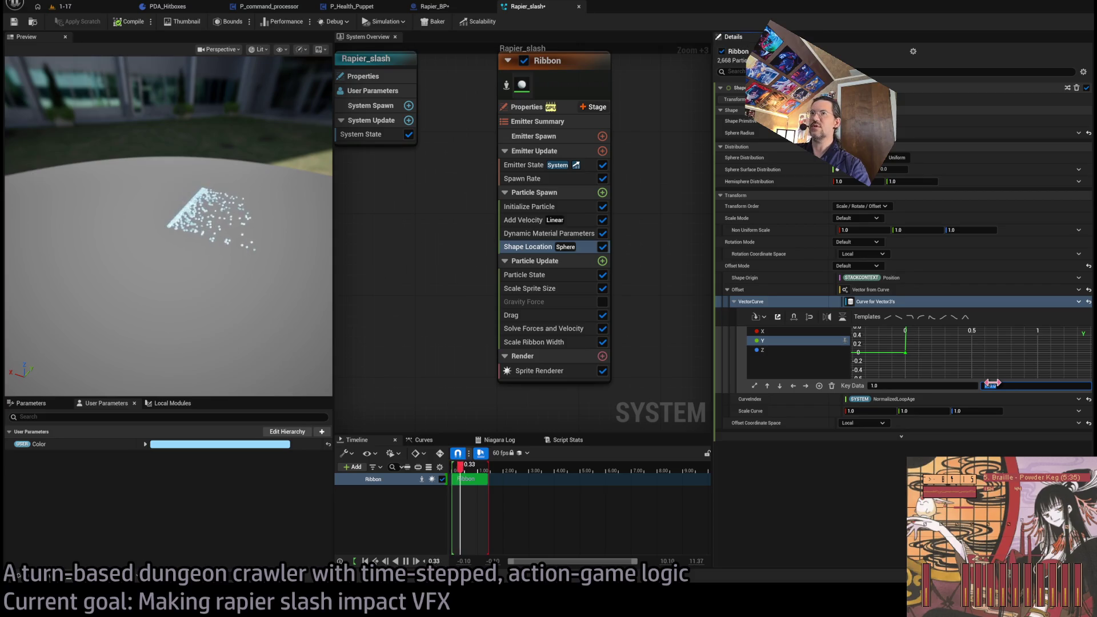
pyautogui.write('100')
pyautogui.press('Return')
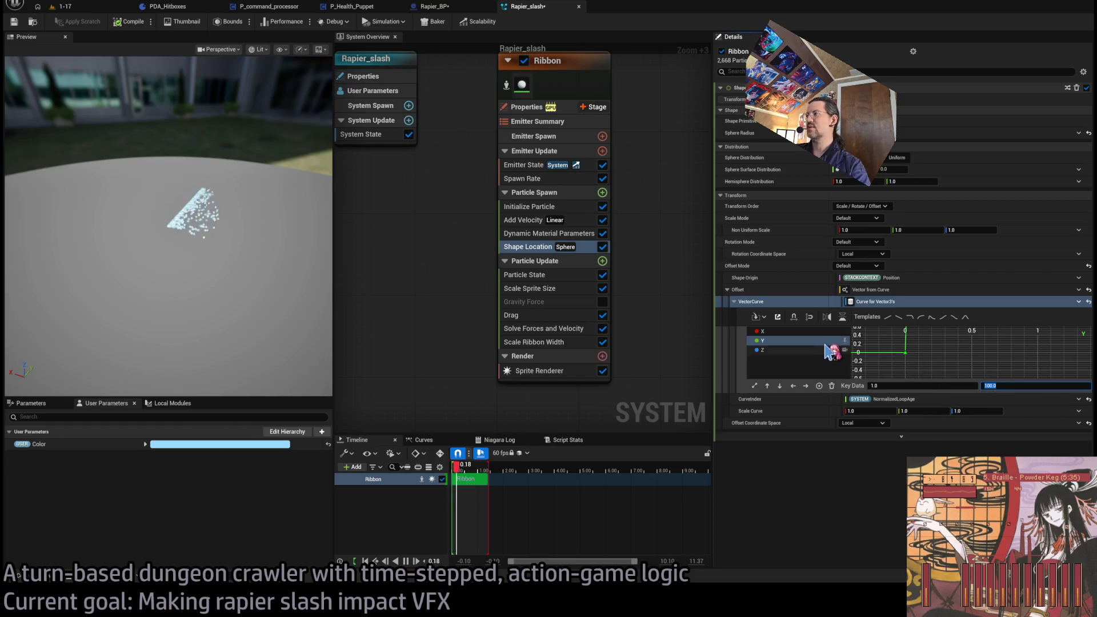
pyautogui.press('f')
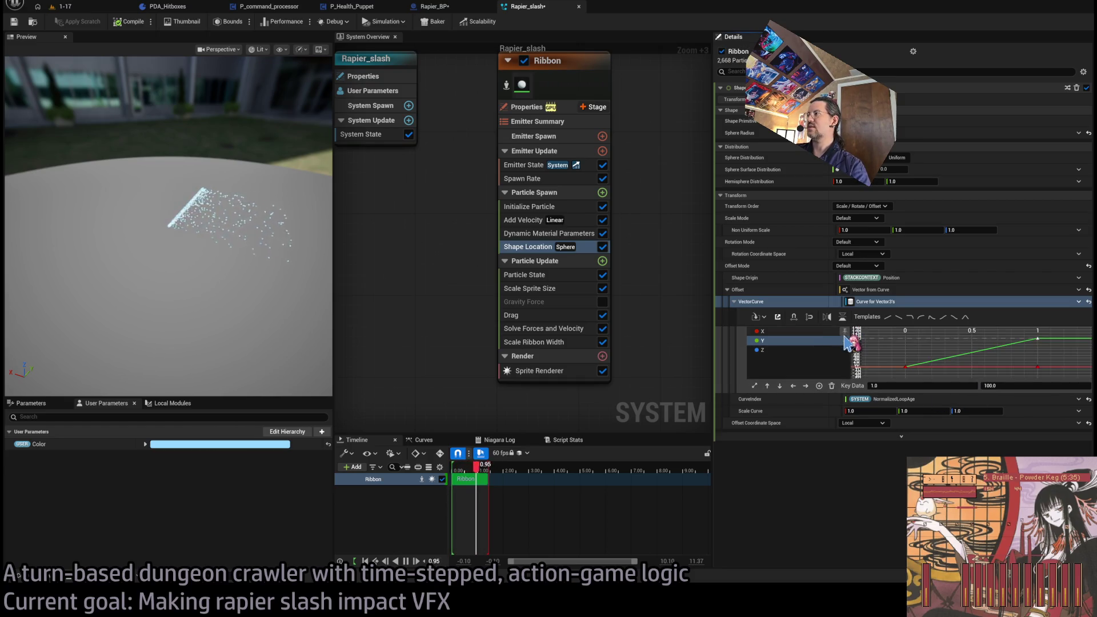
# Change the X curve's middle peak key from 200 to 100
pyautogui.click(851, 345)
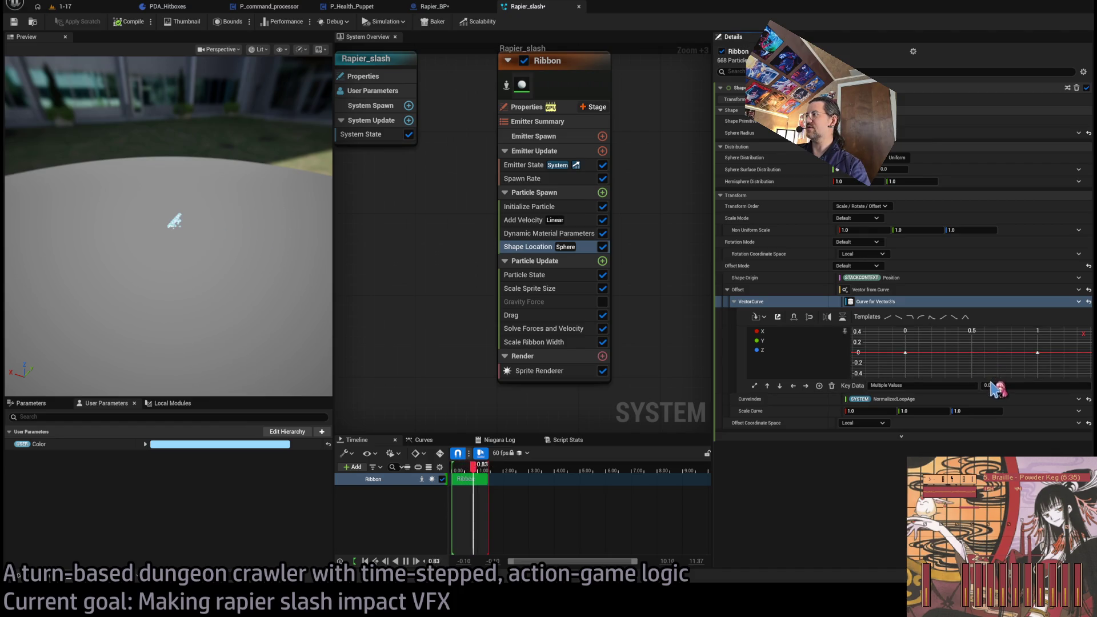
pyautogui.click(972, 352)
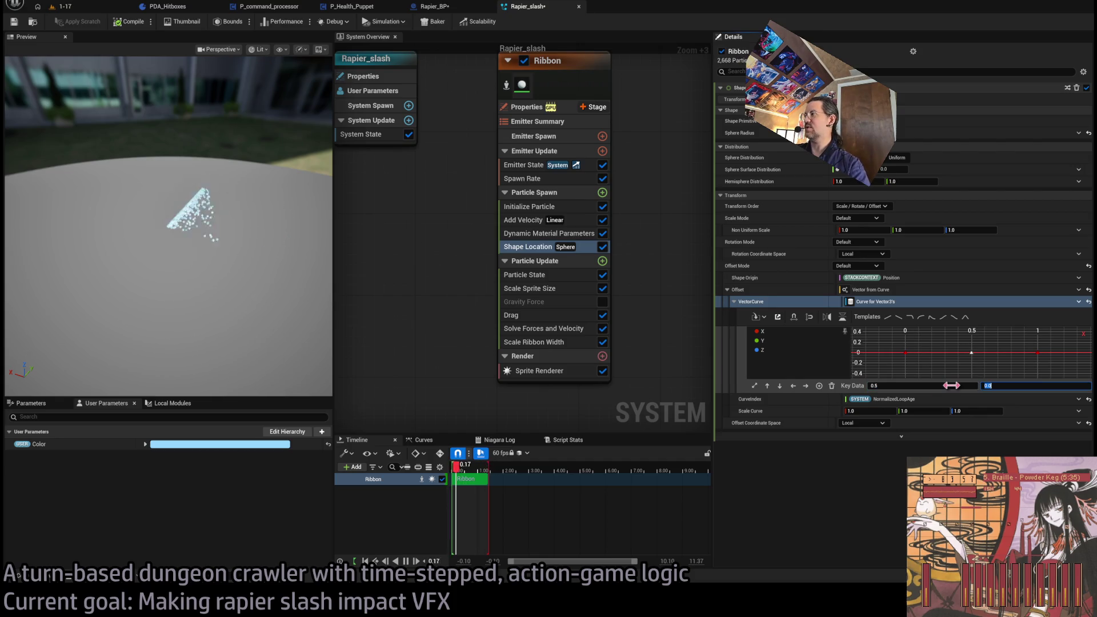
pyautogui.write('200')
pyautogui.press('Return')
pyautogui.write('100')
pyautogui.press('Return')
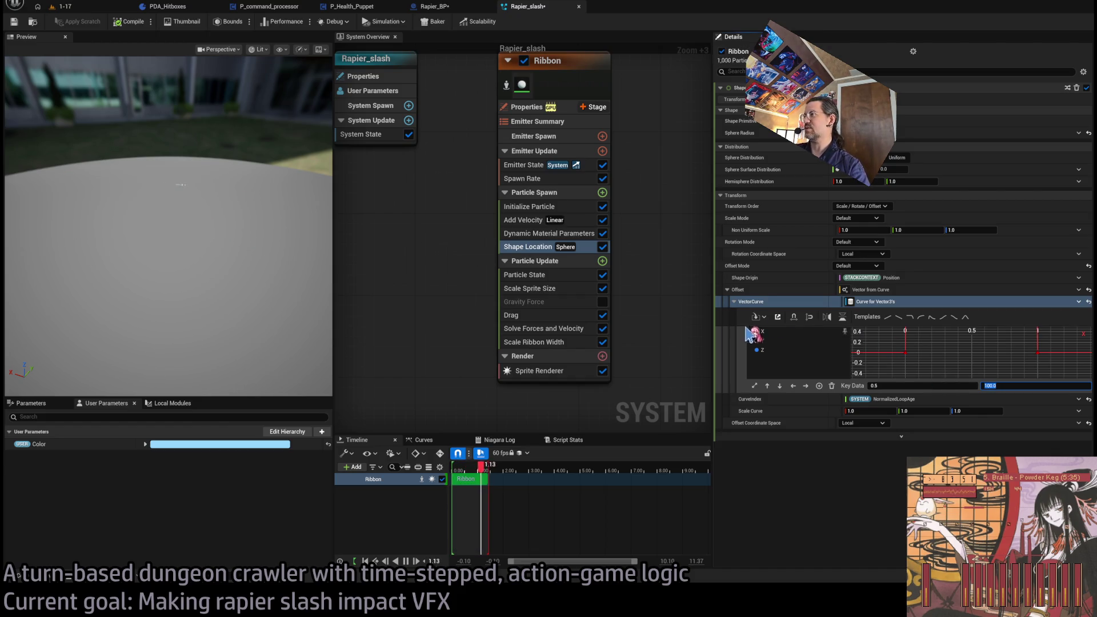
# Lower the offset curve's peak key value to 20
pyautogui.click(755, 386)
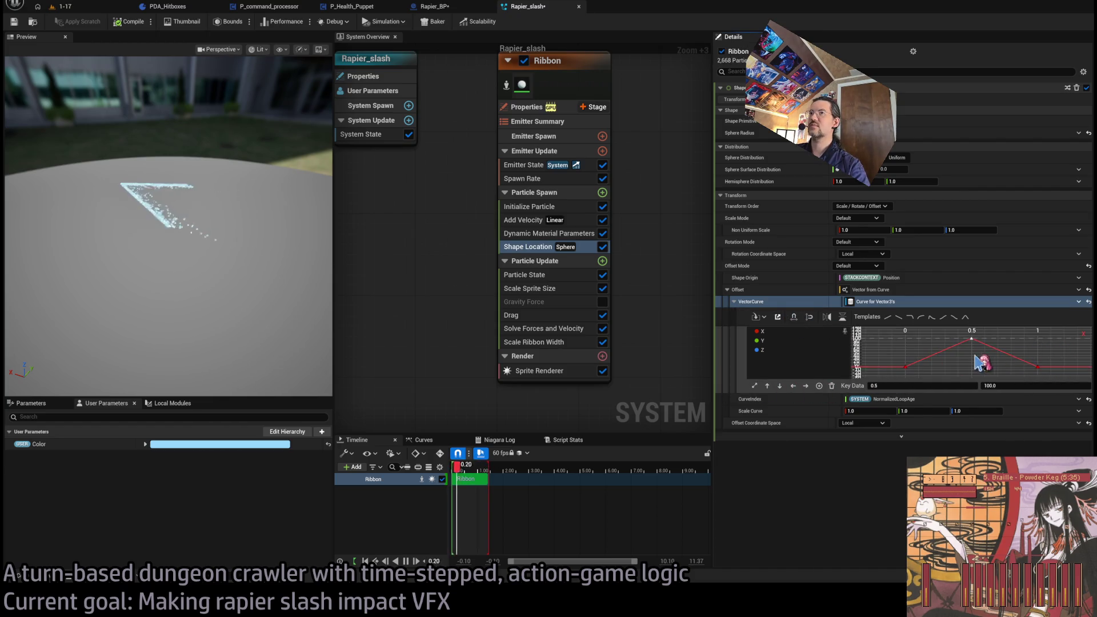
pyautogui.moveTo(128, 192); pyautogui.dragTo(134, 234)
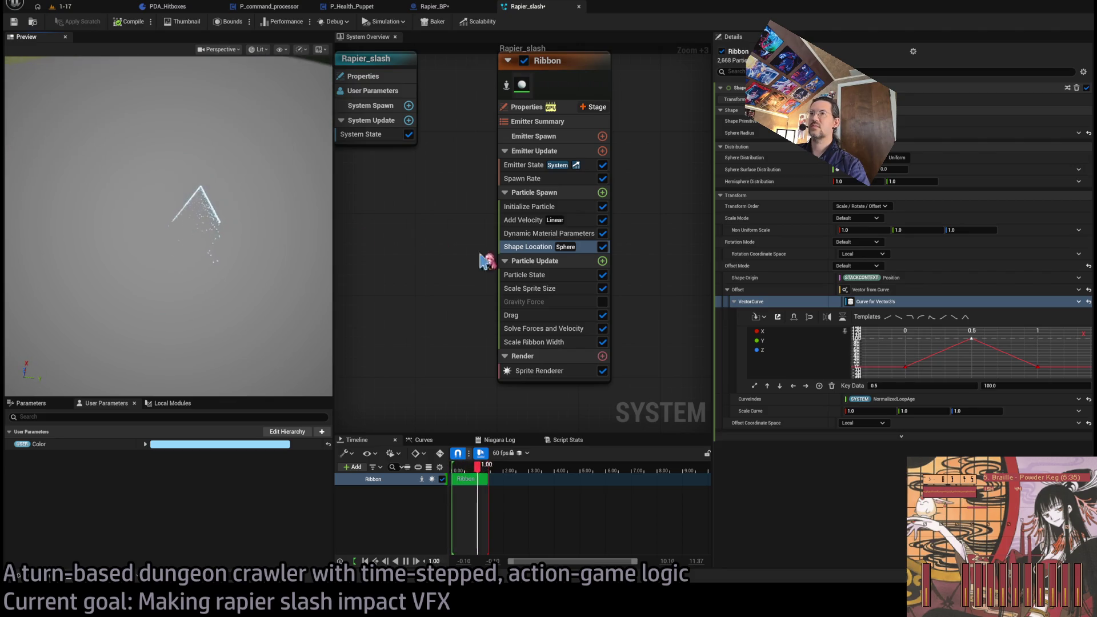
pyautogui.moveTo(269, 245)
pyautogui.mouseDown()
pyautogui.moveTo(269, 194)
pyautogui.moveTo(271, 245)
pyautogui.mouseUp()
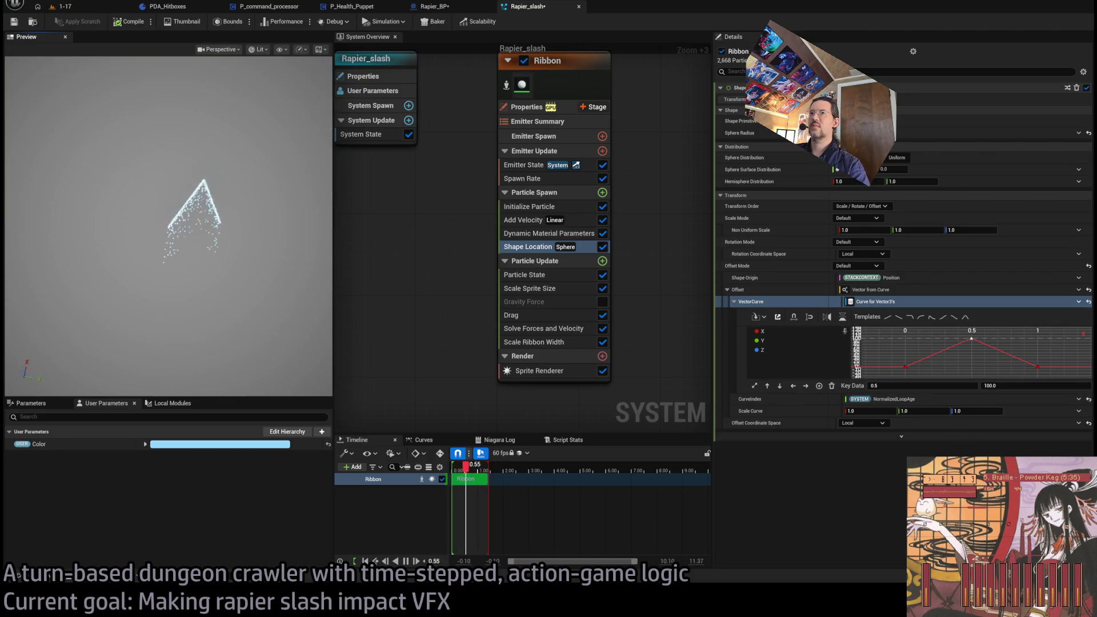
pyautogui.click(992, 363)
pyautogui.click(971, 339)
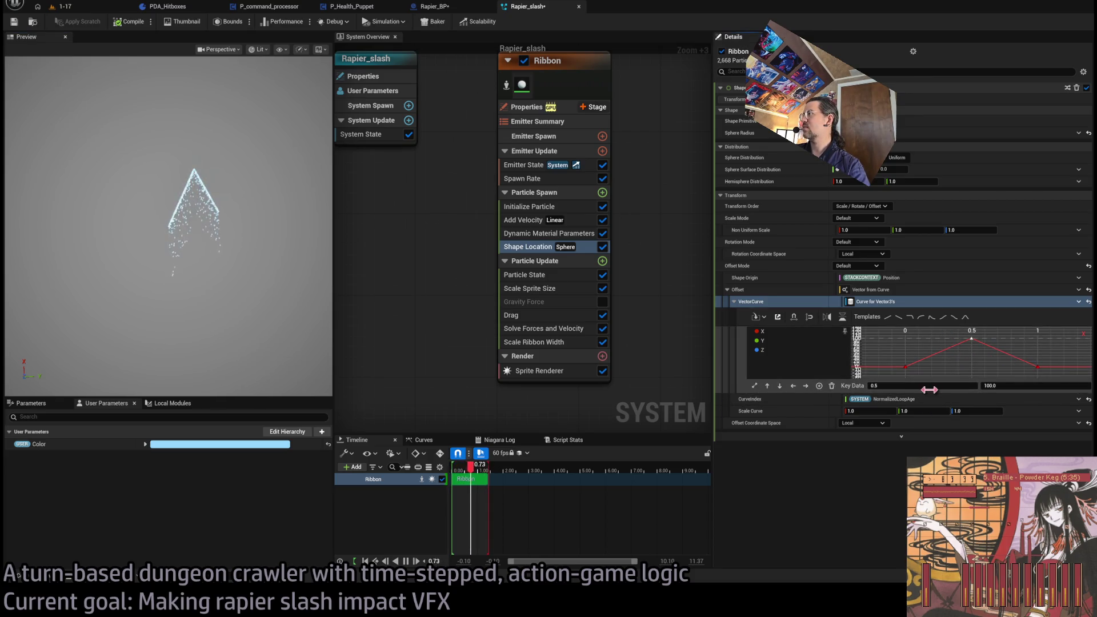
pyautogui.press('Tab')
pyautogui.write('20')
pyautogui.press('Return')
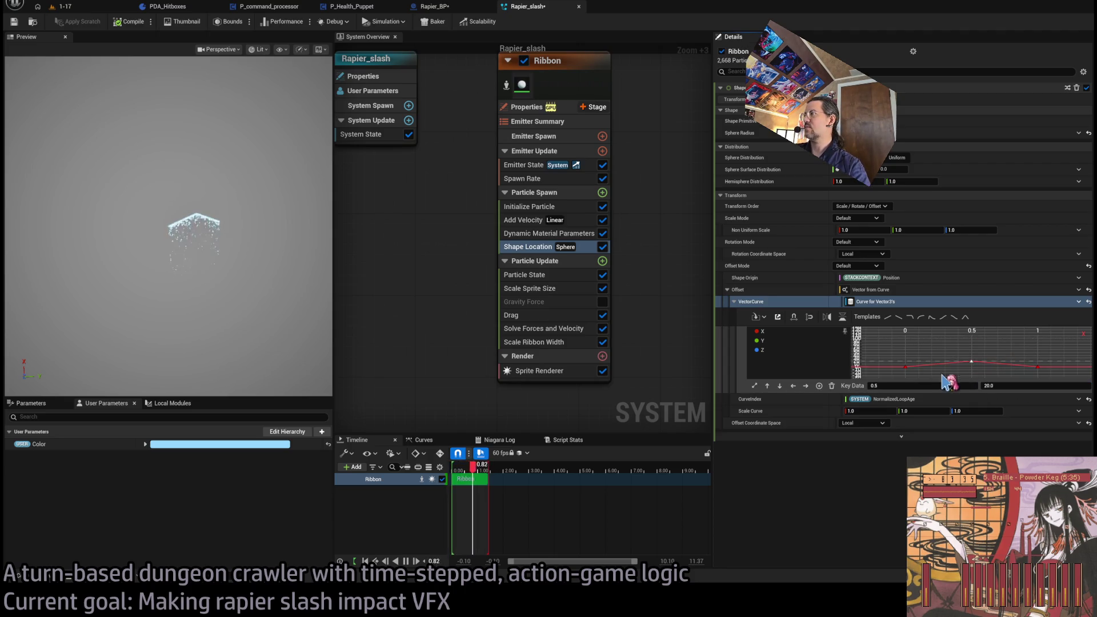
# Drag the end key's tangent up to round the curve's falloff into an arch
pyautogui.hotkey('ctrl', 'a')
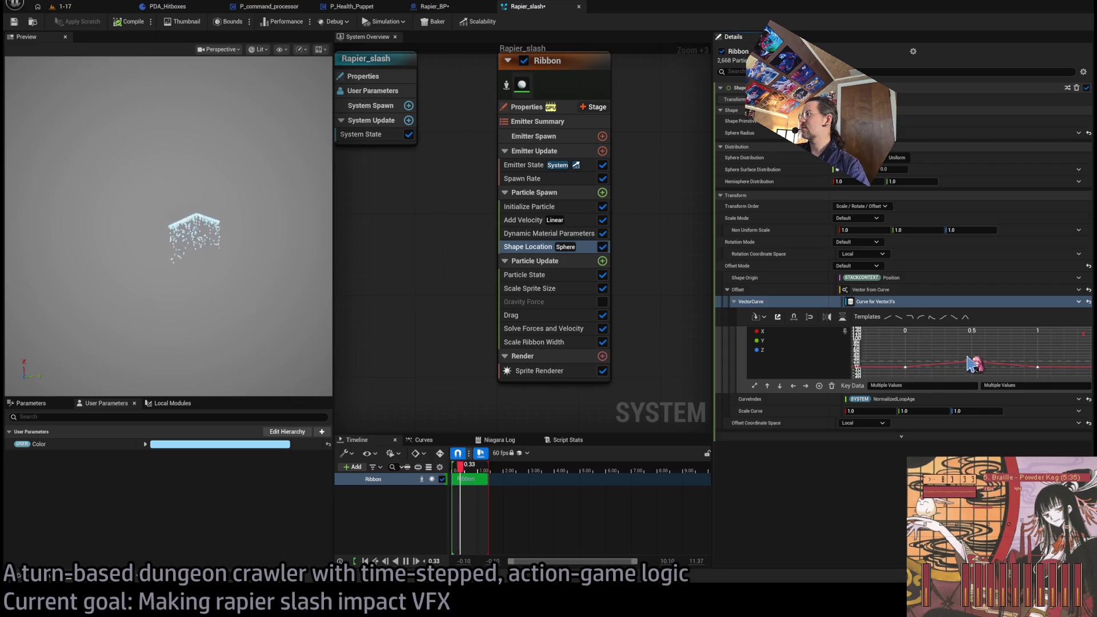
pyautogui.click(926, 372)
pyautogui.click(755, 386)
pyautogui.click(905, 367)
pyautogui.click(1037, 368)
pyautogui.moveTo(1021, 371); pyautogui.dragTo(1019, 349)
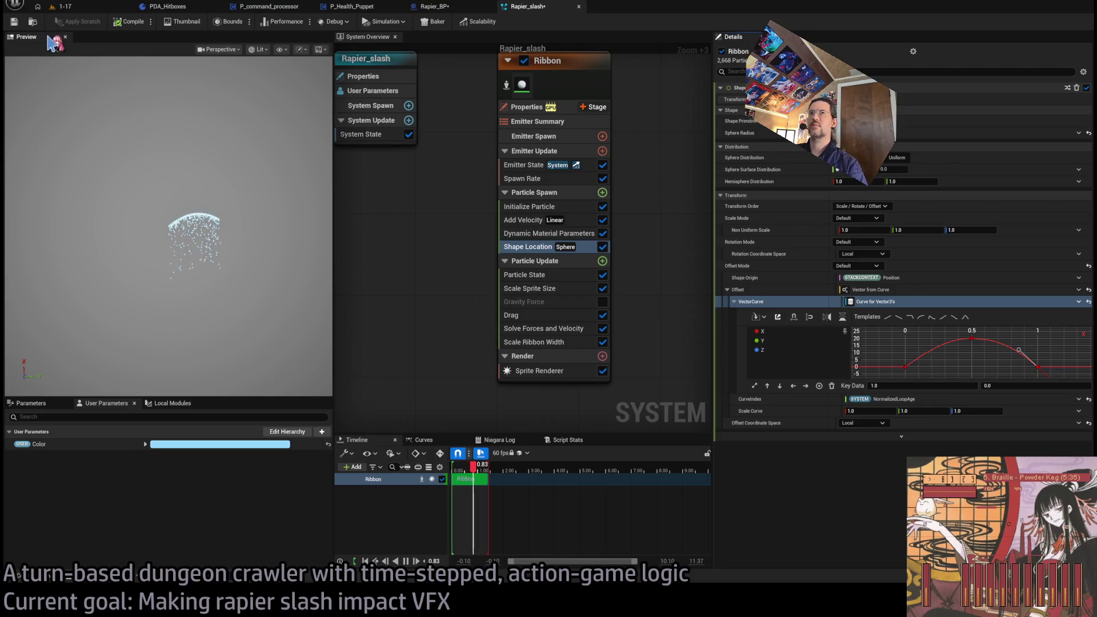
# Save the Rapier_slash system and start a playtest in level 1-17
pyautogui.click(16, 23)
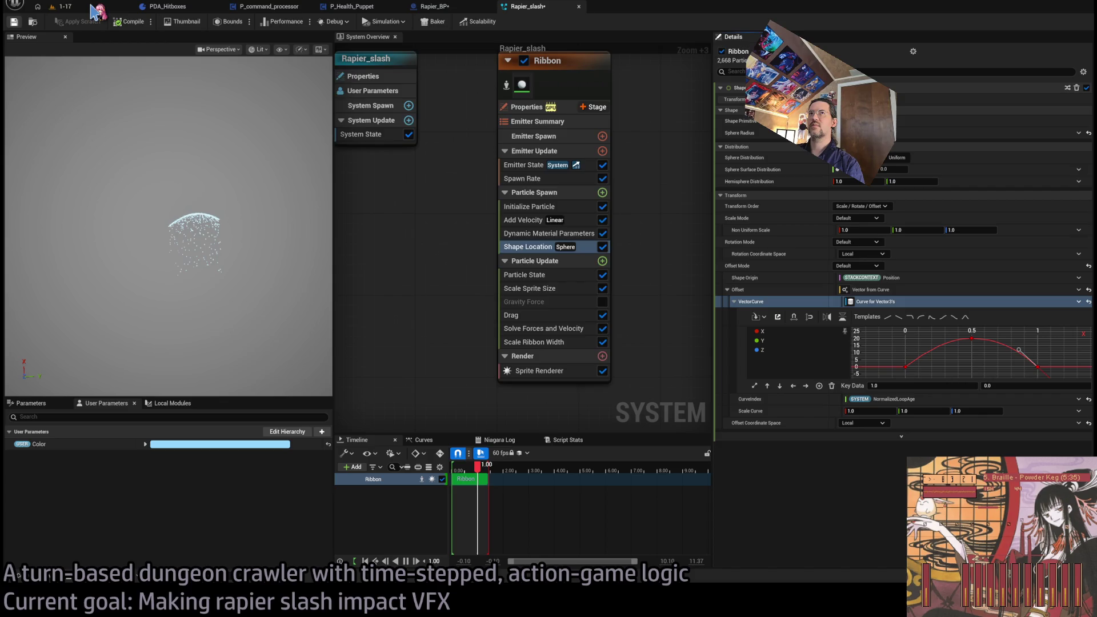
pyautogui.click(63, 6)
pyautogui.click(217, 23)
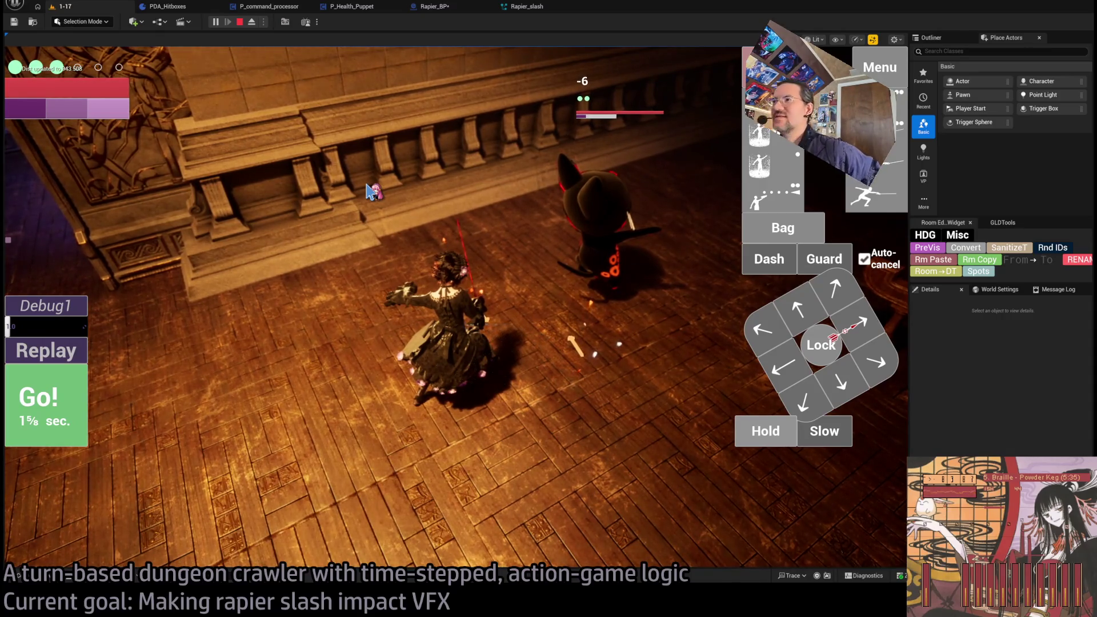
# Stop the playtest and return to Rapier_slash's Initialize Particle settings
pyautogui.click(240, 22)
pyautogui.click(525, 6)
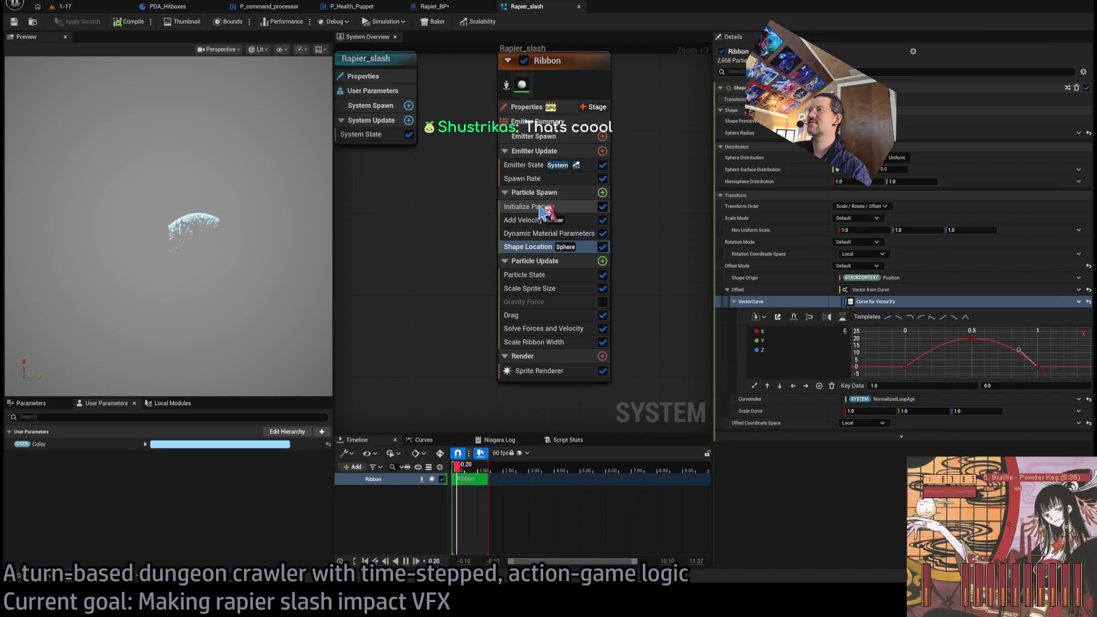
pyautogui.click(549, 207)
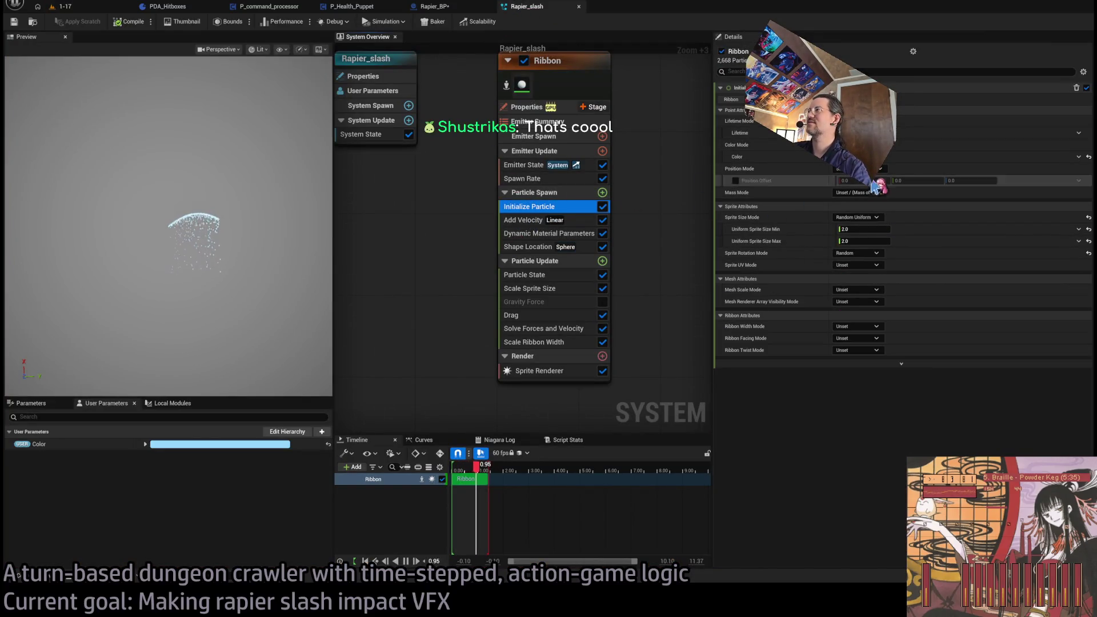
# Review the Ribbon's modules, then lower Spawn Rate to halve particles from 2,668 to 1,334
pyautogui.click(534, 232)
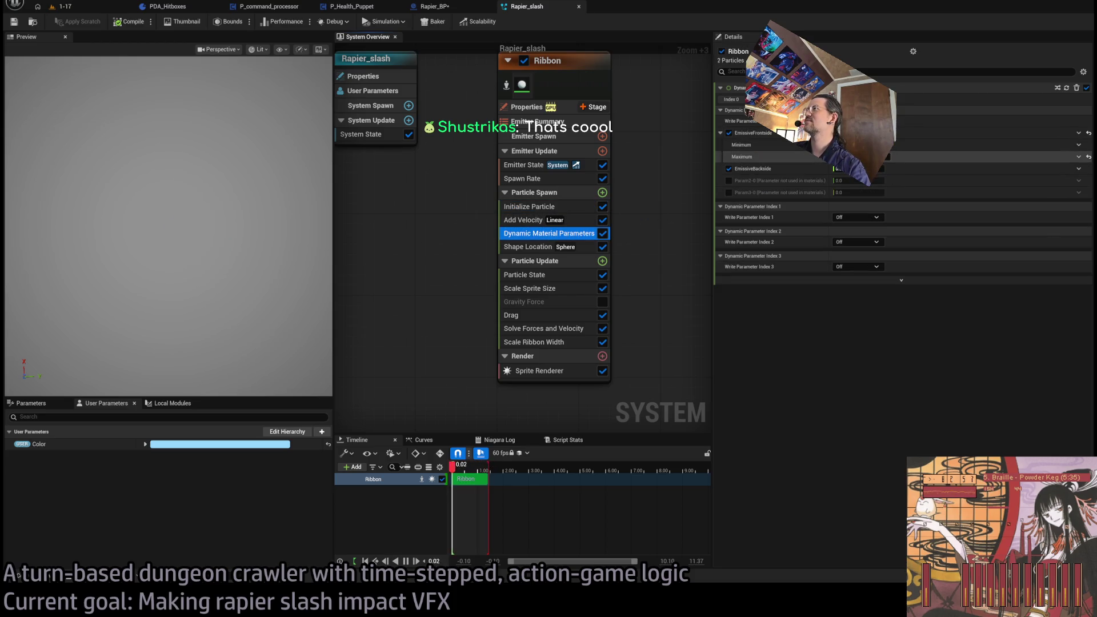
pyautogui.click(523, 179)
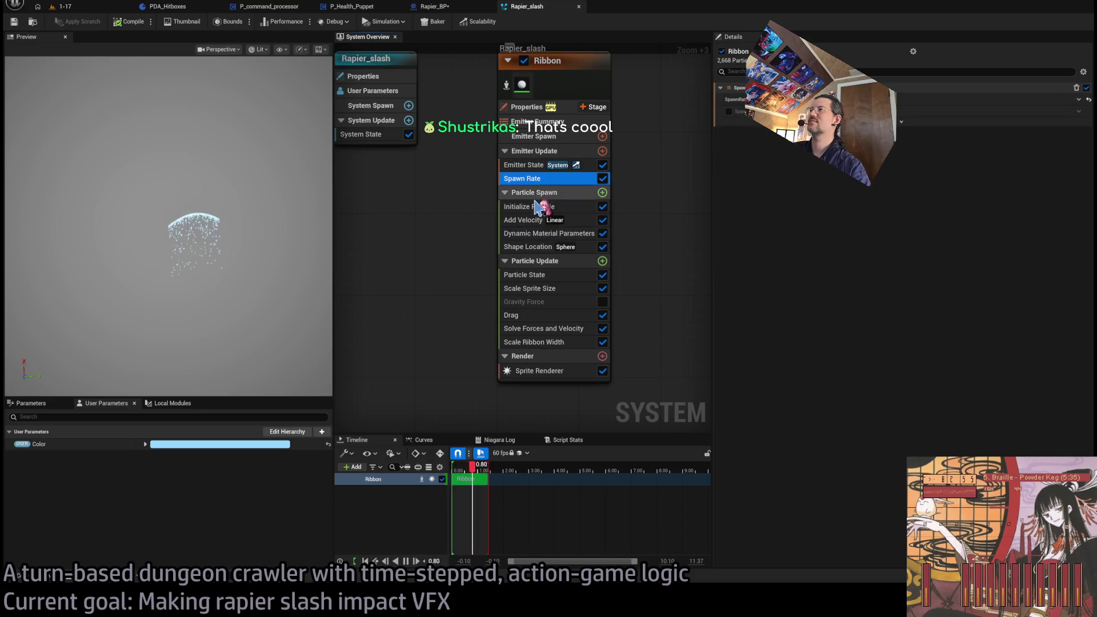
pyautogui.click(543, 207)
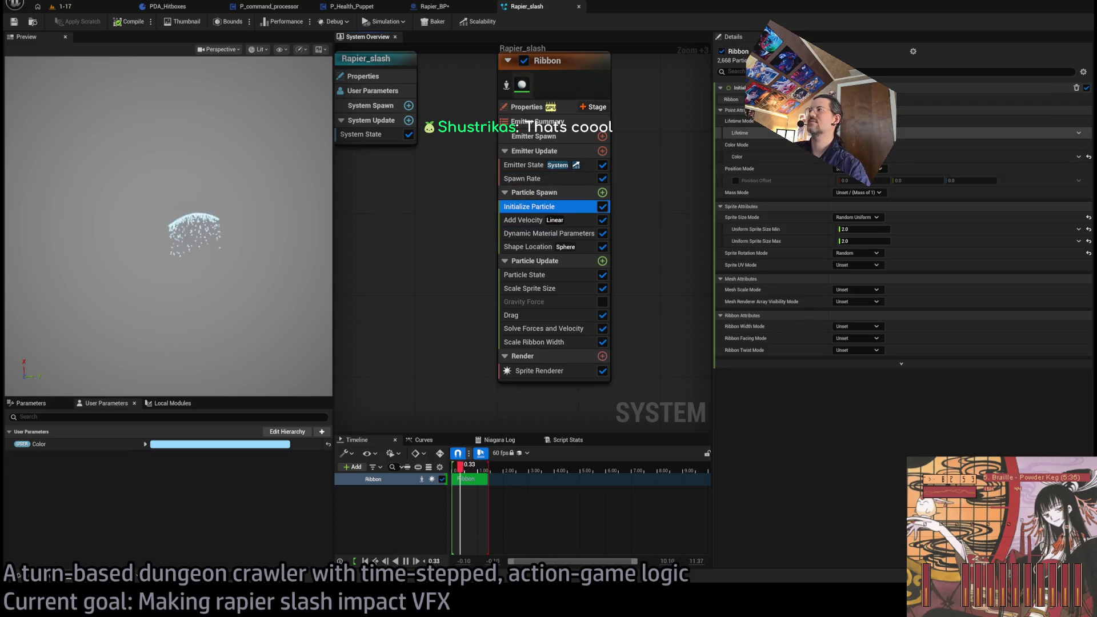
pyautogui.click(591, 178)
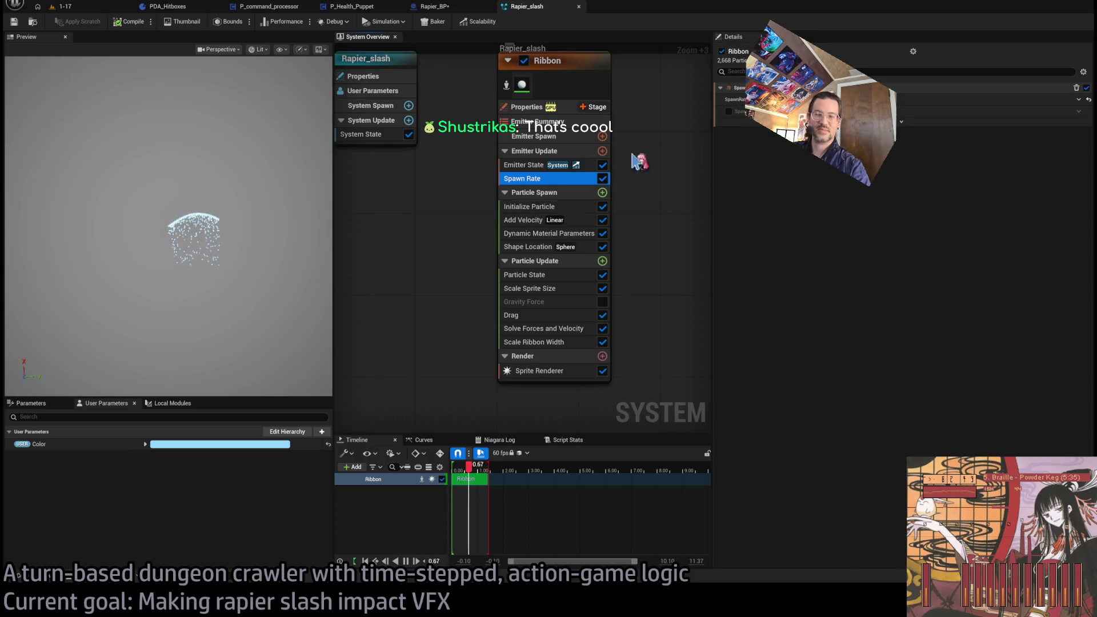
pyautogui.click(901, 122)
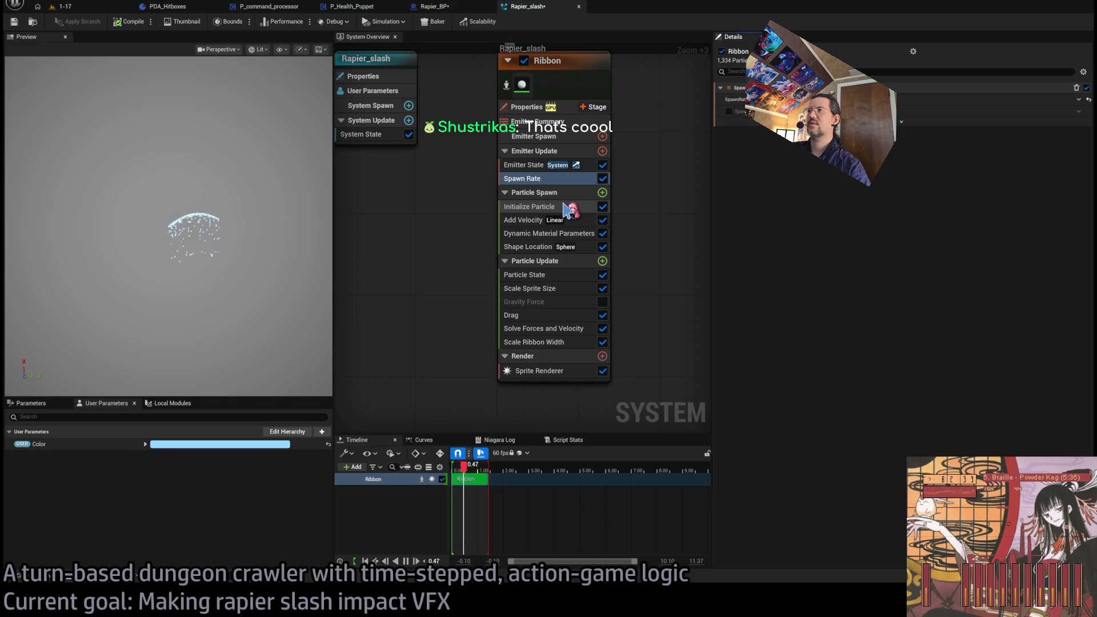
# Review Add Velocity's speed b value, orbit the preview over the slash, and add Scale Sprite Size by Speed
pyautogui.click(583, 221)
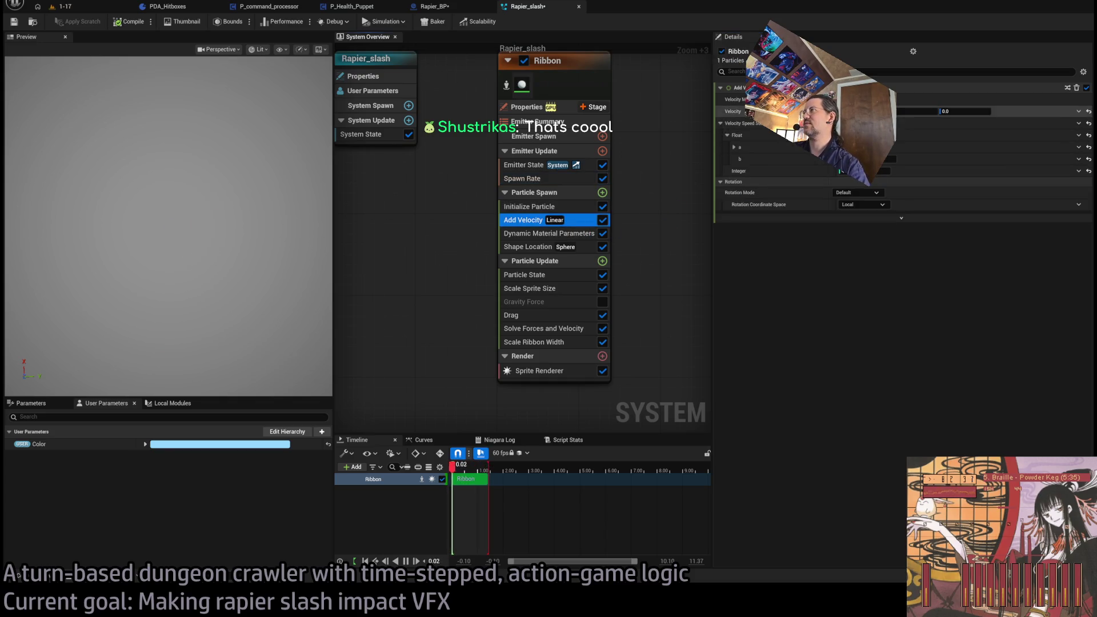
pyautogui.click(890, 159)
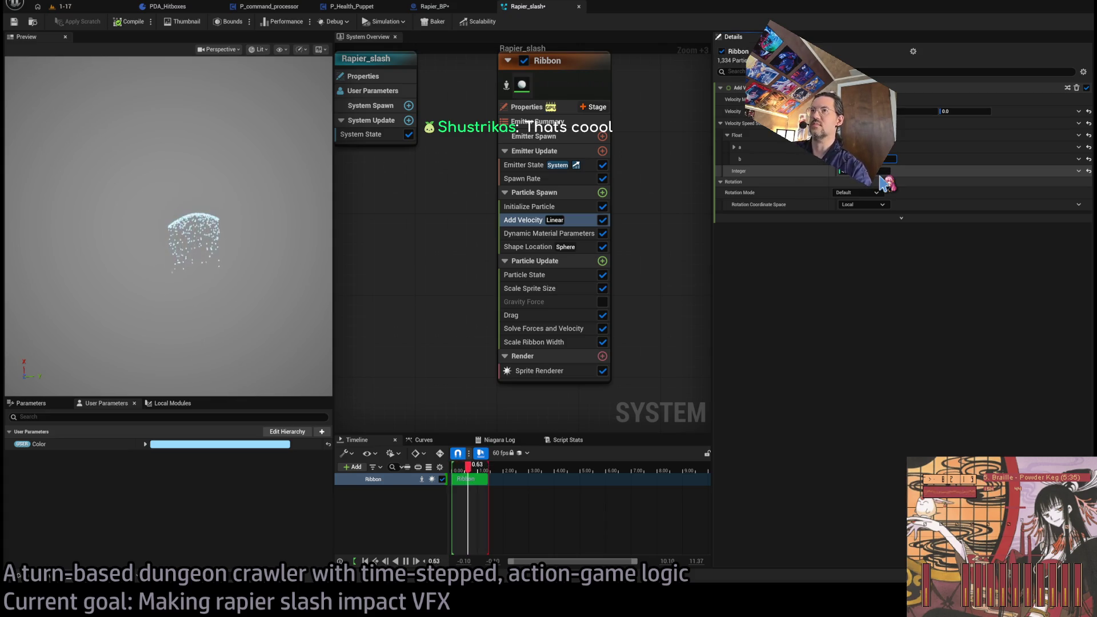
pyautogui.click(20, 108)
pyautogui.moveTo(229, 257); pyautogui.dragTo(228, 217)
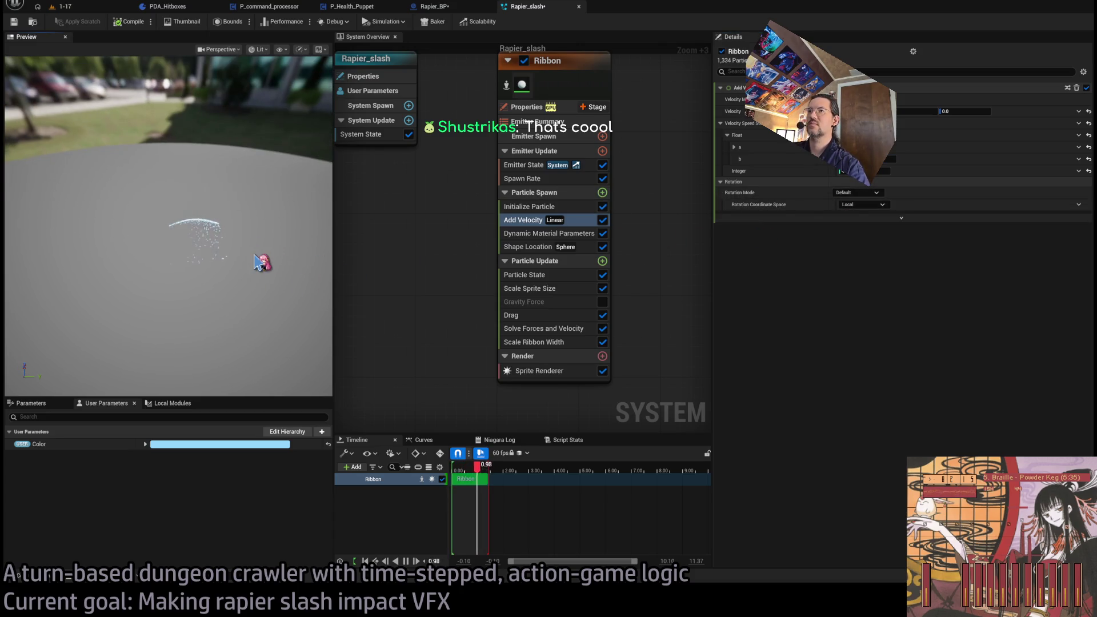
pyautogui.moveTo(257, 263); pyautogui.dragTo(257, 286)
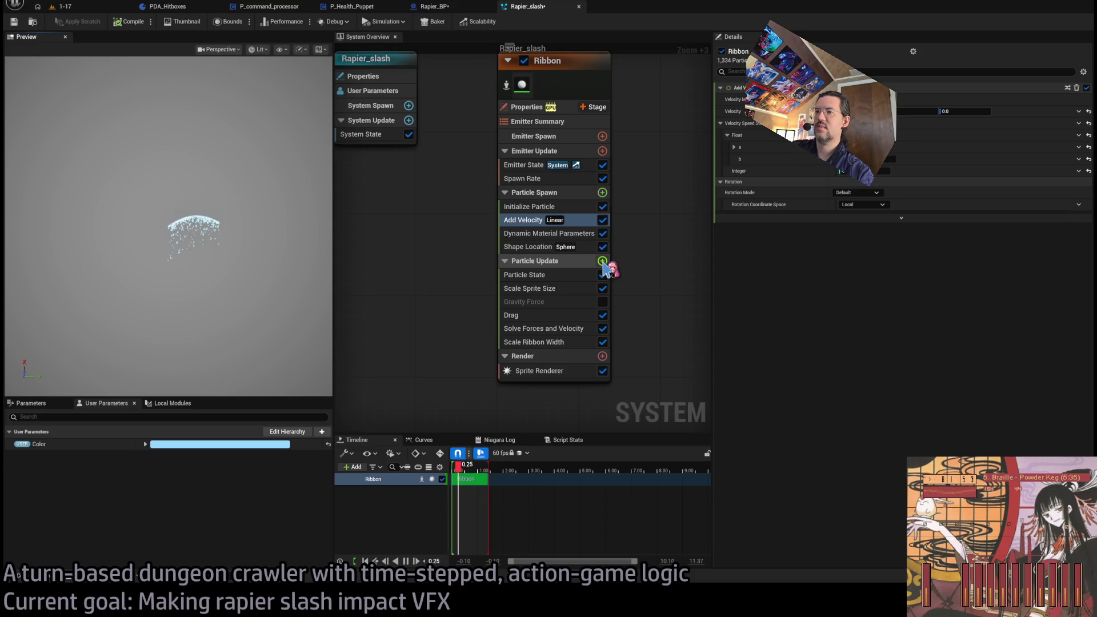
pyautogui.click(603, 261)
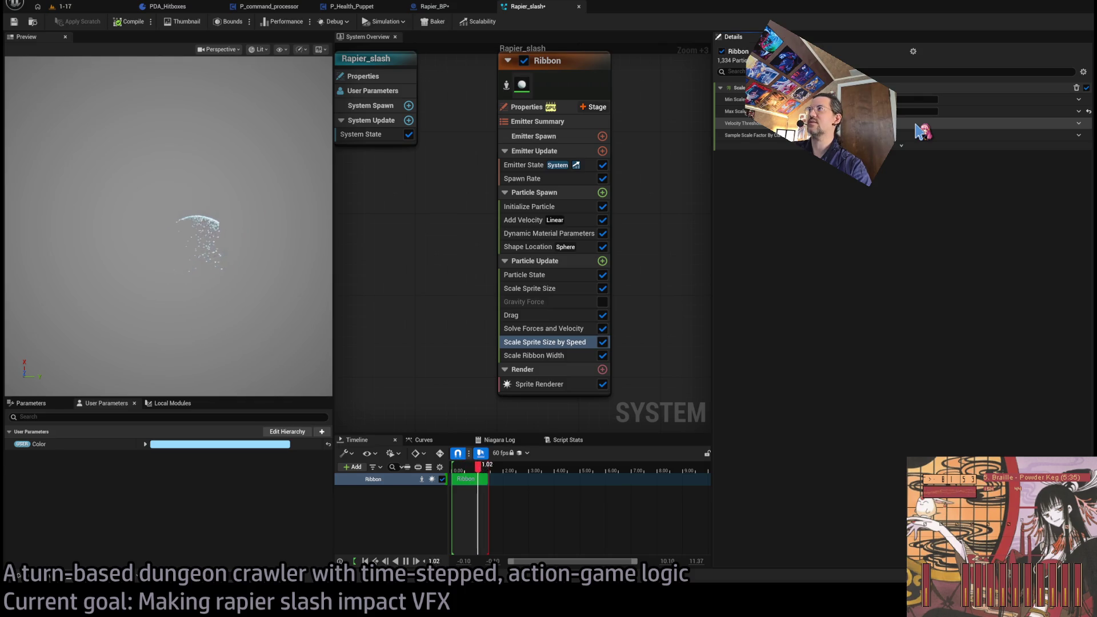
# Set Max Scale, split it into X and Y, and drive Max Scale Y with a float curve
pyautogui.click(913, 111)
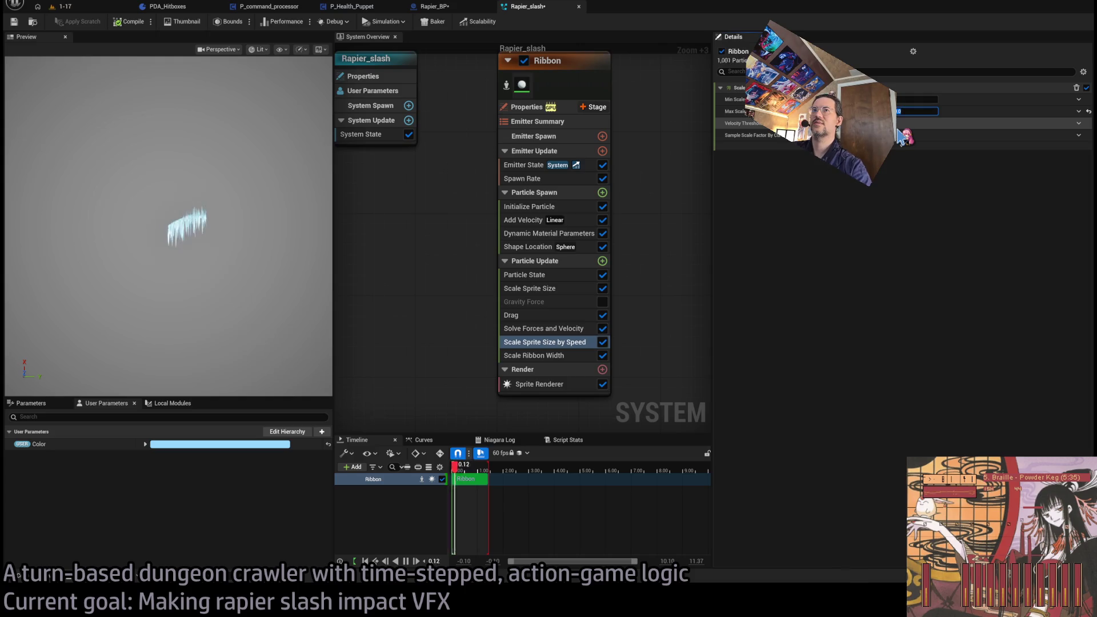
pyautogui.press('Return')
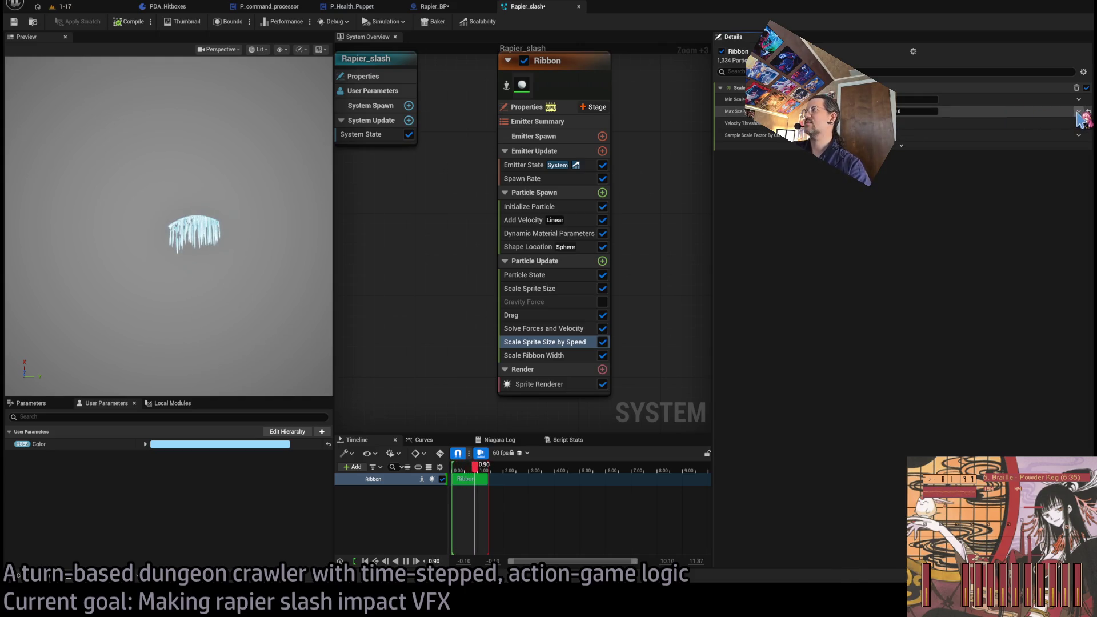
pyautogui.click(1079, 113)
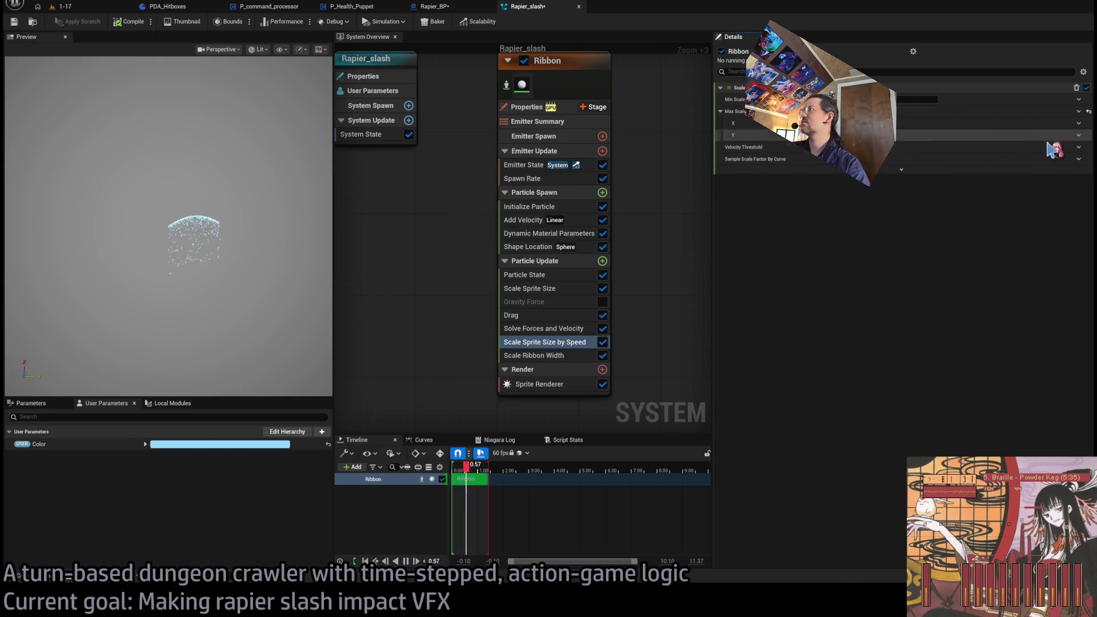
pyautogui.click(1079, 135)
pyautogui.click(950, 207)
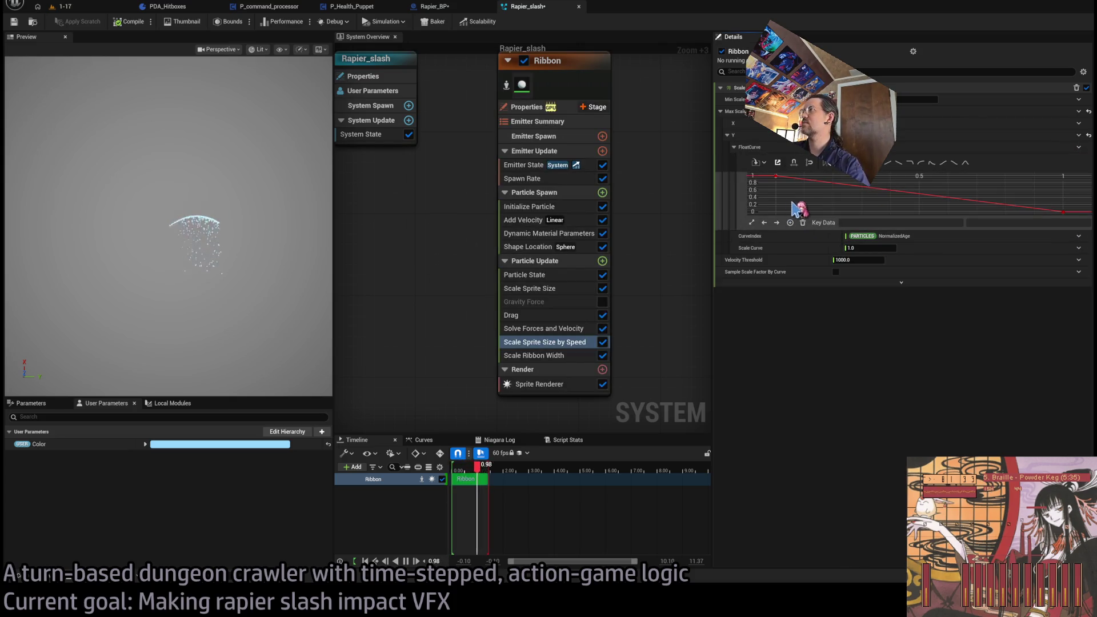
# Flatten the Max Scale Y curve keys at 1 and set the Scale Curve multiplier to 50
pyautogui.click(1063, 212)
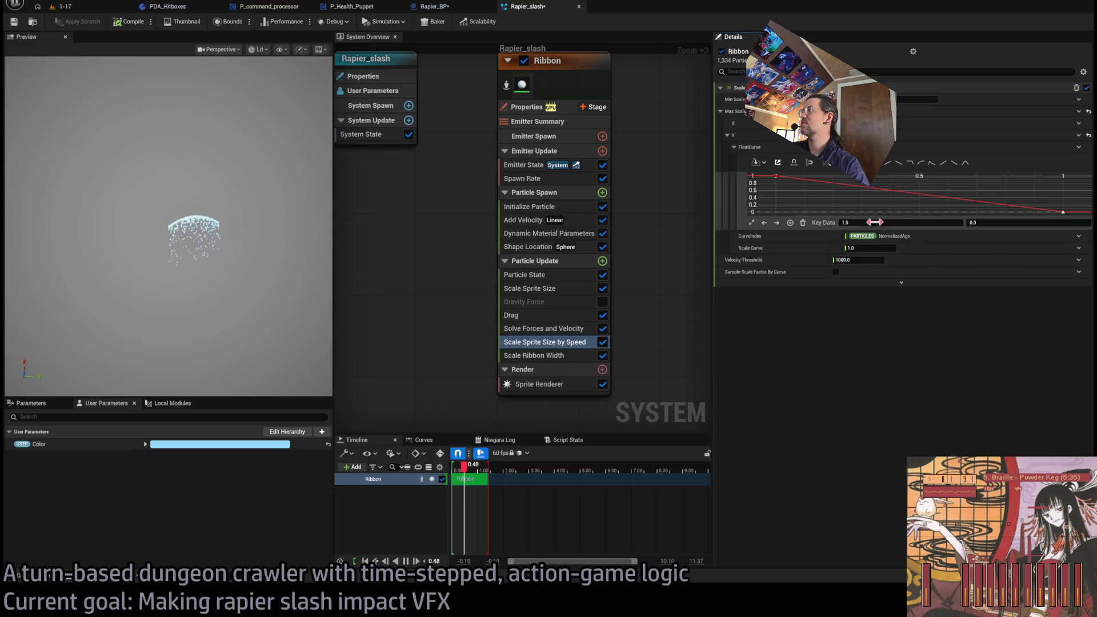
pyautogui.moveTo(1000, 224); pyautogui.dragTo(1023, 224)
pyautogui.click(775, 177)
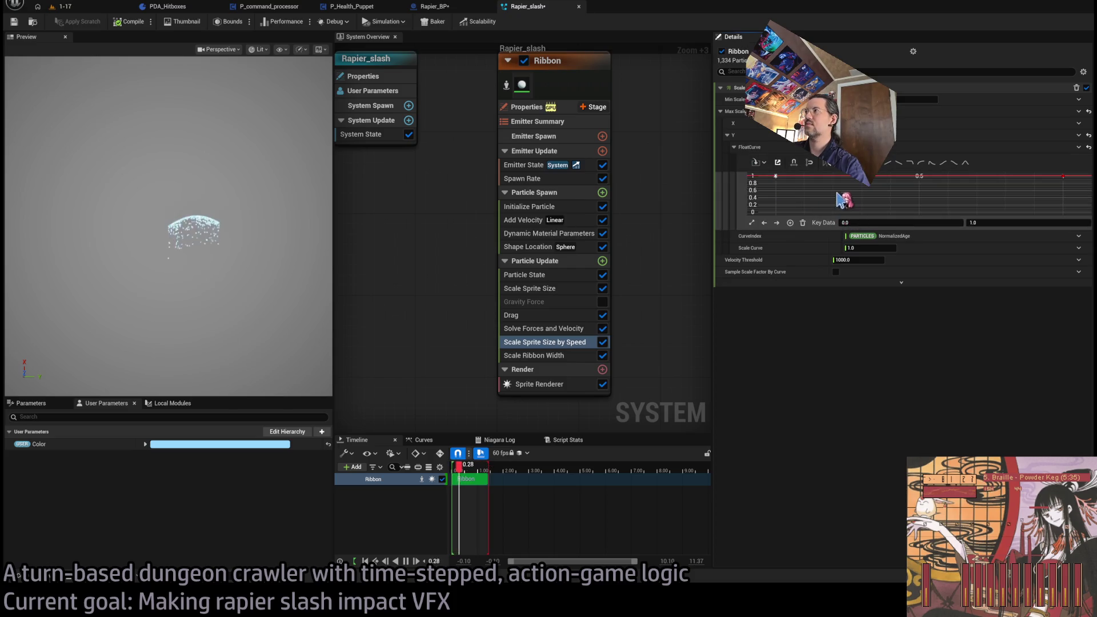
pyautogui.click(1062, 176)
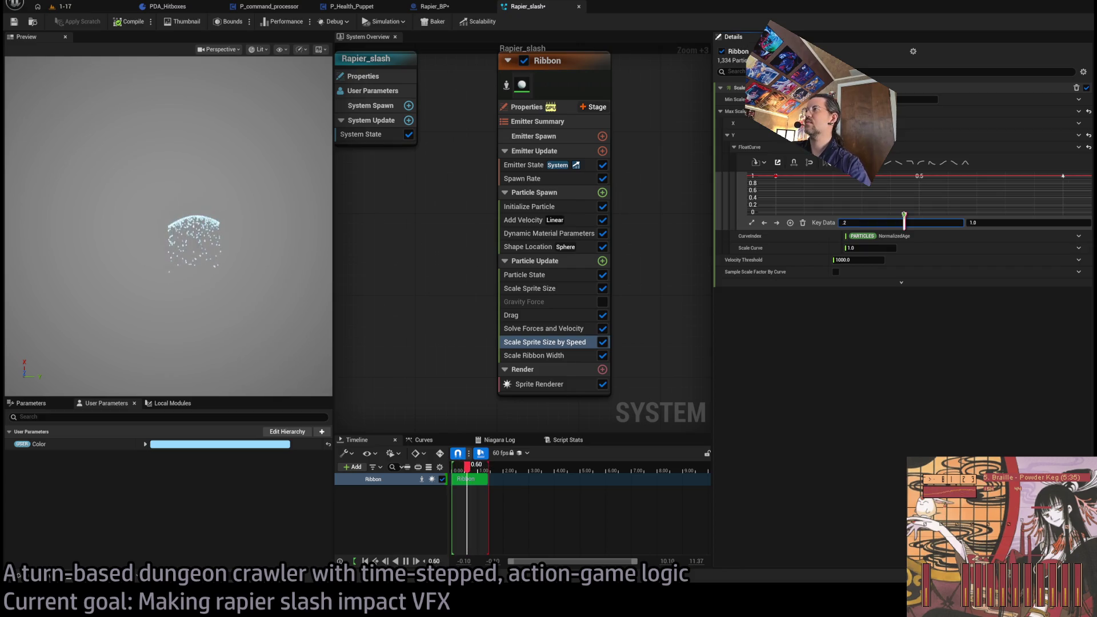
pyautogui.press('Return')
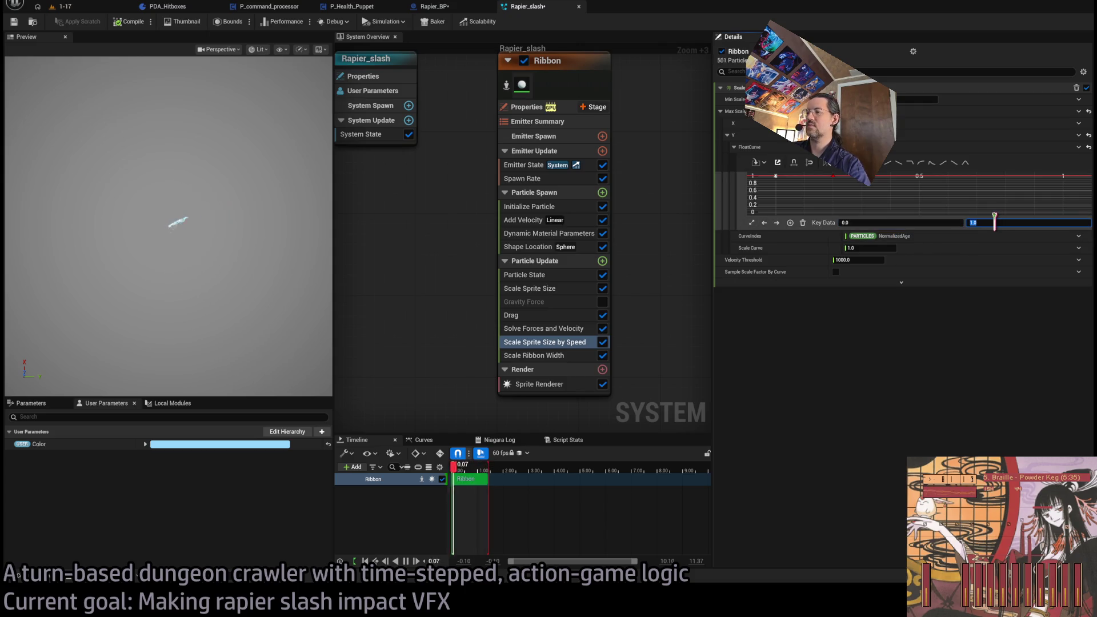
pyautogui.click(854, 200)
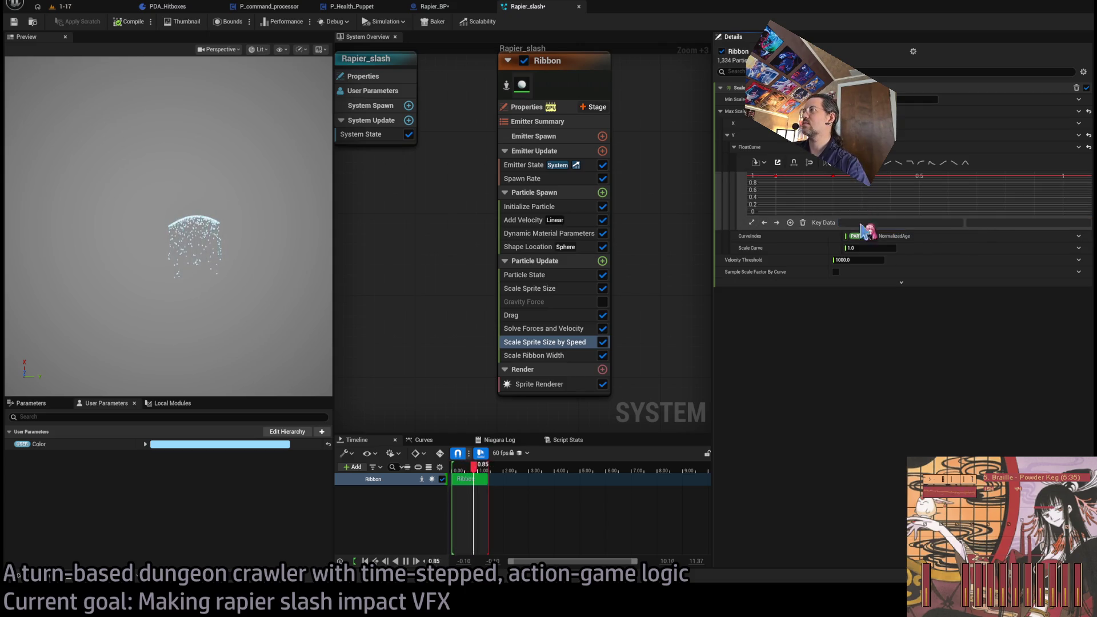
pyautogui.click(775, 176)
pyautogui.click(994, 223)
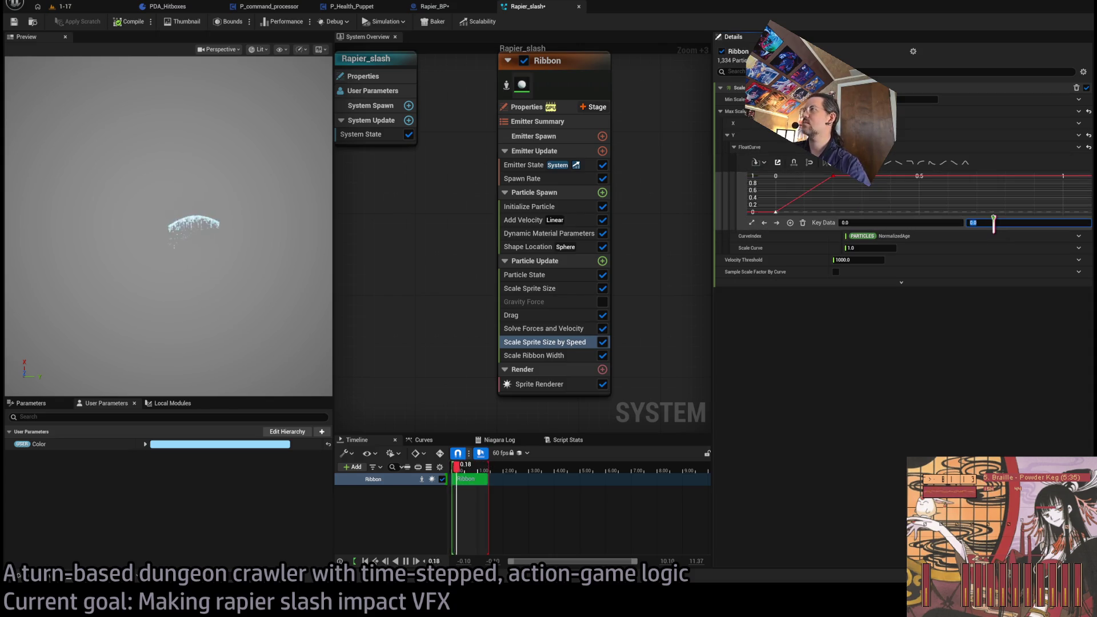
pyautogui.click(869, 248)
pyautogui.write('50')
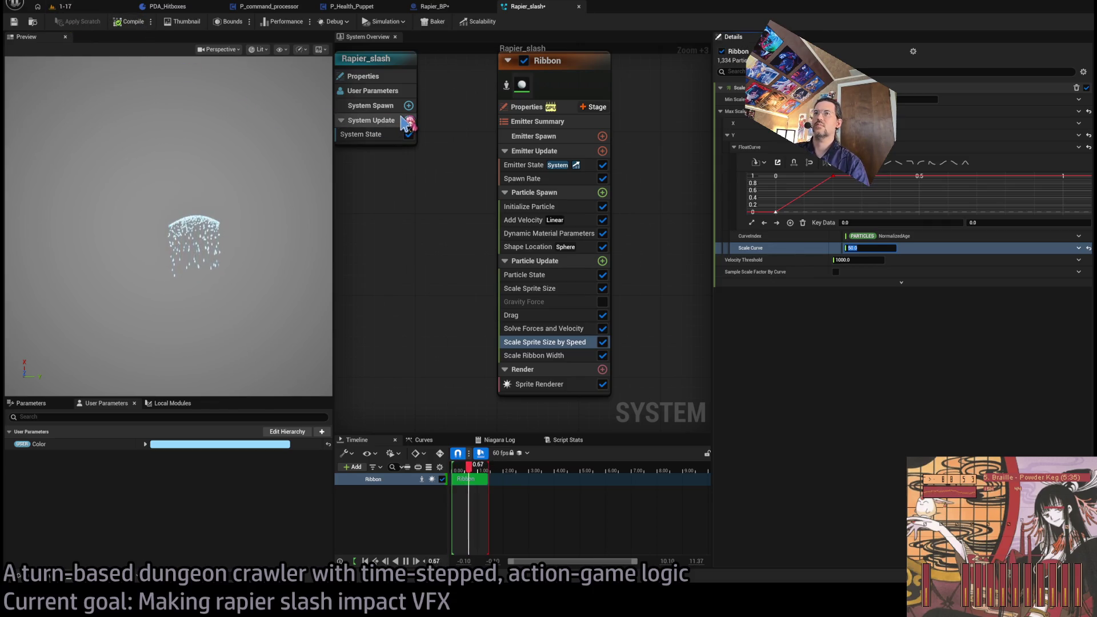
pyautogui.click(543, 206)
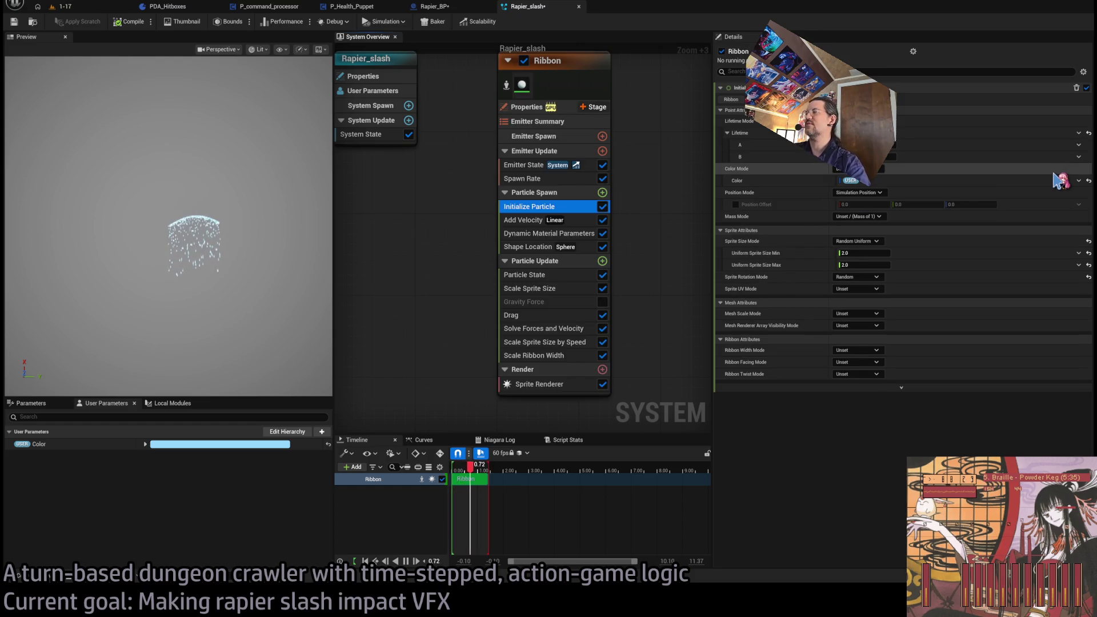
# Drive Lifetime B with a Float from Curve indexed by System NormalizedLoopAge
pyautogui.click(1082, 150)
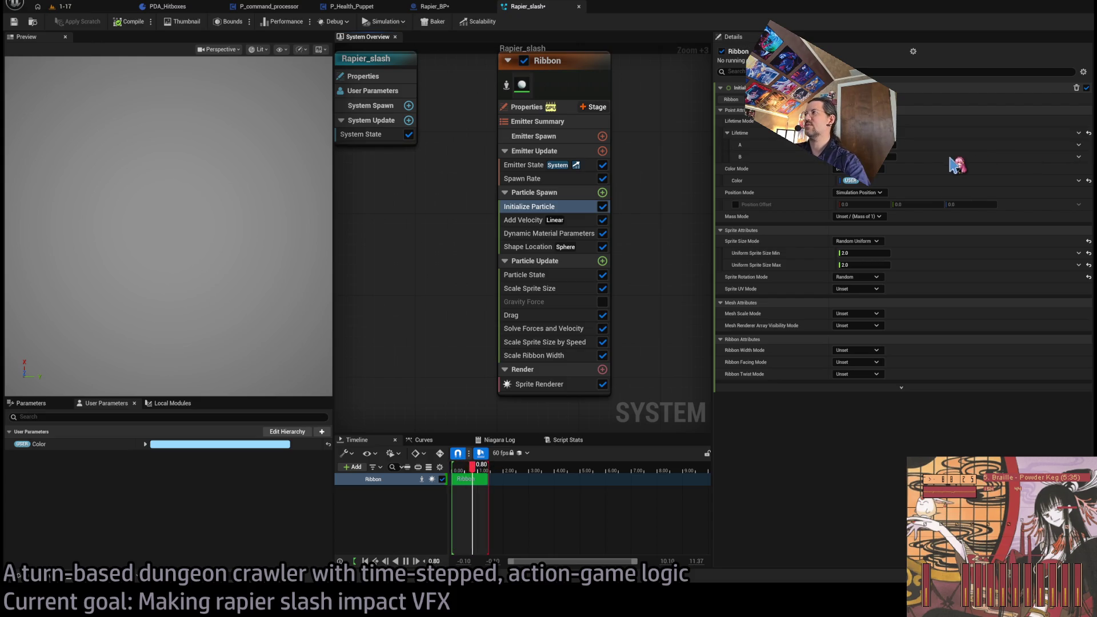
pyautogui.click(924, 164)
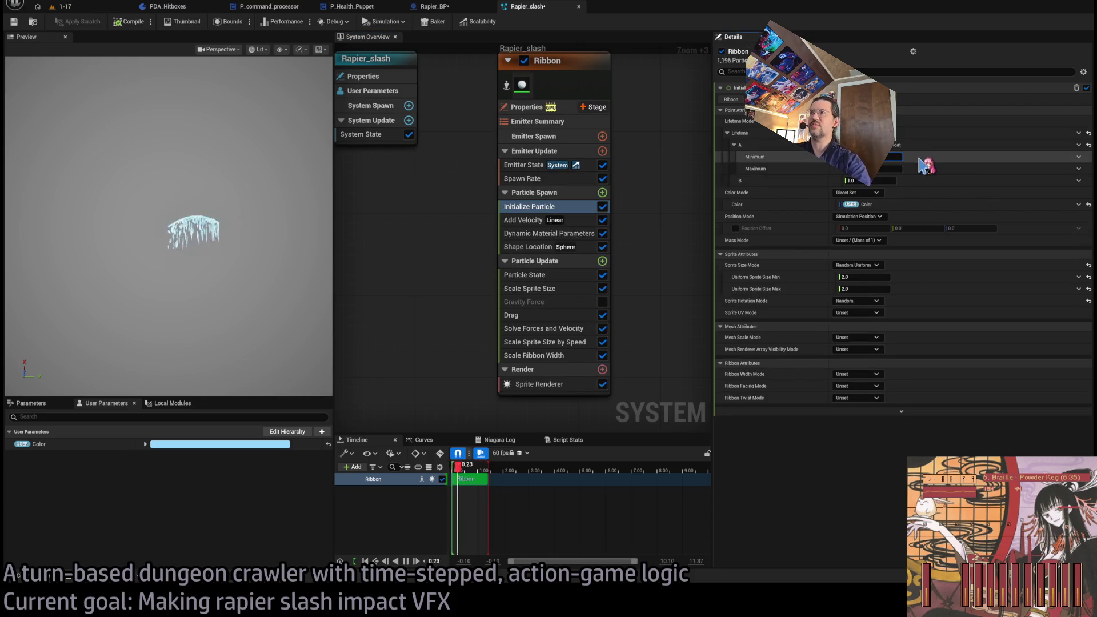
pyautogui.click(896, 180)
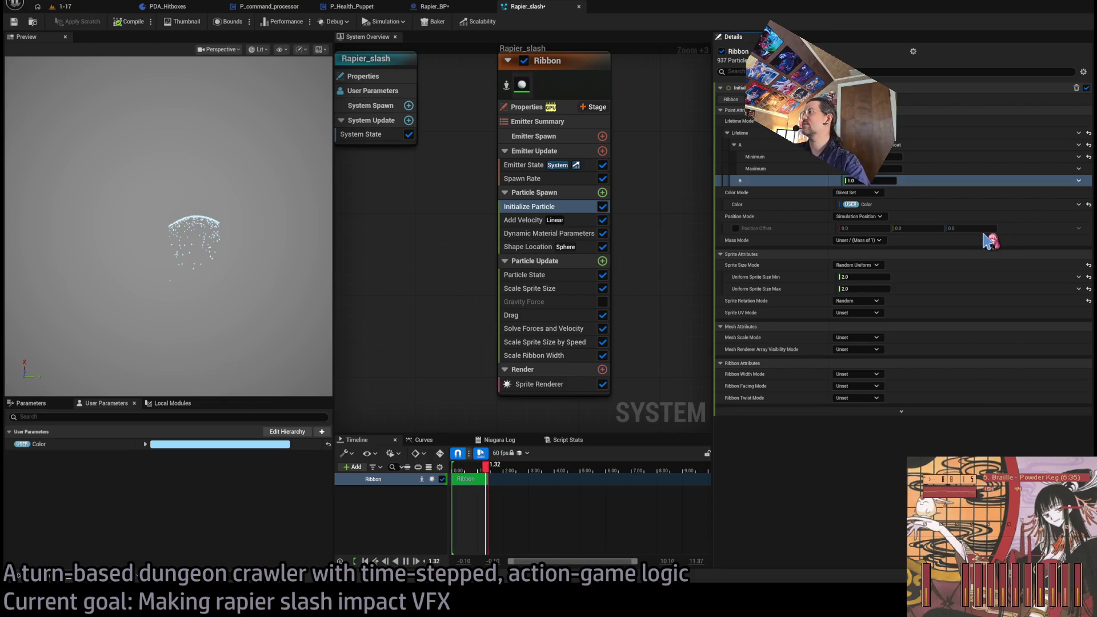
pyautogui.click(1078, 180)
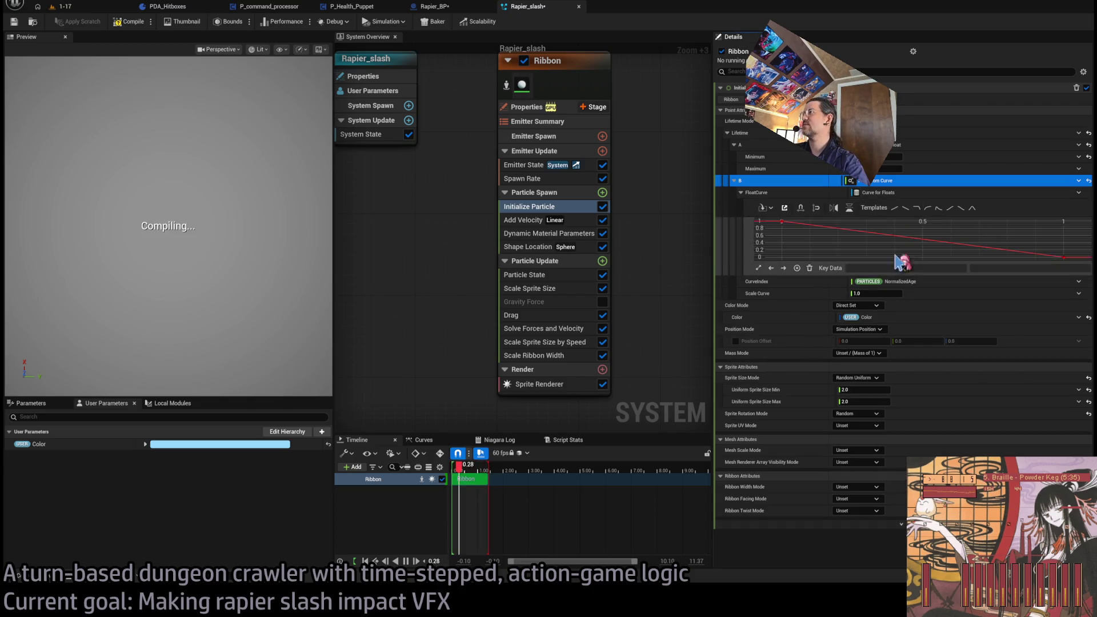
pyautogui.click(1078, 282)
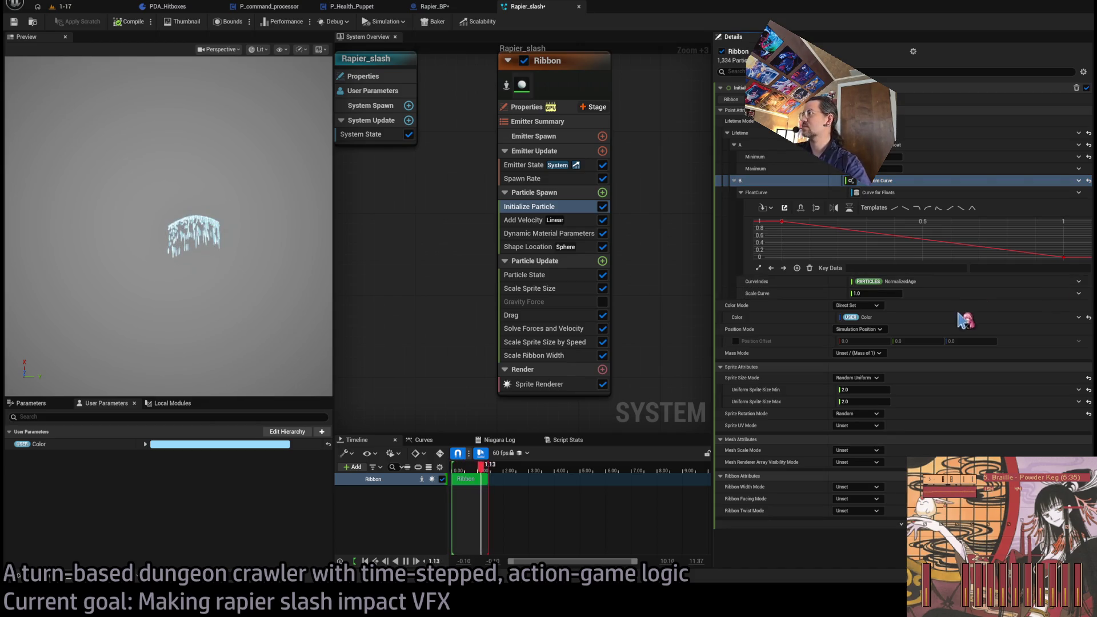
pyautogui.click(972, 364)
# Set the curve's last key to 1 and the middle key back to 1 after trying 0.25
pyautogui.click(1063, 258)
pyautogui.click(976, 268)
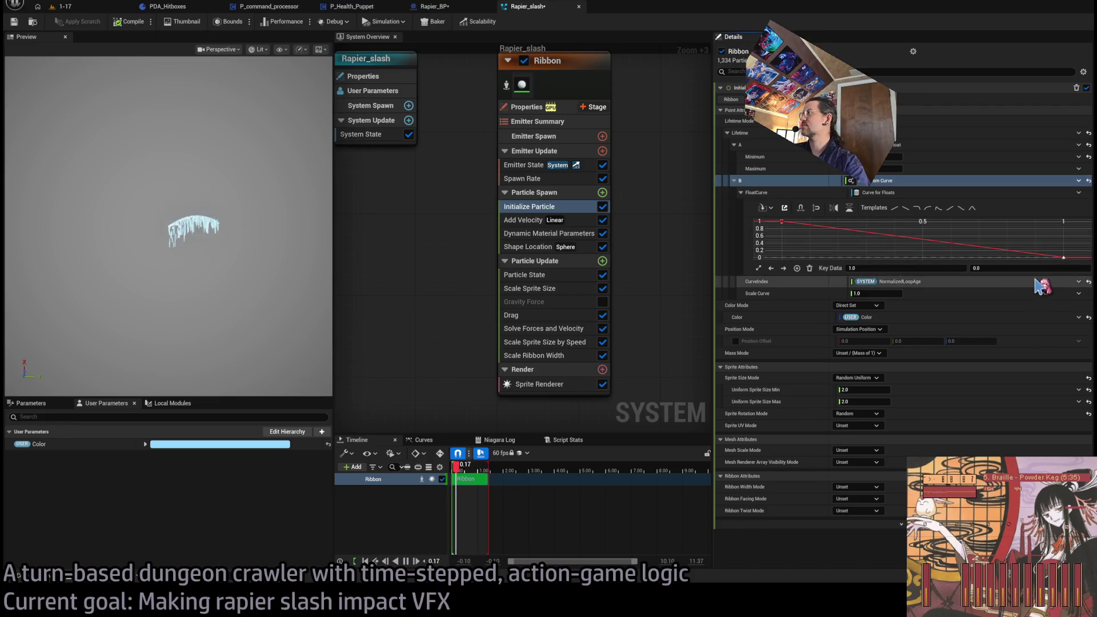
pyautogui.write('1')
pyautogui.press('Return')
pyautogui.click(914, 239)
pyautogui.click(919, 221)
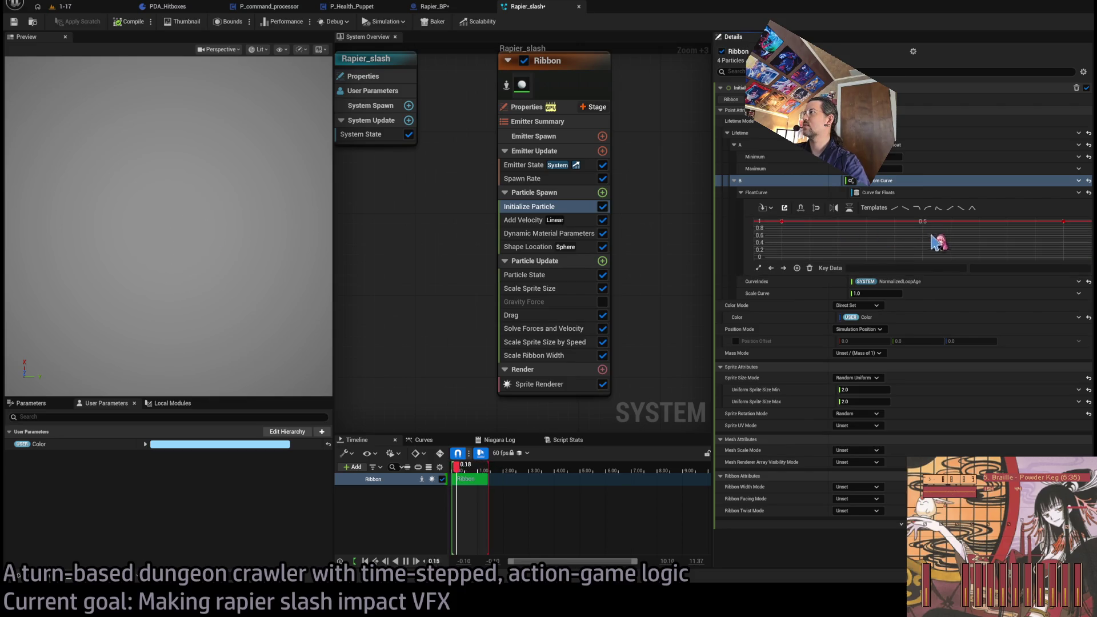
pyautogui.click(932, 269)
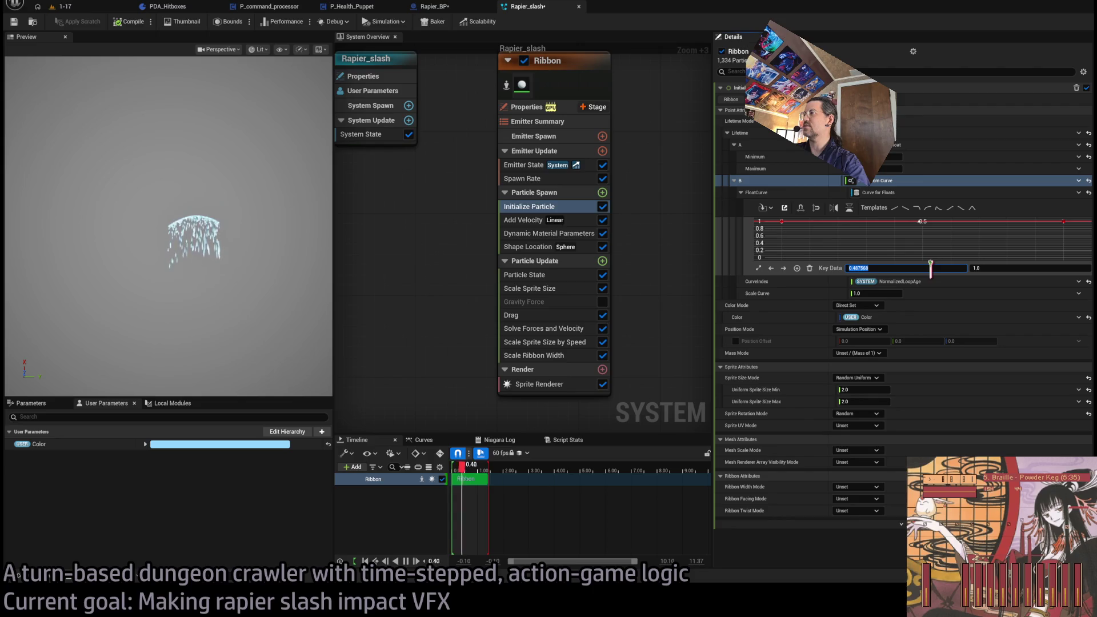
pyautogui.click(995, 268)
pyautogui.write('0.25')
pyautogui.press('Return')
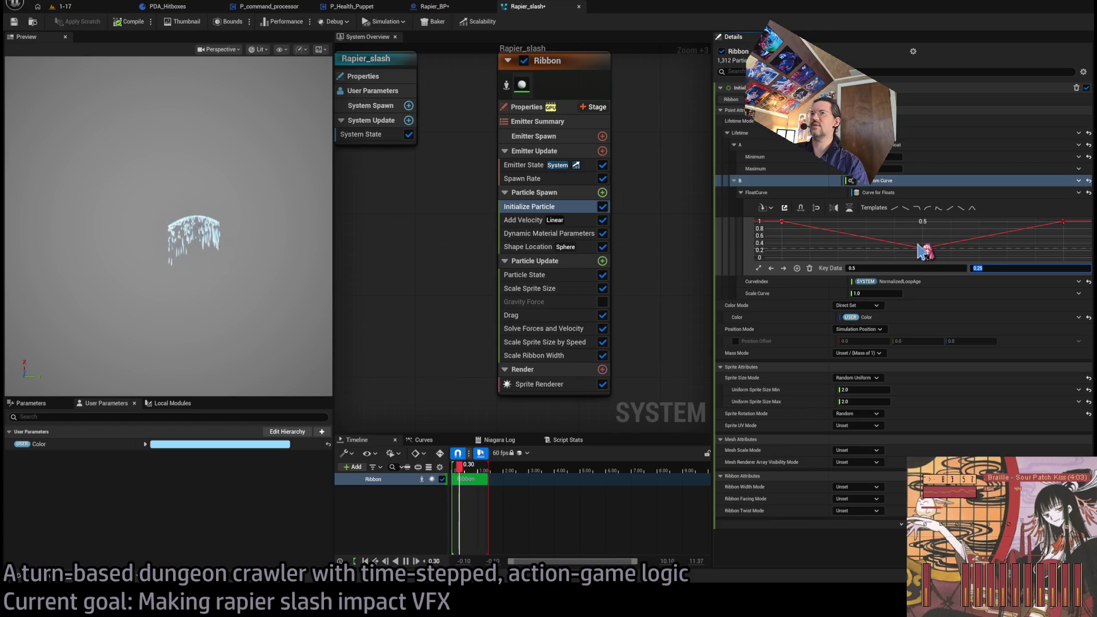
pyautogui.write('1')
pyautogui.press('Return')
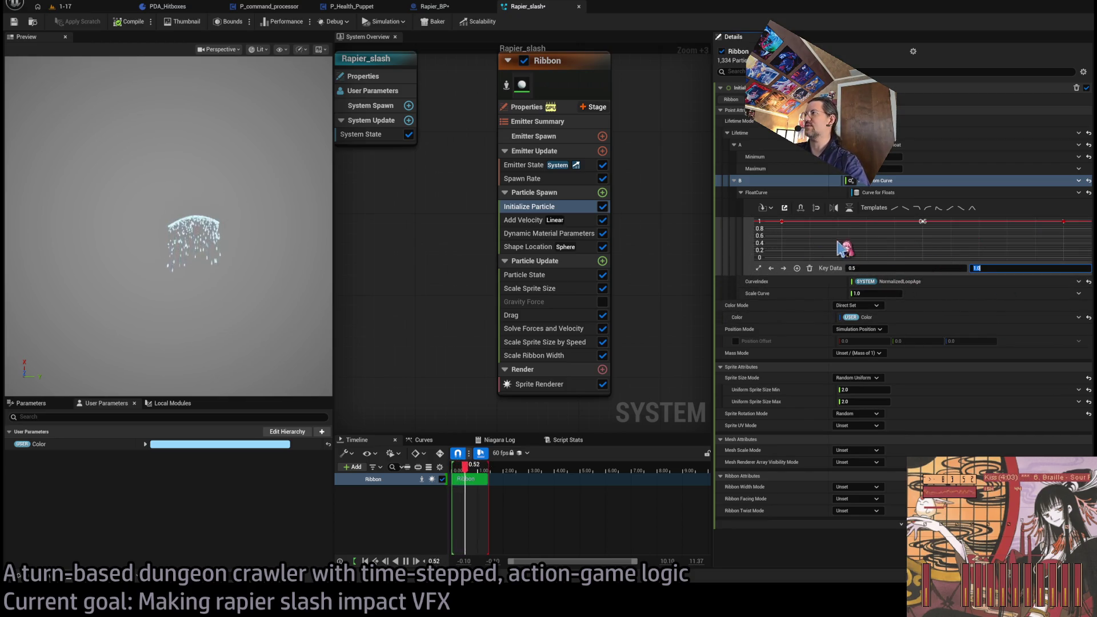
# Set the first key to 1 and add a new key pulled down into an early dip
pyautogui.click(781, 221)
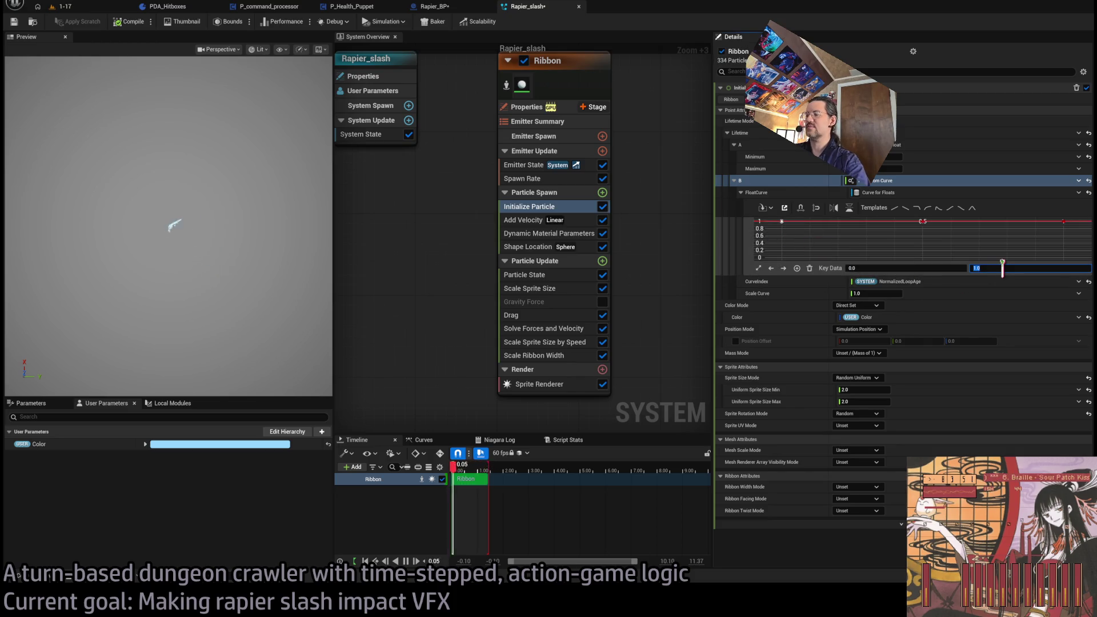
pyautogui.write('1')
pyautogui.press('Return')
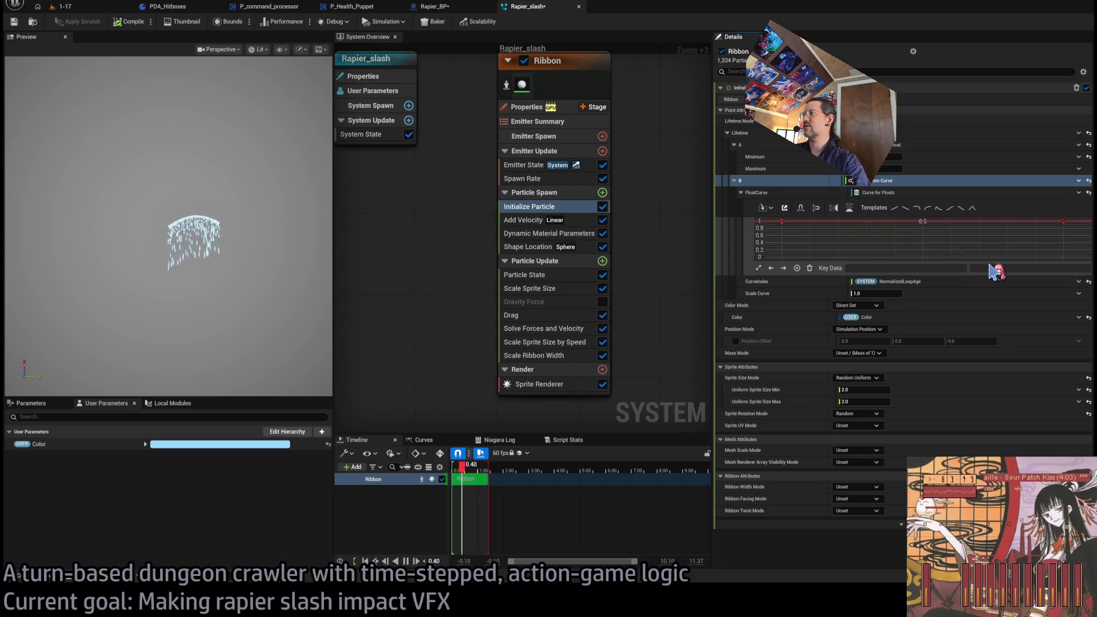
pyautogui.middleClick(823, 223)
pyautogui.moveTo(823, 223); pyautogui.dragTo(806, 249)
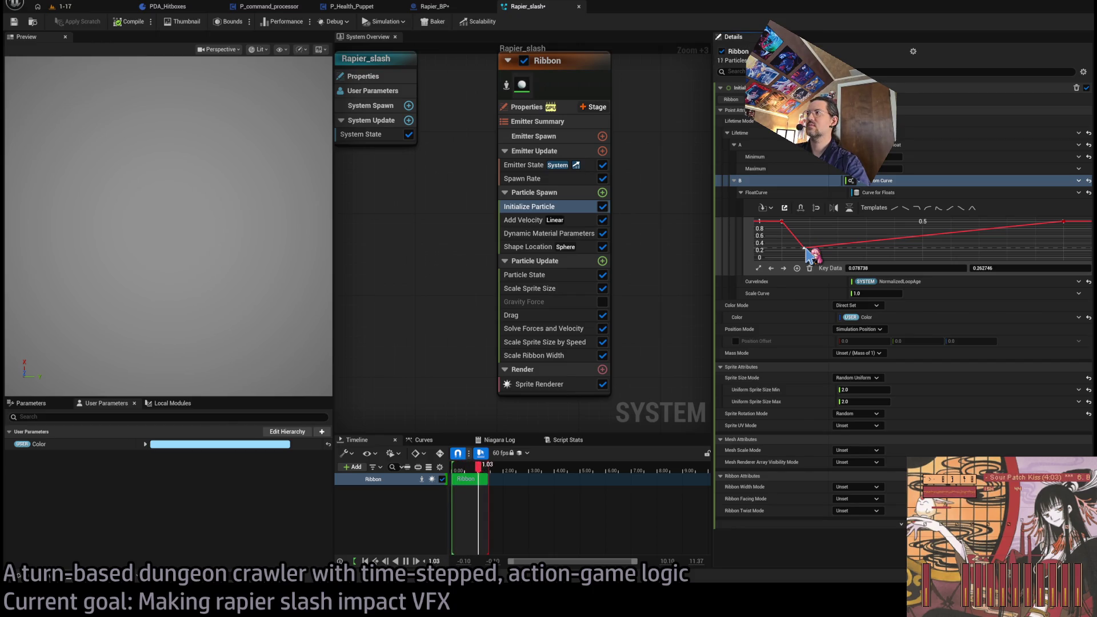
# Set the lifetime curve's final key to 2 and raise the dip key to 0.5
pyautogui.scroll(-3, 972, 242)
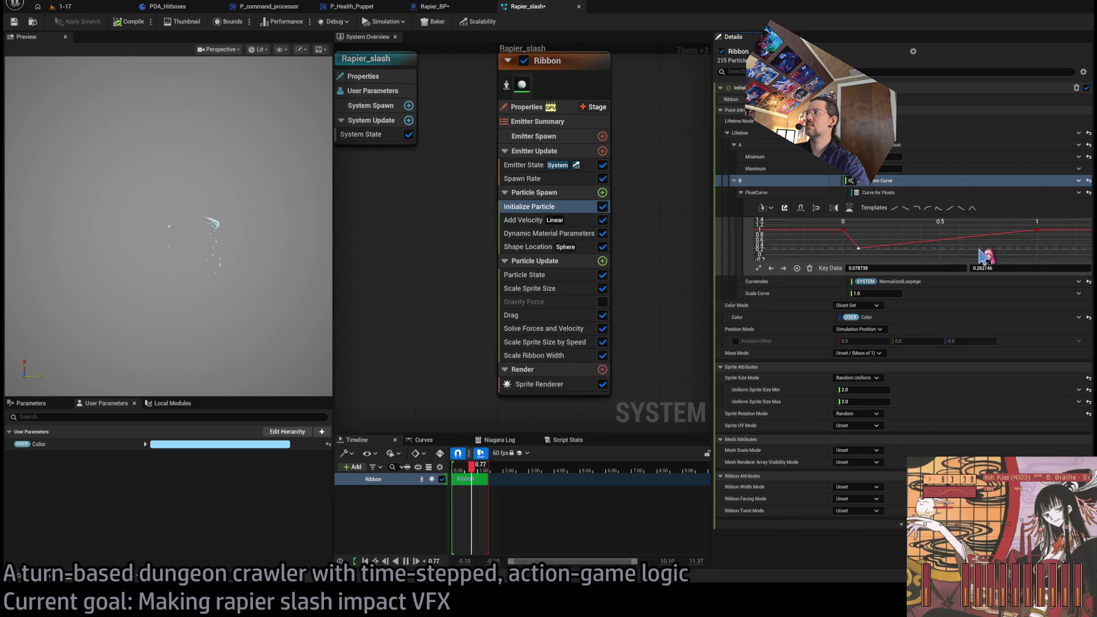
pyautogui.click(1024, 231)
pyautogui.click(1014, 268)
pyautogui.write('2')
pyautogui.press('Return')
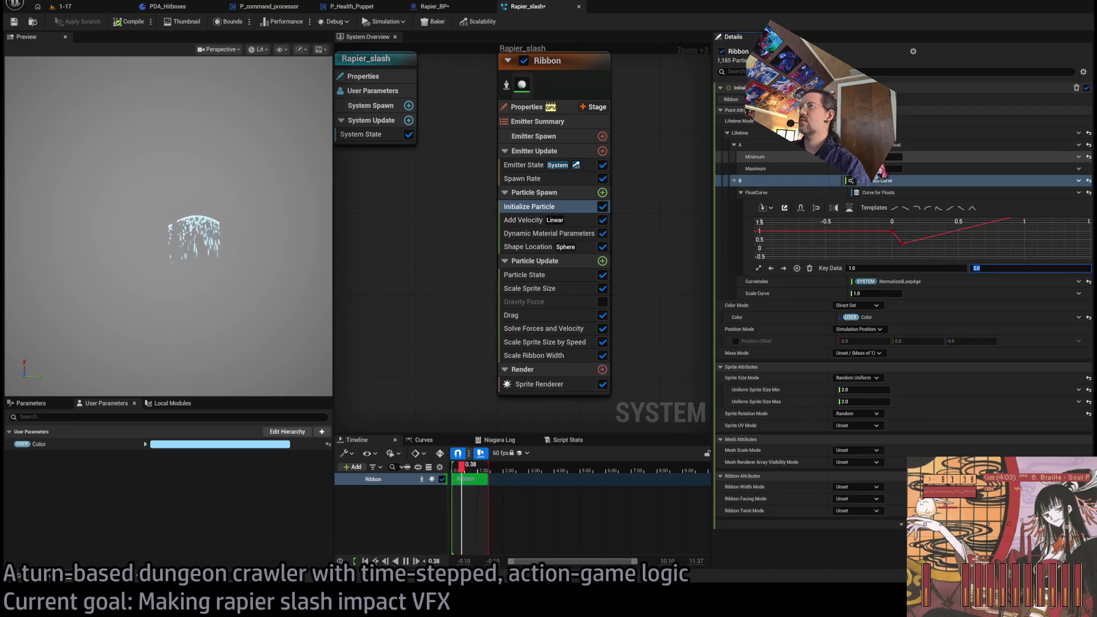
pyautogui.click(903, 243)
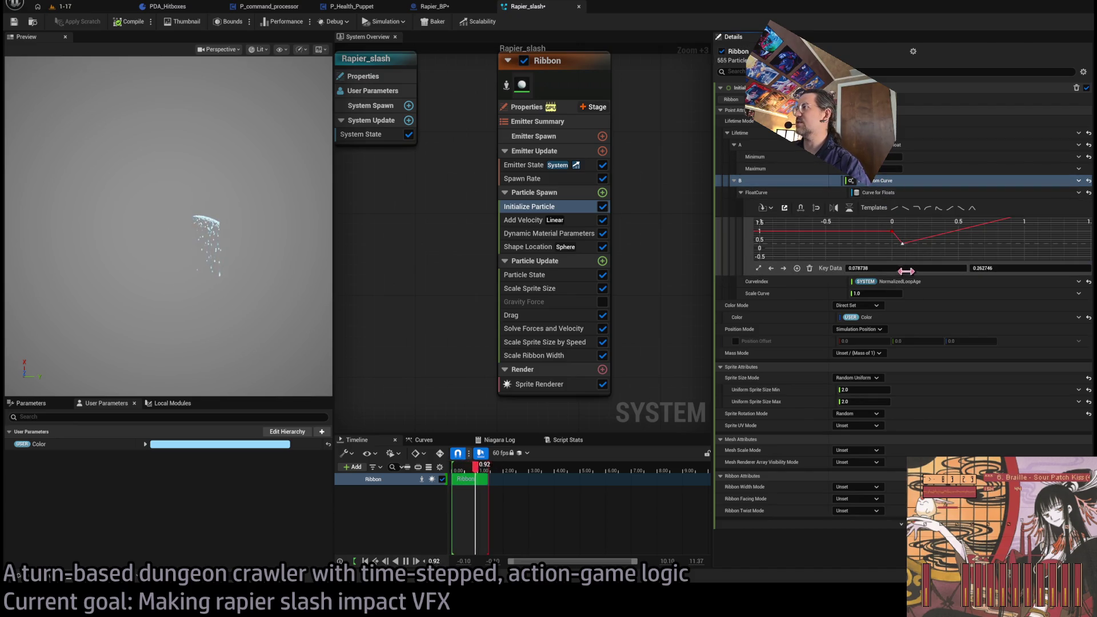
pyautogui.click(1009, 268)
pyautogui.write('0.8')
pyautogui.press('Return')
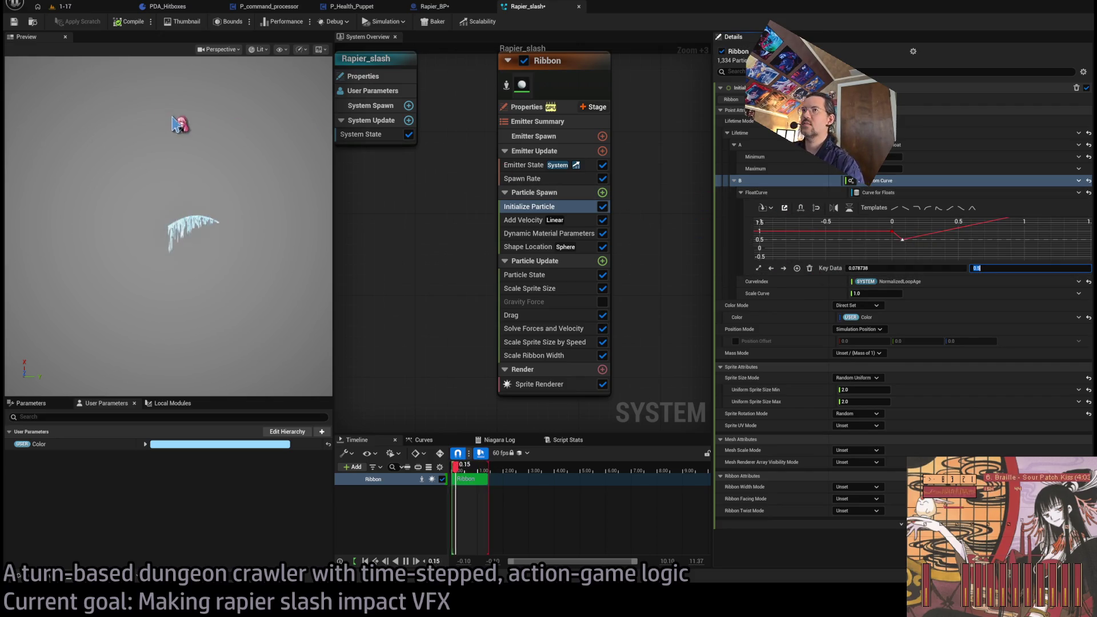
# Smooth the curve through the dip with auto interpolation and ease the tangent into the final key
pyautogui.press('Return')
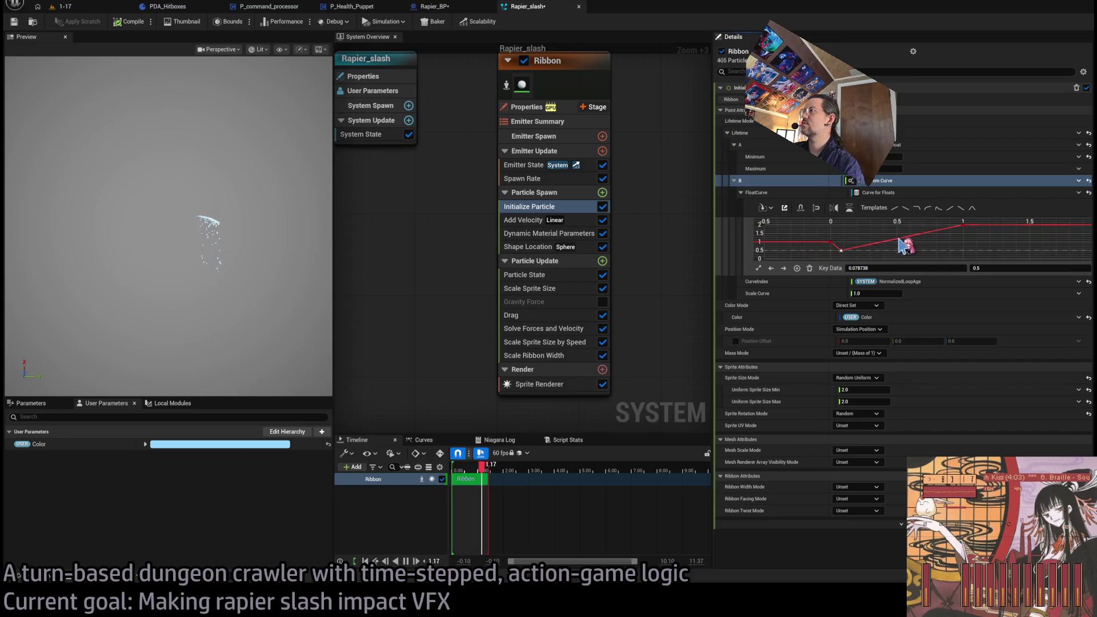
pyautogui.click(964, 227)
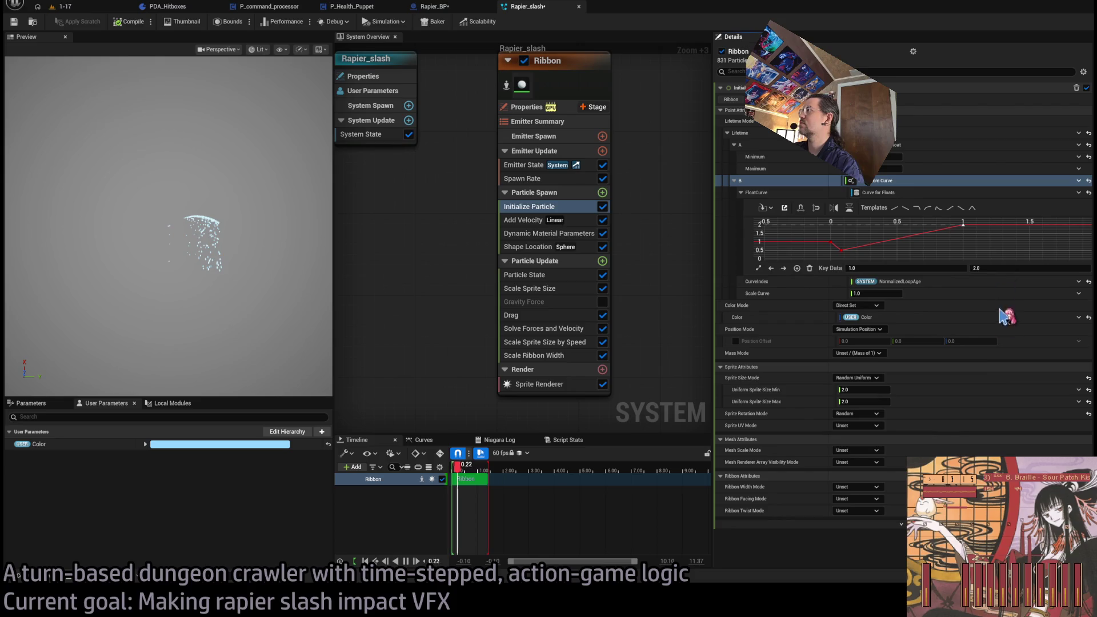
pyautogui.moveTo(827, 239); pyautogui.dragTo(847, 255)
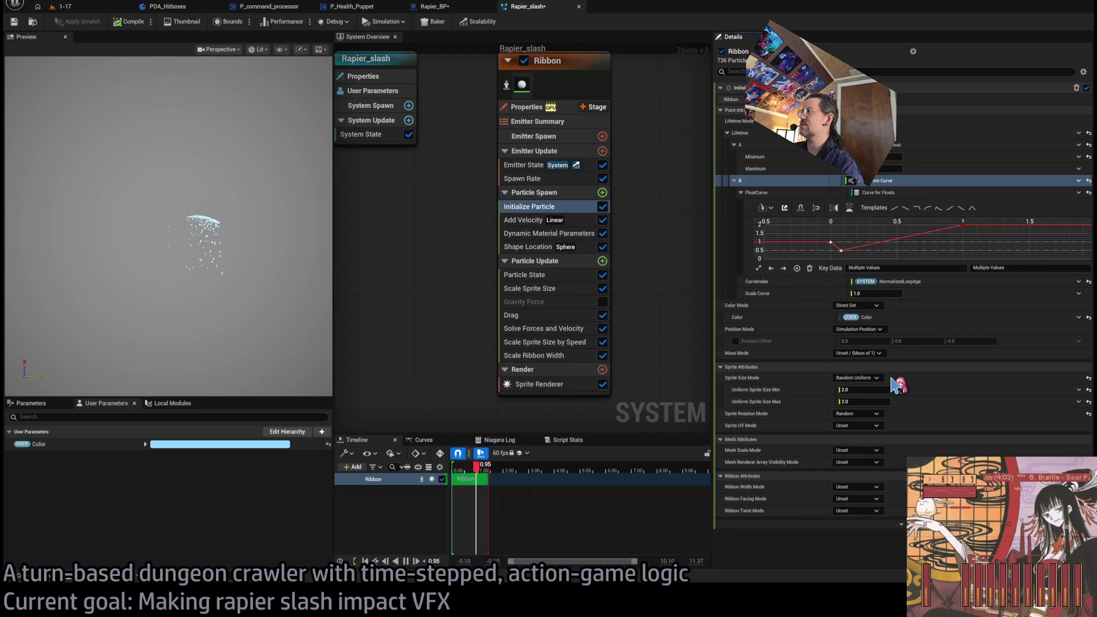
pyautogui.press('1')
pyautogui.click(962, 225)
pyautogui.moveTo(950, 230); pyautogui.dragTo(947, 239)
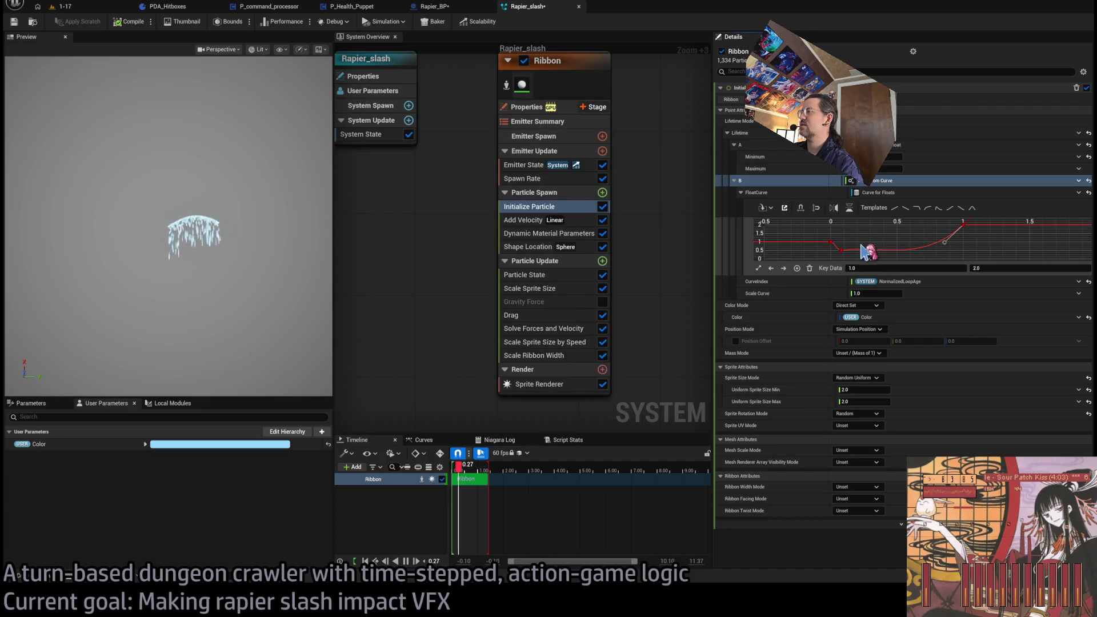
pyautogui.click(841, 250)
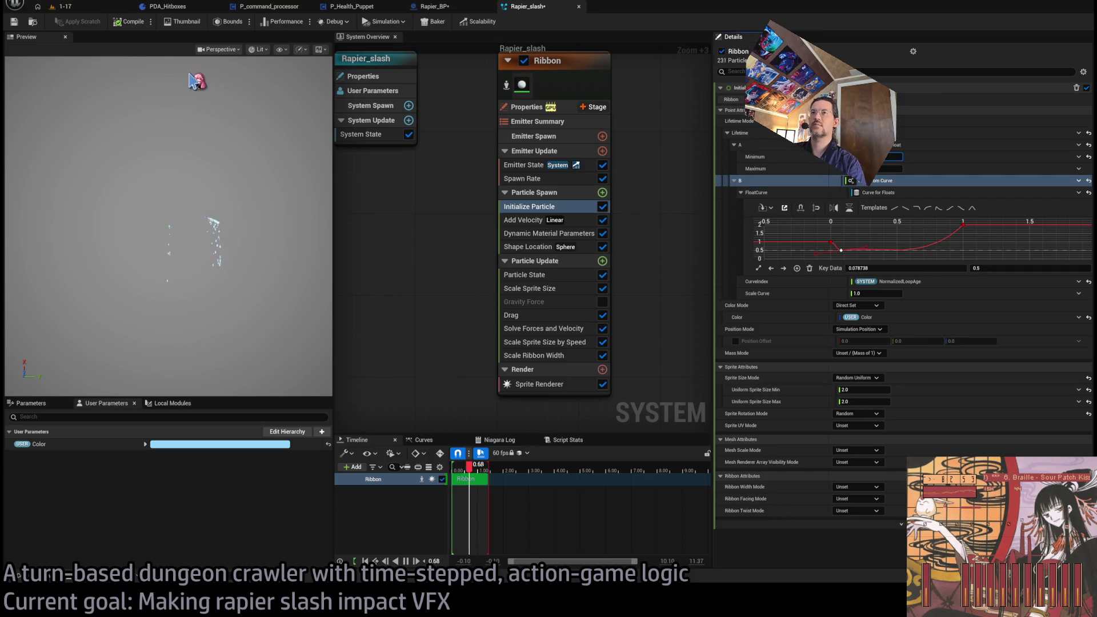
pyautogui.click(87, 7)
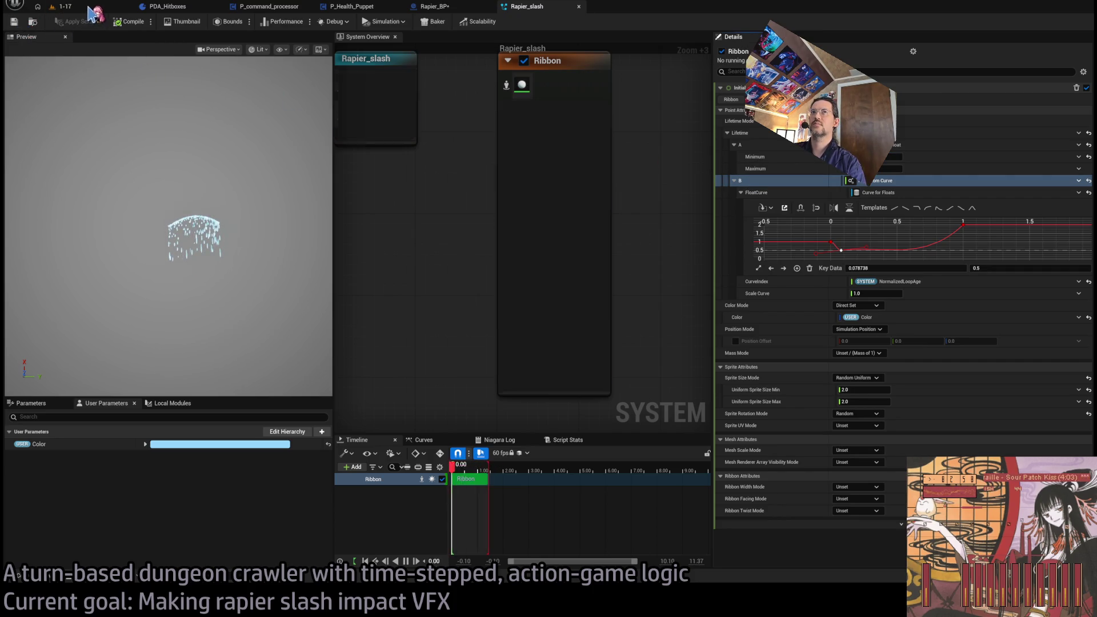
# Playtest the level, running attack turns and replaying the rapier slash against the cat enemy
pyautogui.click(215, 22)
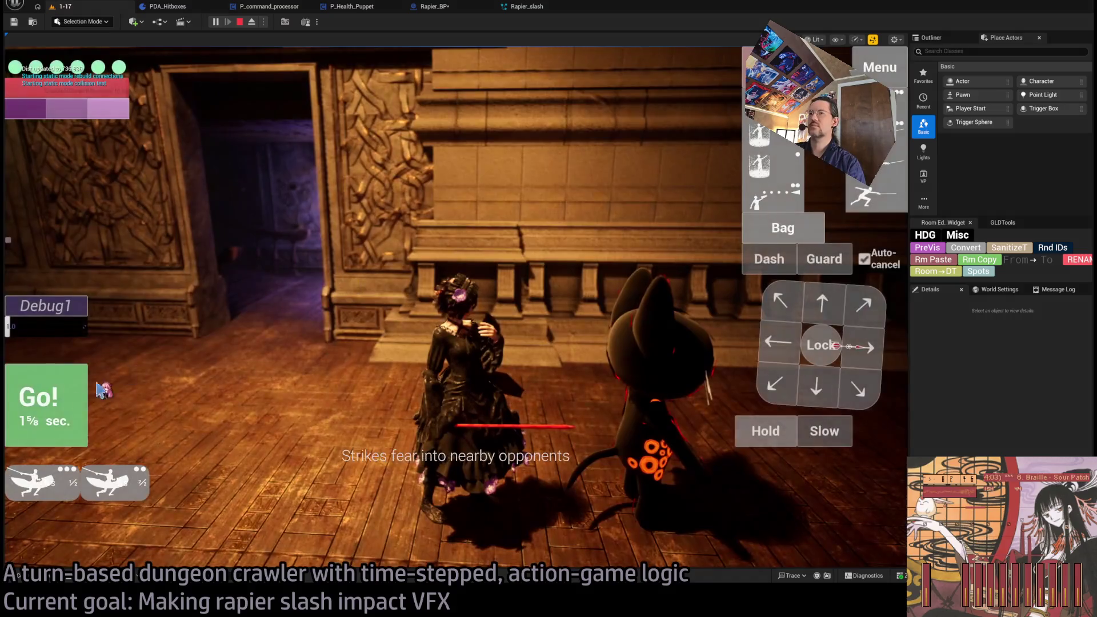
pyautogui.click(99, 386)
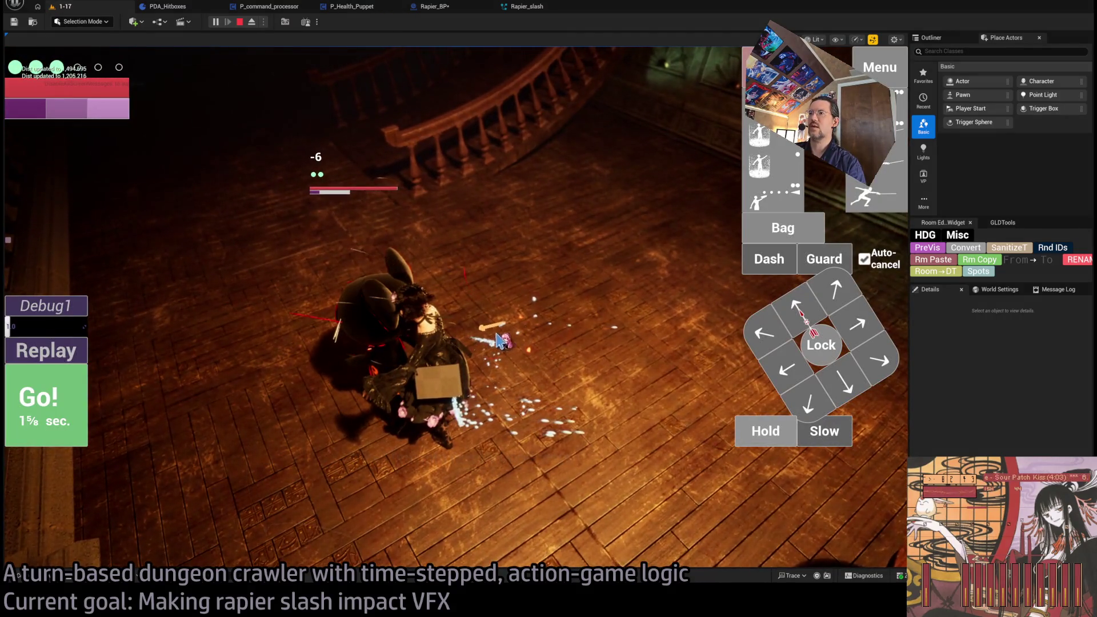
pyautogui.click(513, 330)
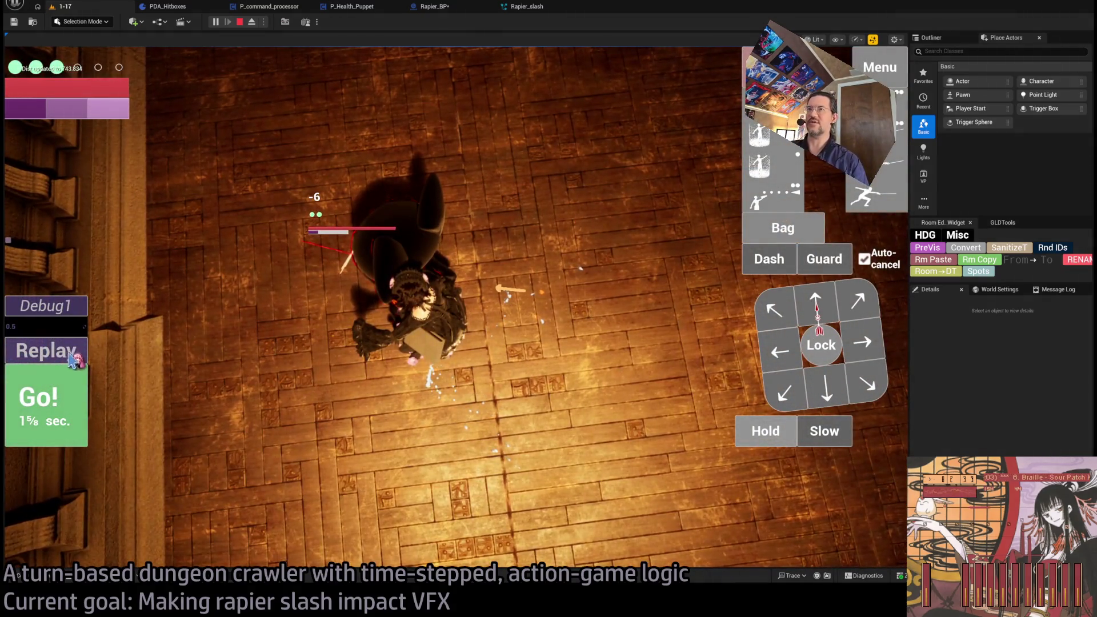
pyautogui.click(81, 355)
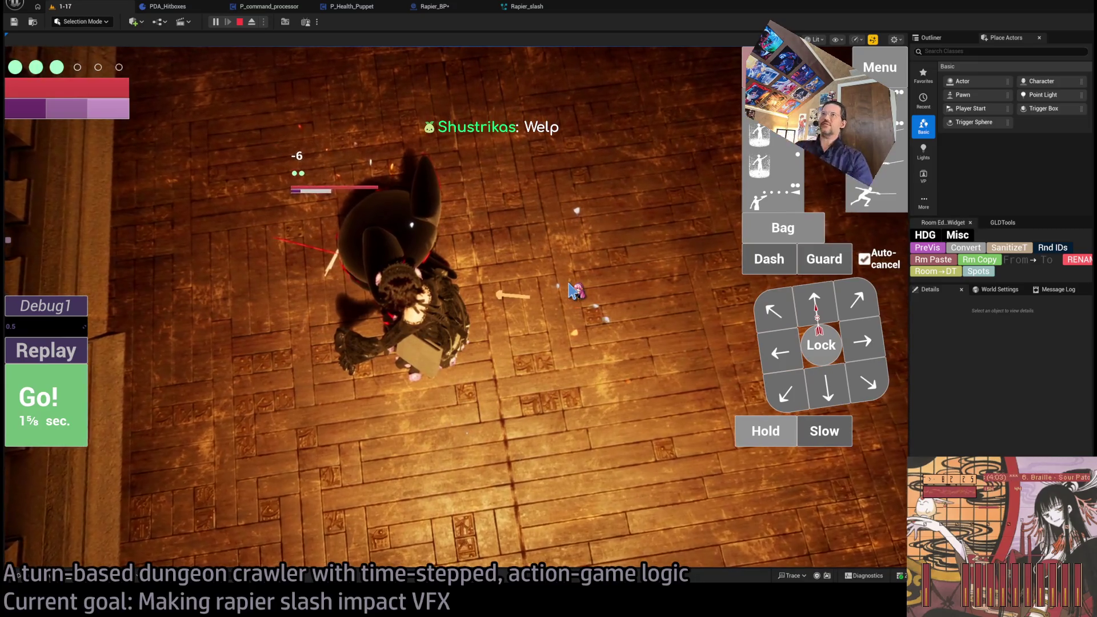
pyautogui.click(256, 23)
pyautogui.click(429, 6)
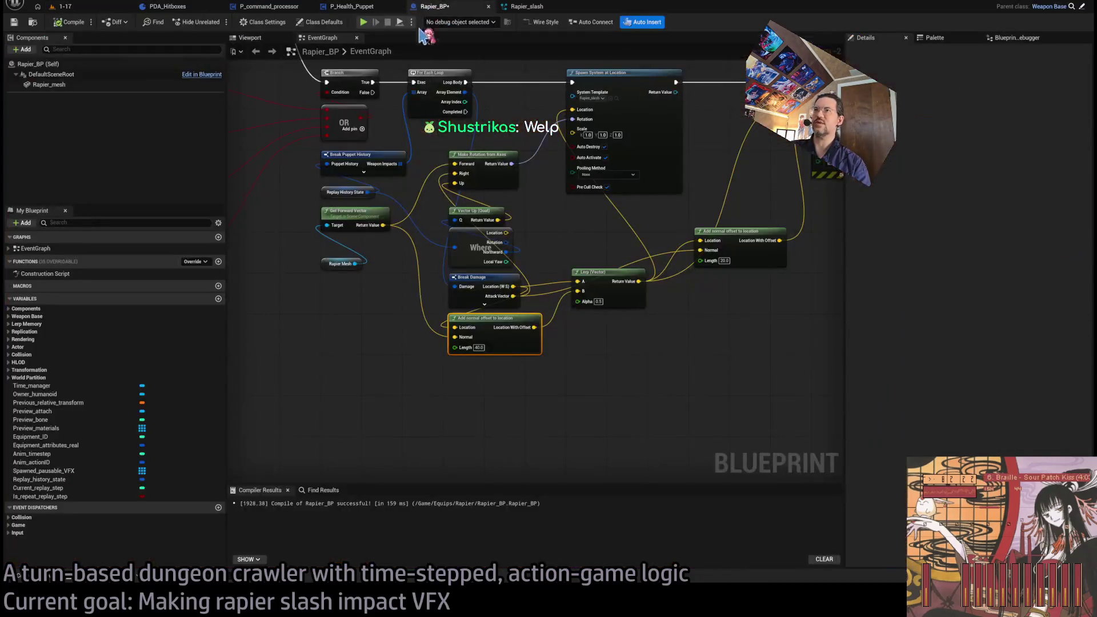
# Move the Rapier Mesh node lower and shift the spawn-related node group to the right
pyautogui.scroll(3, 550, 243)
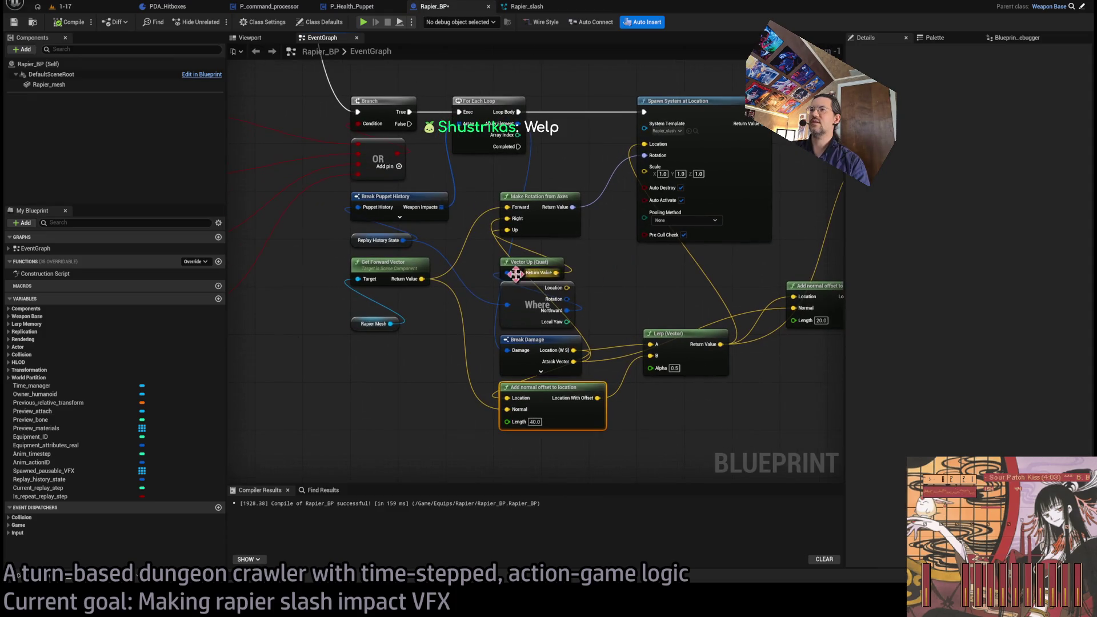
pyautogui.moveTo(357, 329); pyautogui.dragTo(363, 400)
pyautogui.click(354, 346)
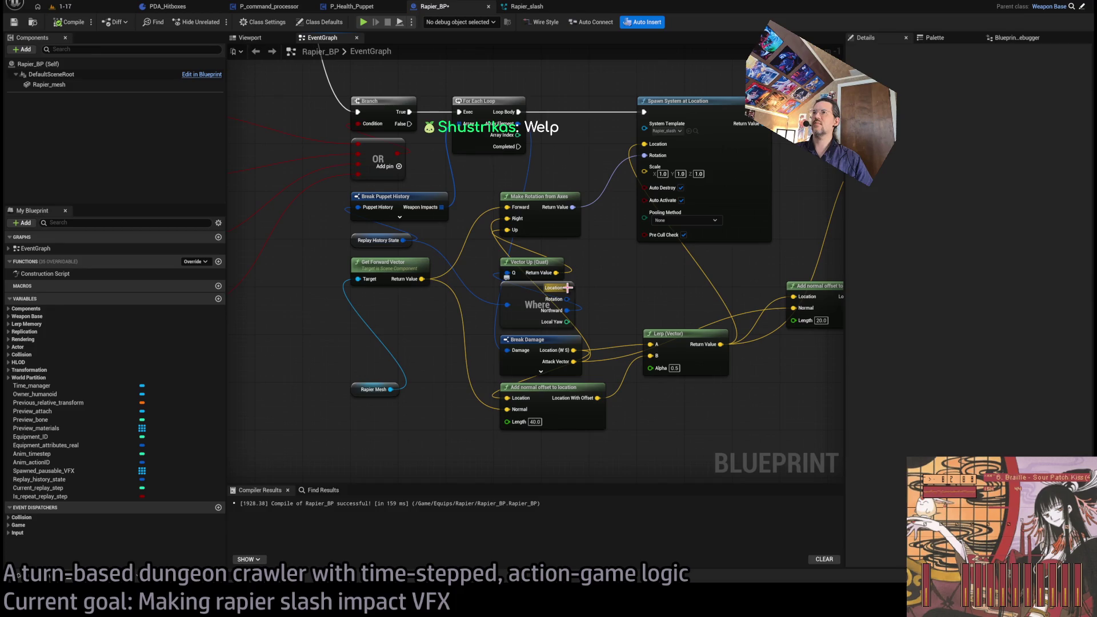
pyautogui.scroll(-4, 443, 289)
pyautogui.moveTo(708, 215); pyautogui.dragTo(421, 421)
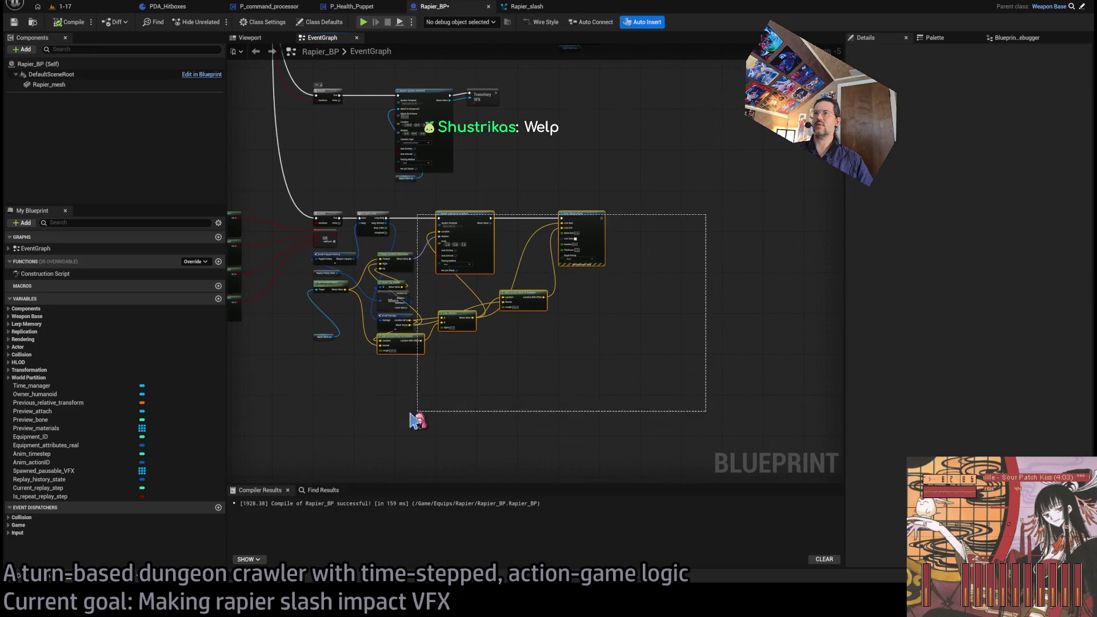
pyautogui.moveTo(597, 215); pyautogui.dragTo(658, 217)
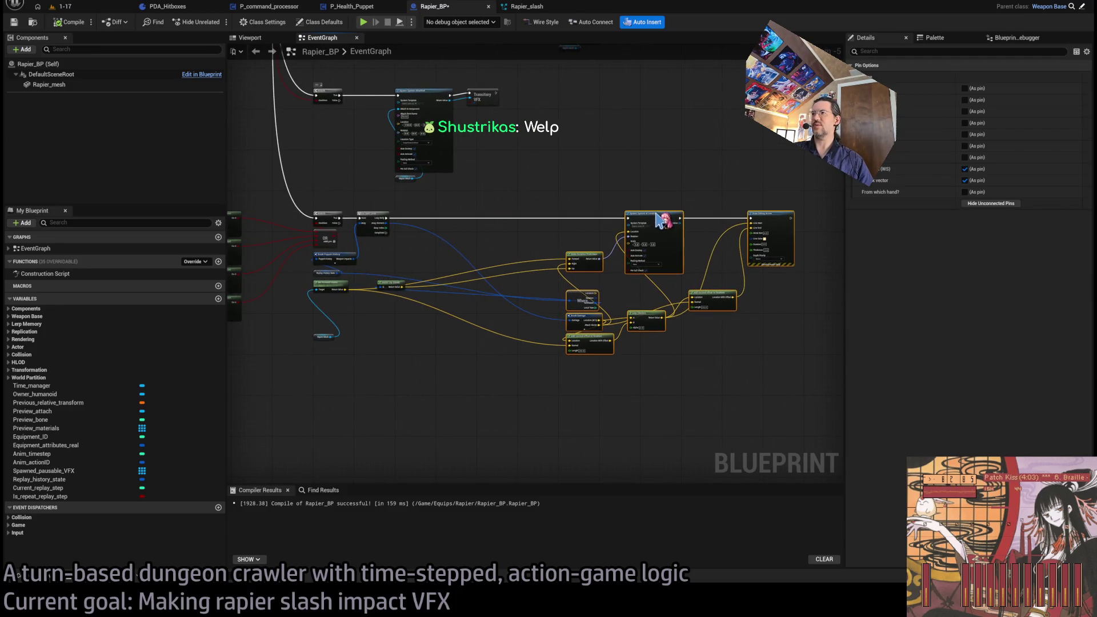
# Reposition Vector Up and Get Forward Vector, and bring the Where node beside the loop nodes
pyautogui.scroll(4, 445, 266)
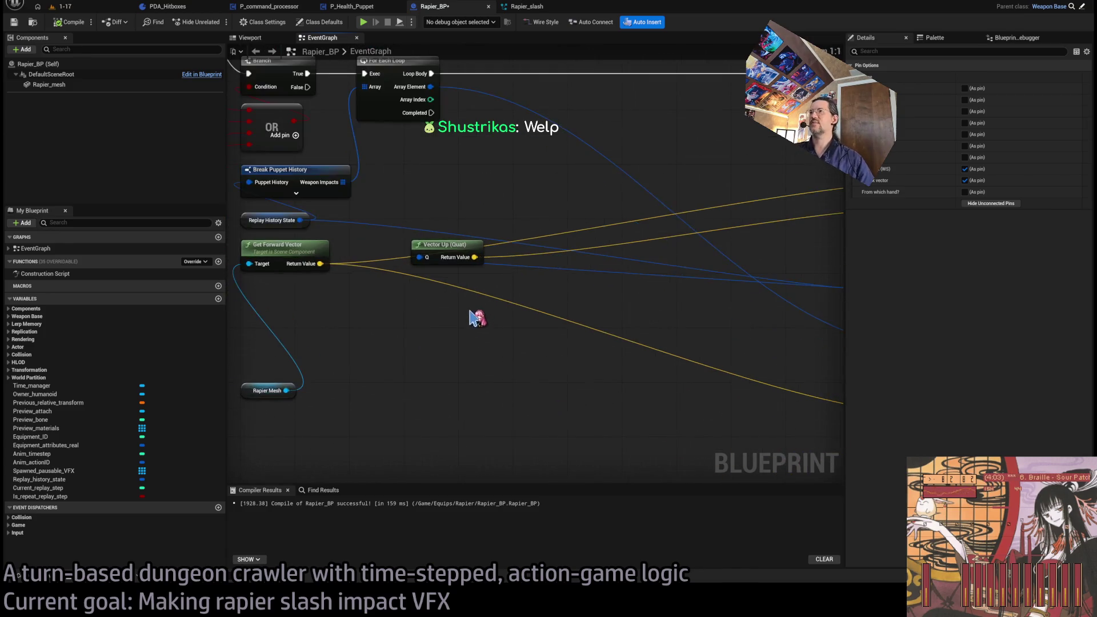
pyautogui.moveTo(460, 265); pyautogui.dragTo(797, 264)
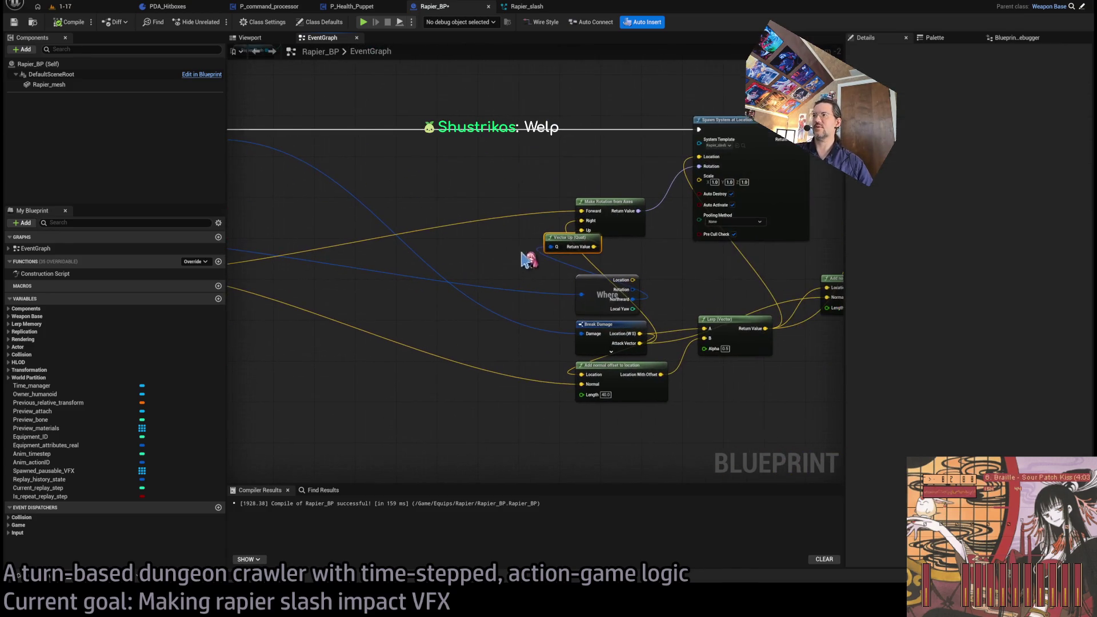
pyautogui.moveTo(557, 234); pyautogui.dragTo(593, 259)
pyautogui.moveTo(479, 302); pyautogui.dragTo(573, 310)
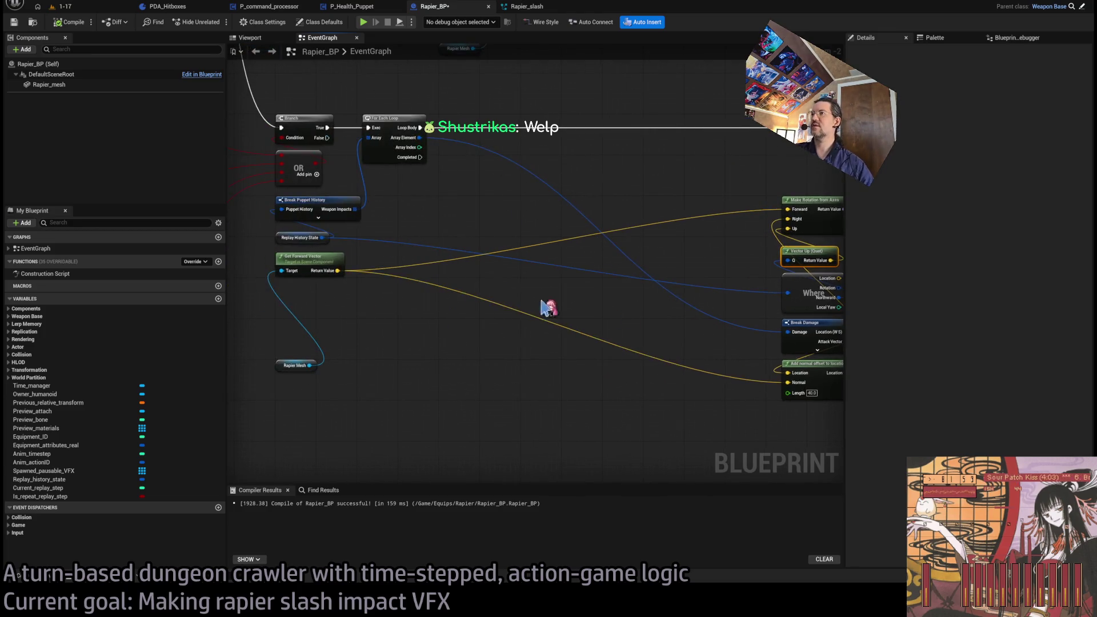
pyautogui.moveTo(326, 274); pyautogui.dragTo(329, 347)
pyautogui.moveTo(805, 293)
pyautogui.mouseDown()
pyautogui.moveTo(779, 269)
pyautogui.moveTo(531, 284)
pyautogui.moveTo(543, 292)
pyautogui.moveTo(471, 275)
pyautogui.moveTo(449, 303)
pyautogui.moveTo(453, 316)
pyautogui.mouseUp()
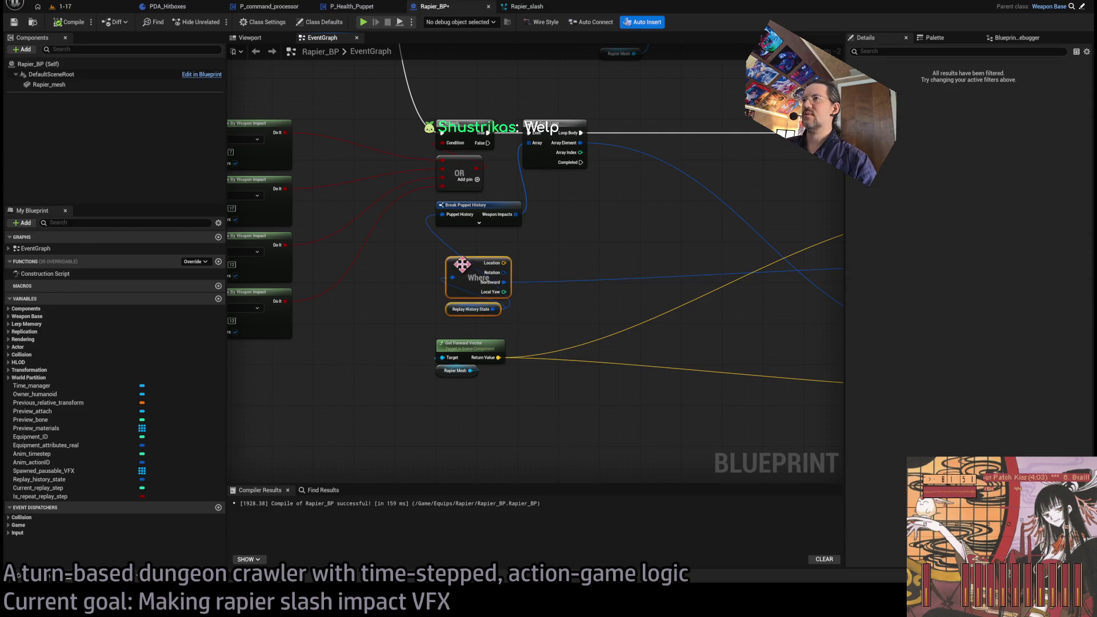
pyautogui.click(522, 252)
# Add a normal offset node from the Where node's Location and place Vector Up beneath it
pyautogui.scroll(2, 474, 278)
pyautogui.moveTo(463, 263); pyautogui.dragTo(529, 261)
pyautogui.press('Delete')
pyautogui.moveTo(463, 263); pyautogui.dragTo(532, 265)
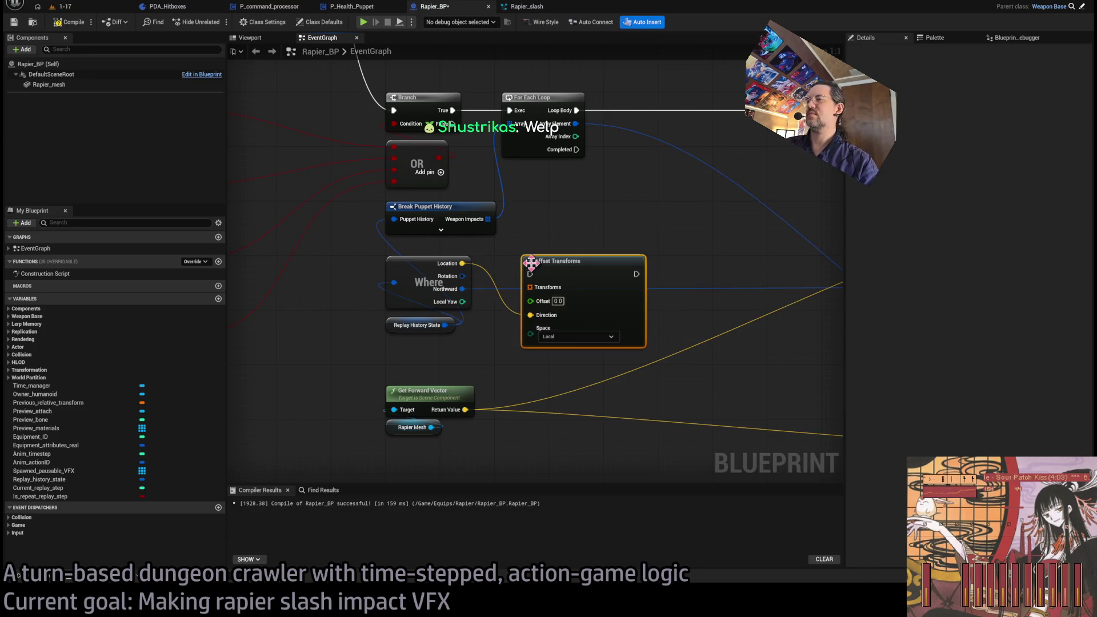
pyautogui.press('Delete')
pyautogui.moveTo(463, 263); pyautogui.dragTo(535, 263)
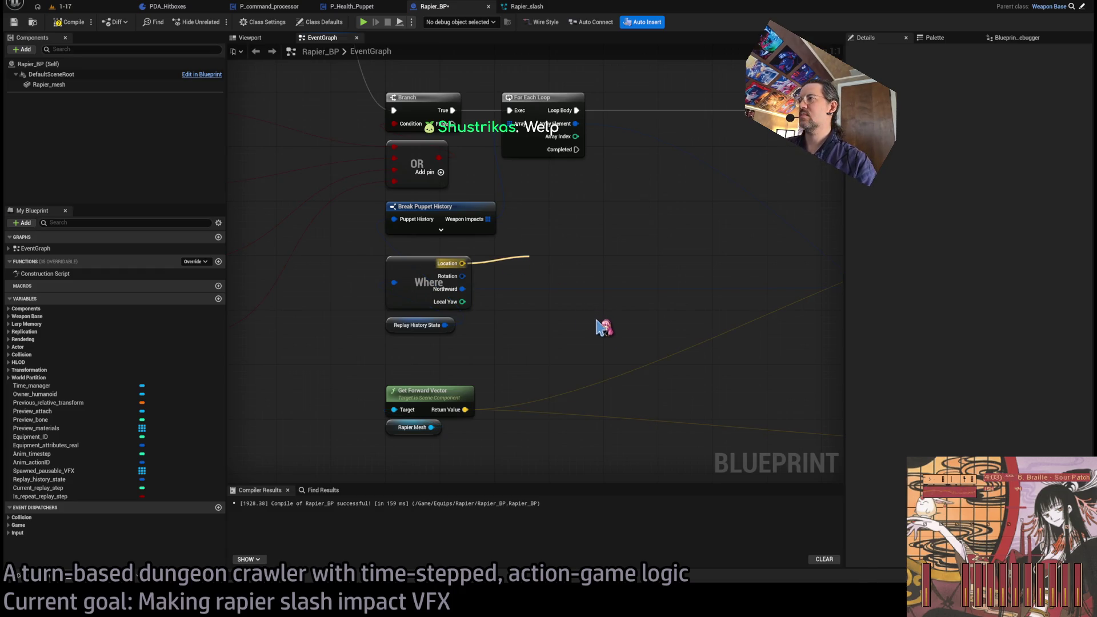
pyautogui.moveTo(462, 288)
pyautogui.mouseDown()
pyautogui.moveTo(510, 361)
pyautogui.moveTo(420, 356)
pyautogui.mouseUp()
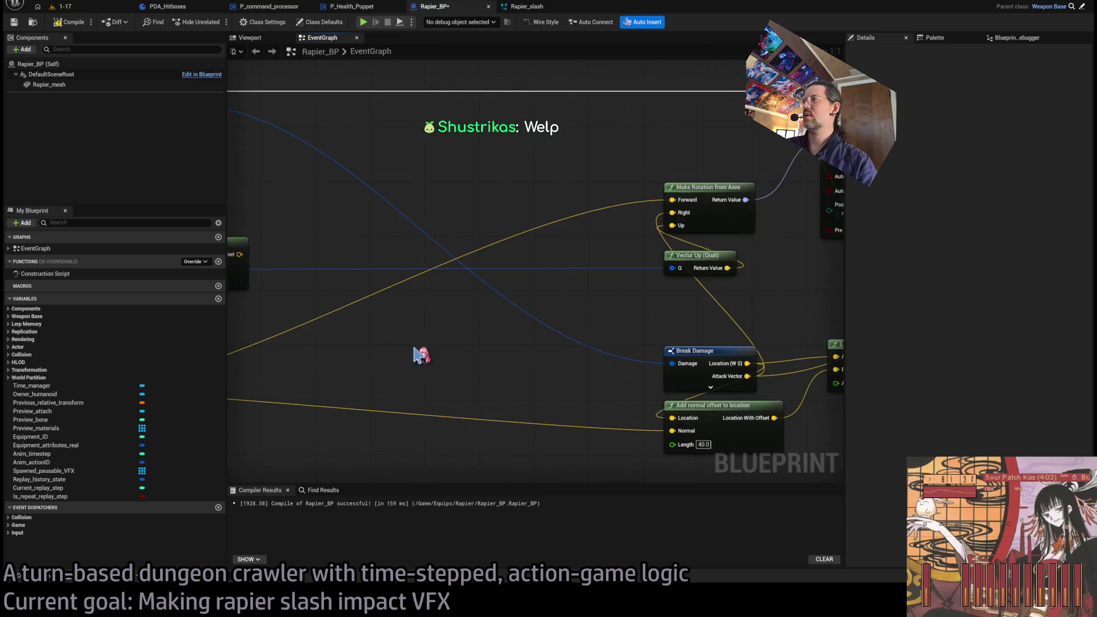
pyautogui.moveTo(675, 261)
pyautogui.mouseDown()
pyautogui.moveTo(306, 337)
pyautogui.moveTo(686, 288)
pyautogui.moveTo(548, 280)
pyautogui.moveTo(526, 222)
pyautogui.mouseUp()
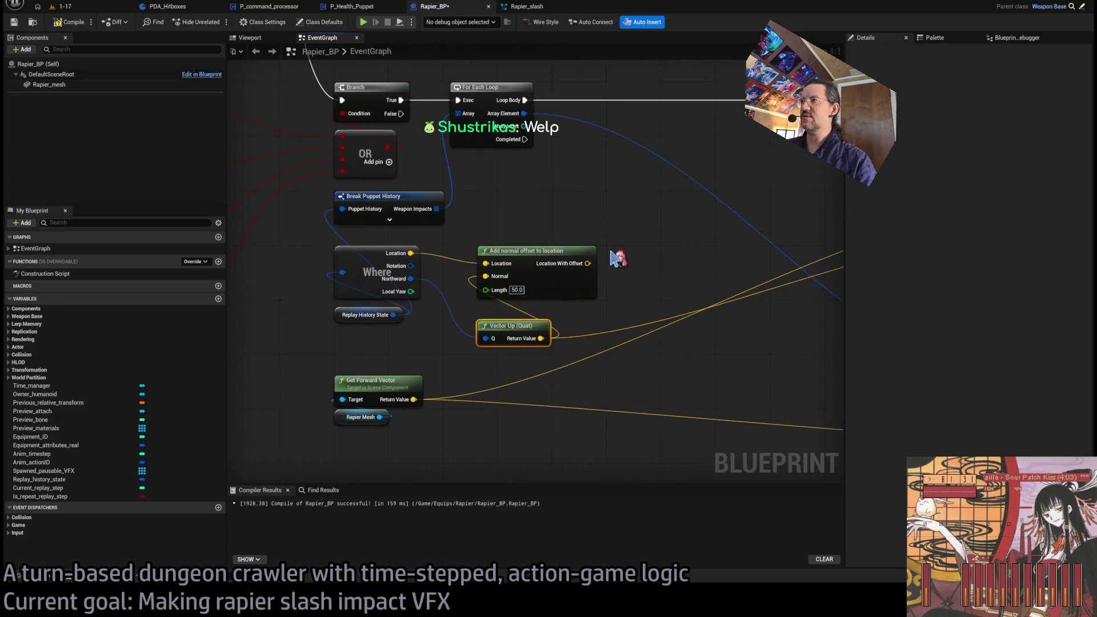
pyautogui.moveTo(499, 327); pyautogui.dragTo(499, 308)
pyautogui.click(634, 245)
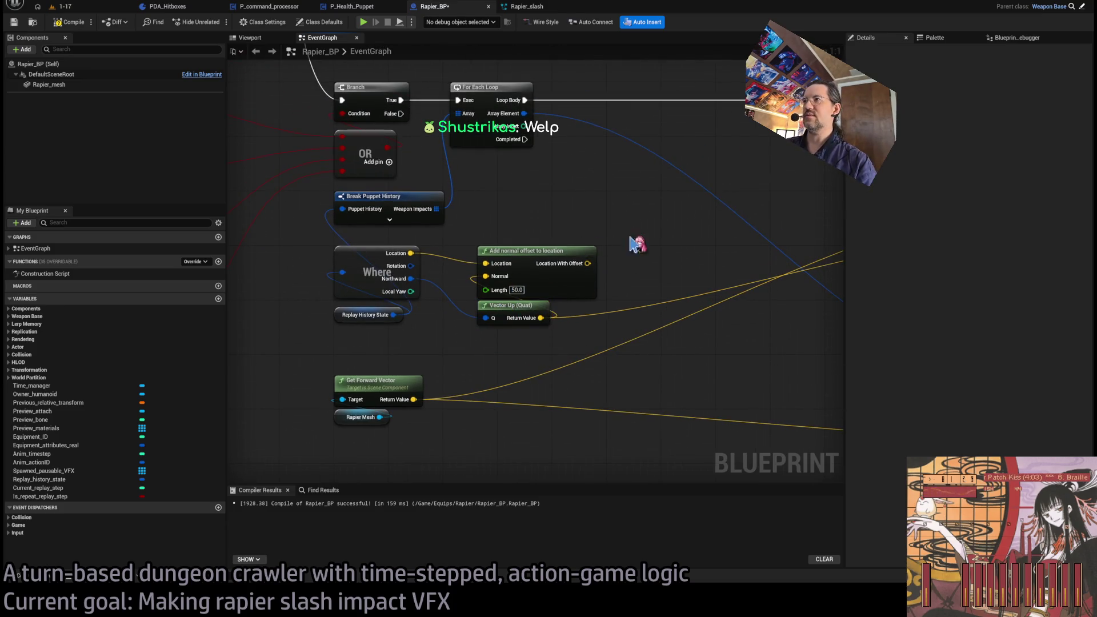
# Move the Break Damage node next to the Where node group
pyautogui.scroll(-2, 571, 251)
pyautogui.moveTo(891, 229); pyautogui.dragTo(743, 242)
pyautogui.moveTo(714, 325)
pyautogui.mouseDown()
pyautogui.moveTo(649, 281)
pyautogui.moveTo(412, 267)
pyautogui.mouseUp()
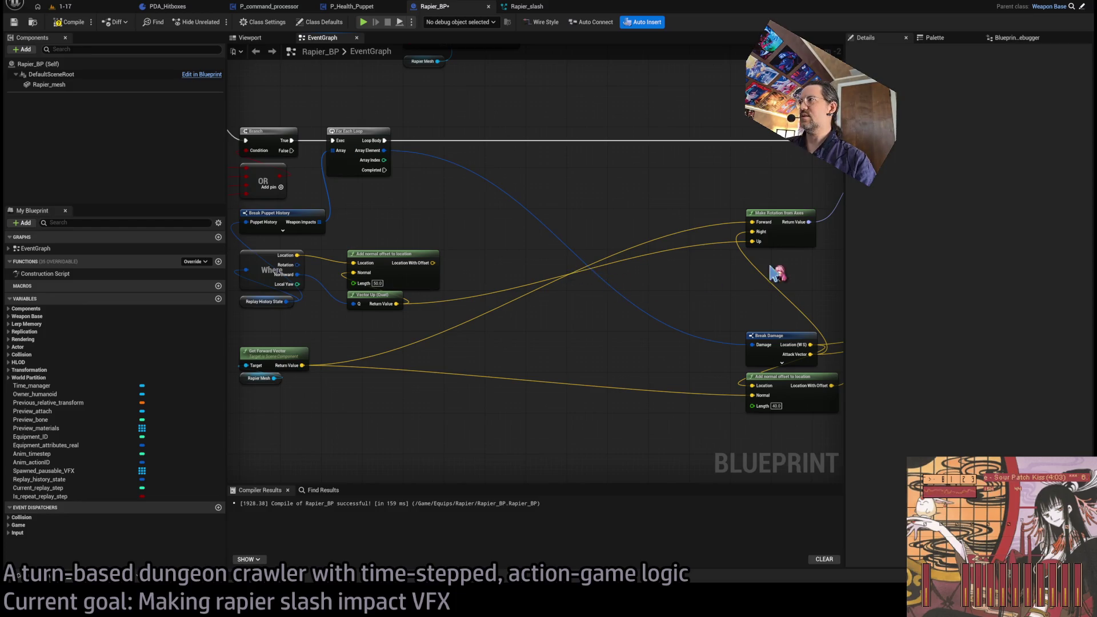
pyautogui.moveTo(778, 227); pyautogui.dragTo(691, 230)
pyautogui.moveTo(586, 285)
pyautogui.mouseDown()
pyautogui.moveTo(582, 301)
pyautogui.moveTo(465, 306)
pyautogui.moveTo(754, 325)
pyautogui.moveTo(732, 270)
pyautogui.mouseUp()
pyautogui.moveTo(800, 321)
pyautogui.mouseDown()
pyautogui.moveTo(282, 314)
pyautogui.moveTo(452, 316)
pyautogui.mouseUp()
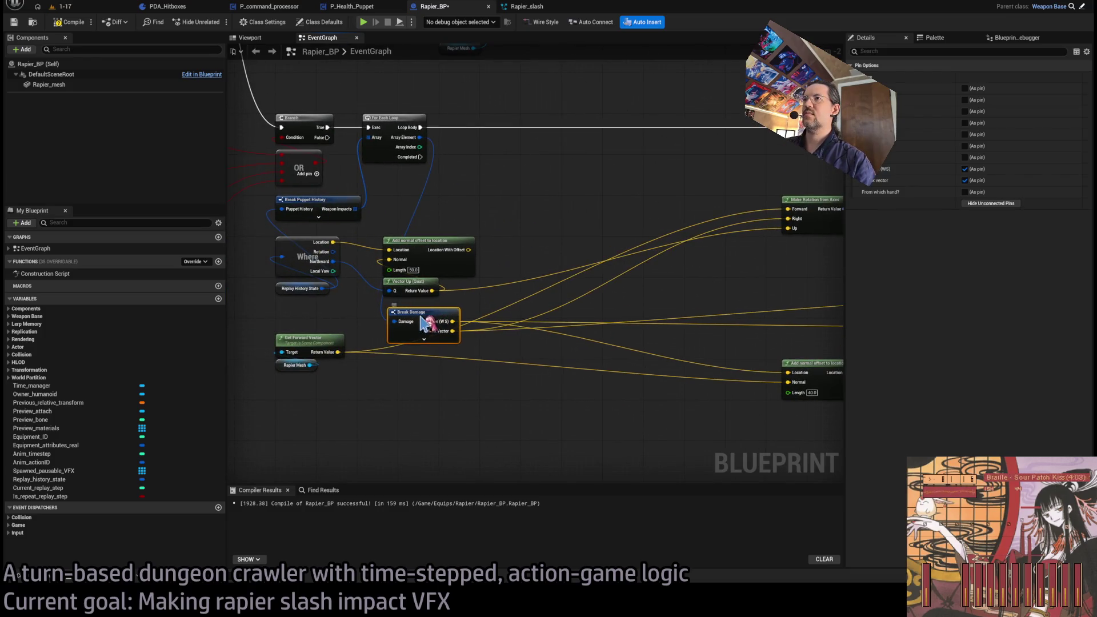
pyautogui.scroll(2, 440, 320)
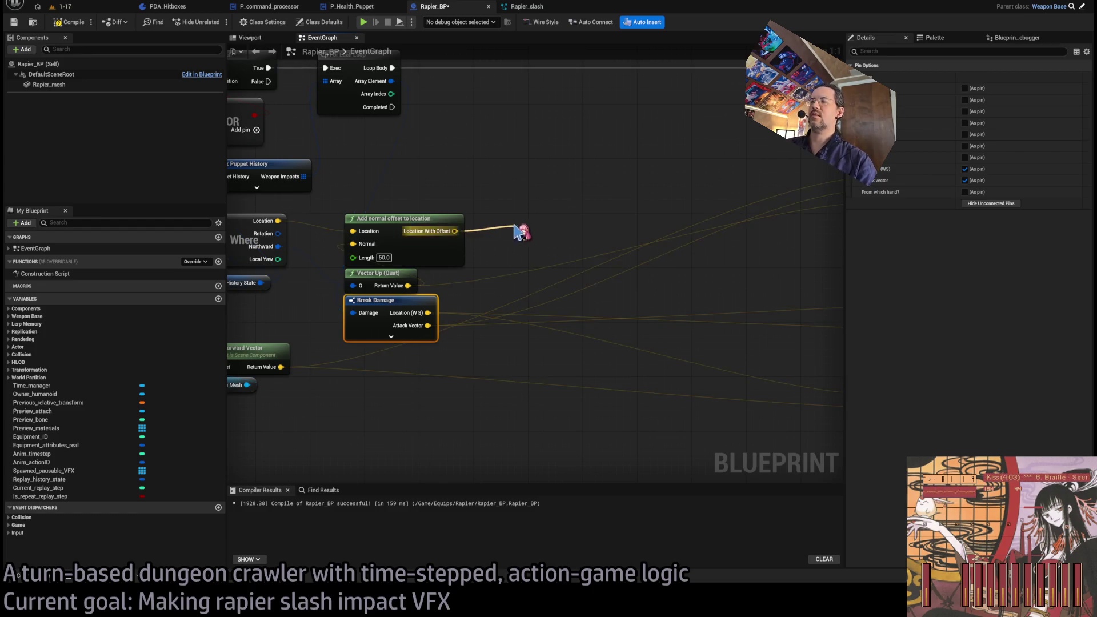
# Subtract the offset location from the damage location and route the forward-vector links to Normalize's output
pyautogui.moveTo(428, 313)
pyautogui.mouseDown()
pyautogui.moveTo(534, 219)
pyautogui.moveTo(527, 214)
pyautogui.mouseUp()
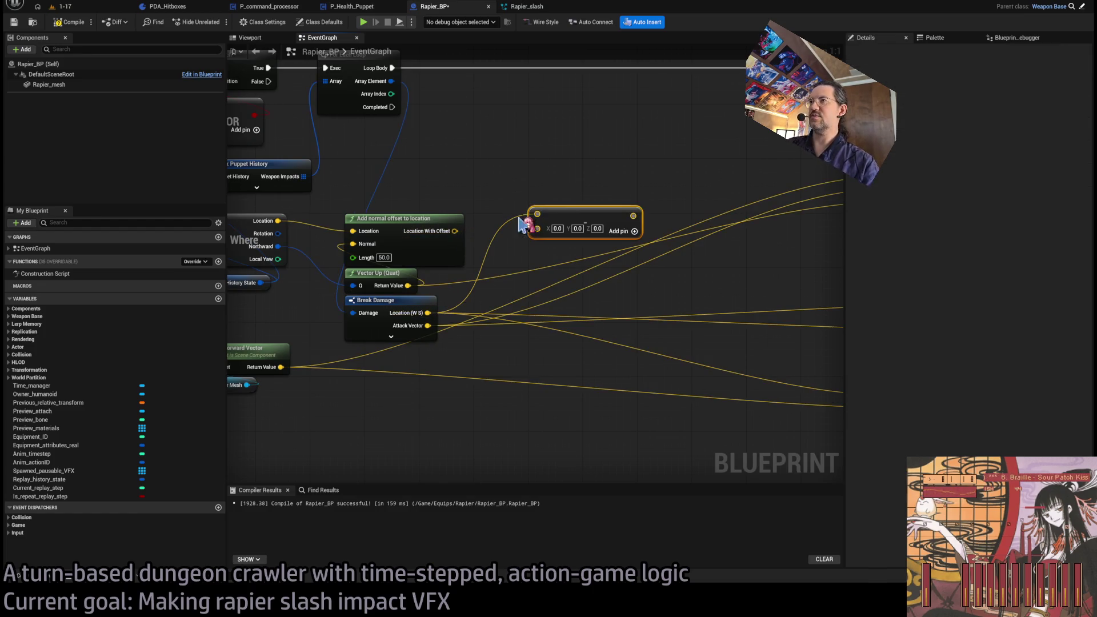
pyautogui.moveTo(455, 231)
pyautogui.mouseDown()
pyautogui.moveTo(564, 229)
pyautogui.moveTo(524, 192)
pyautogui.mouseUp()
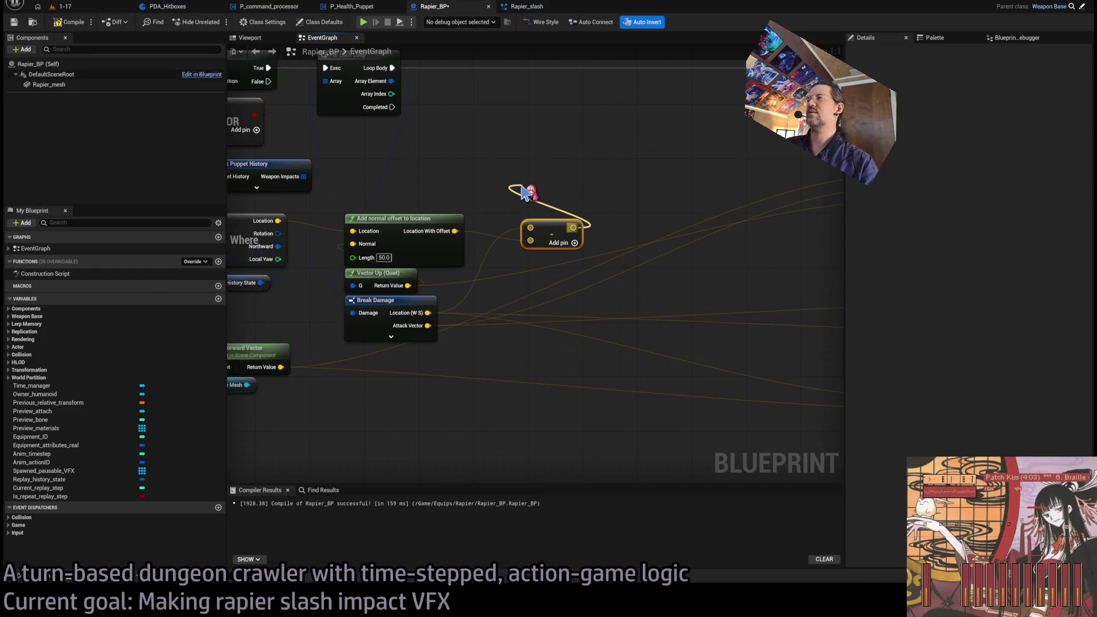
pyautogui.scroll(-1, 600, 240)
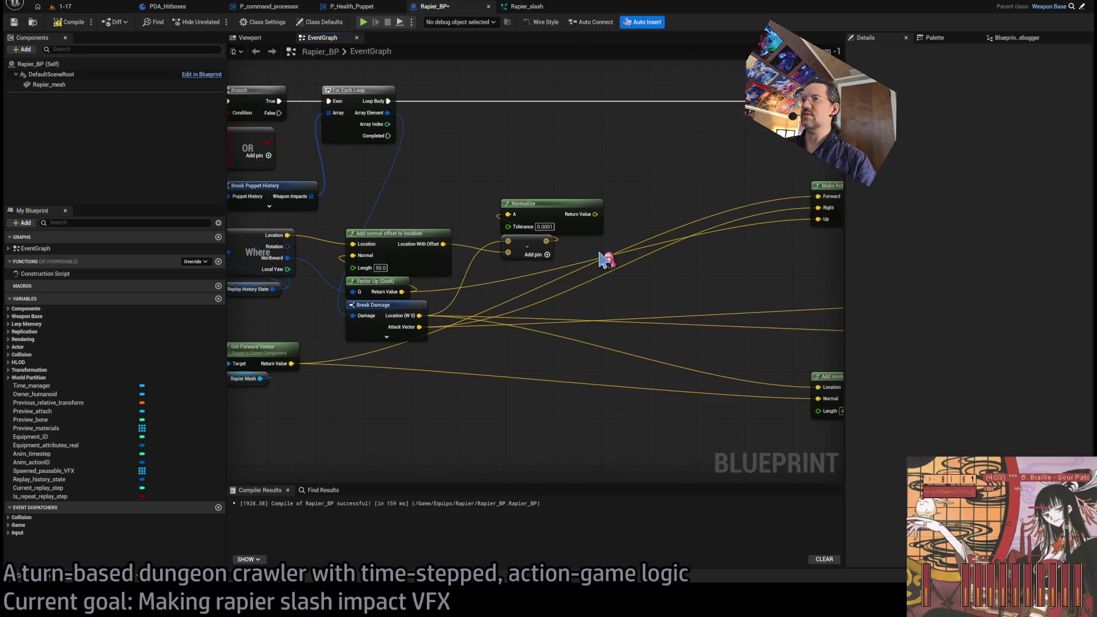
pyautogui.moveTo(344, 355)
pyautogui.mouseDown()
pyautogui.moveTo(657, 306)
pyautogui.moveTo(648, 205)
pyautogui.mouseUp()
pyautogui.click(63, 6)
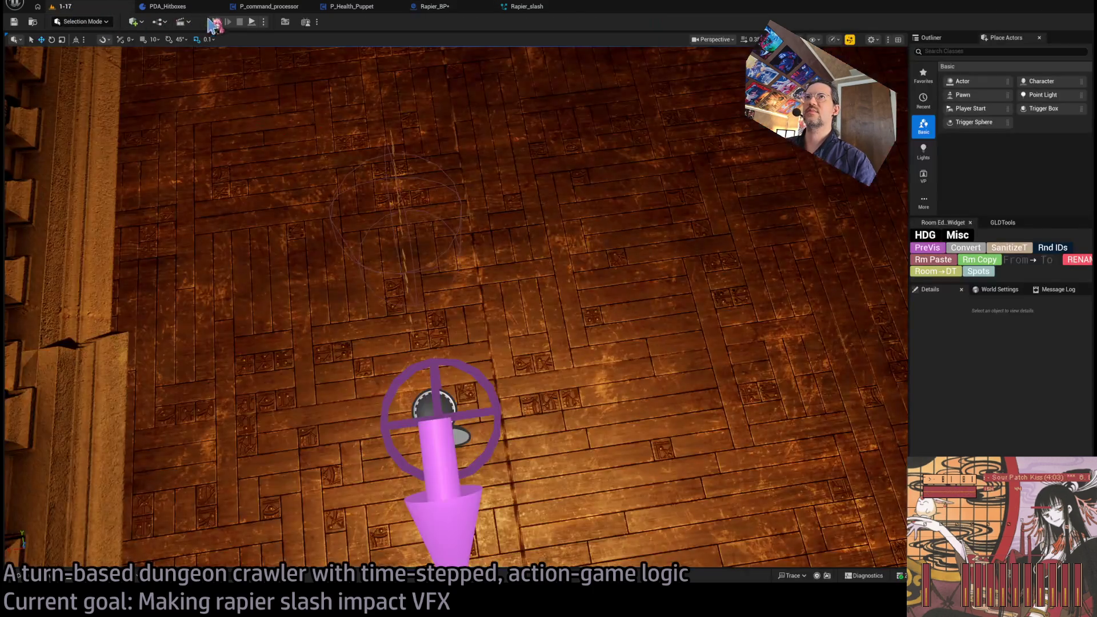
# Playtest and replay the slash on the cat enemy three times, then return to Rapier_BP's EventGraph
pyautogui.hotkey('alt', 'p')
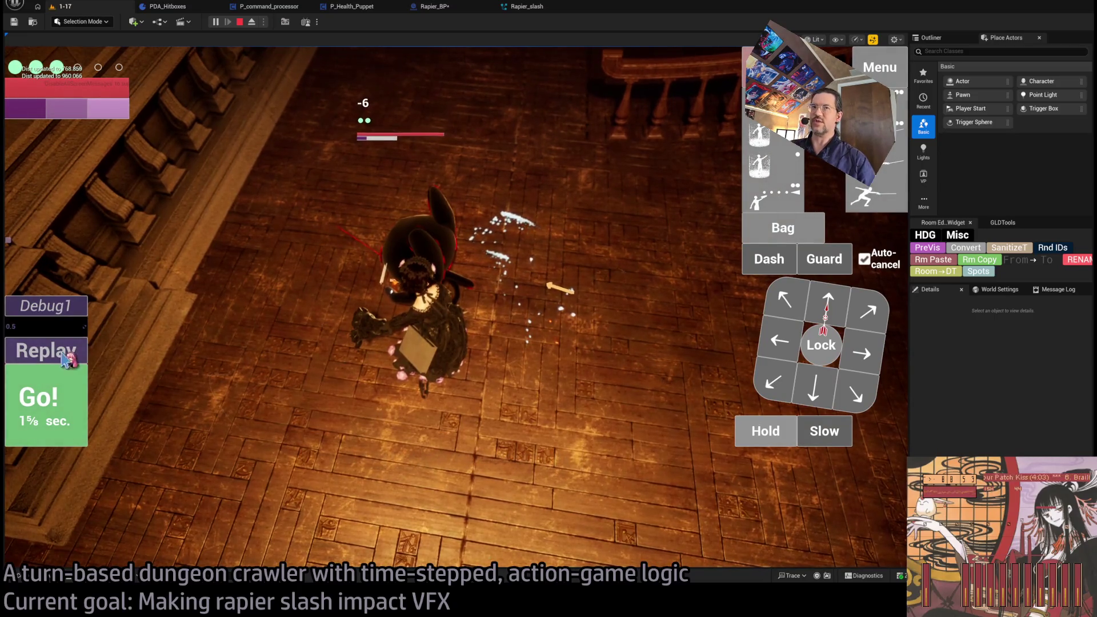
pyautogui.click(65, 359)
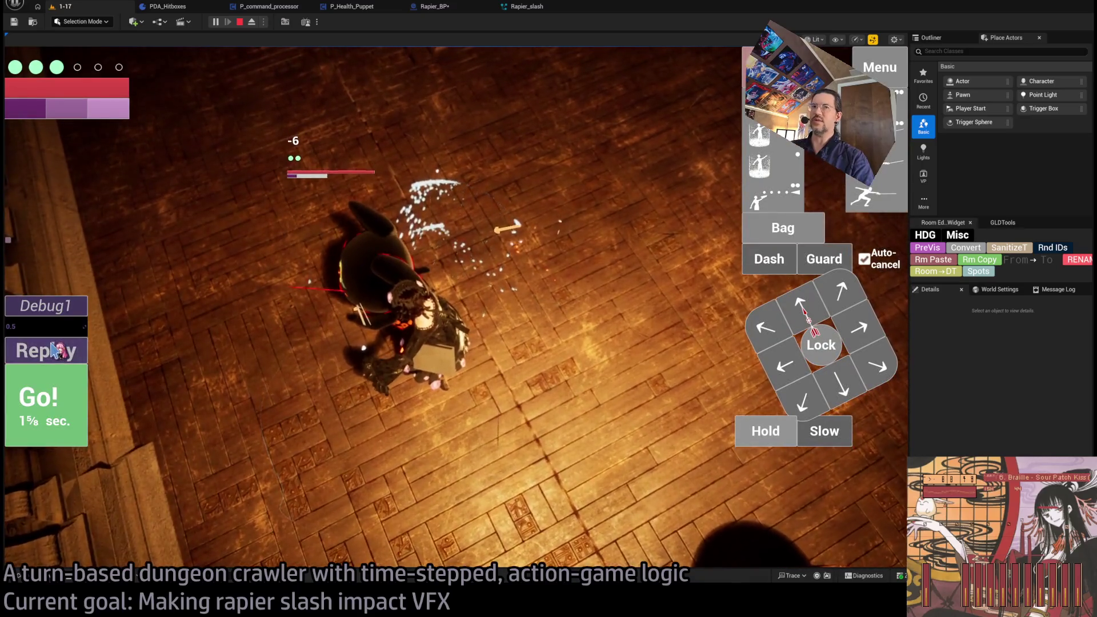
pyautogui.click(53, 349)
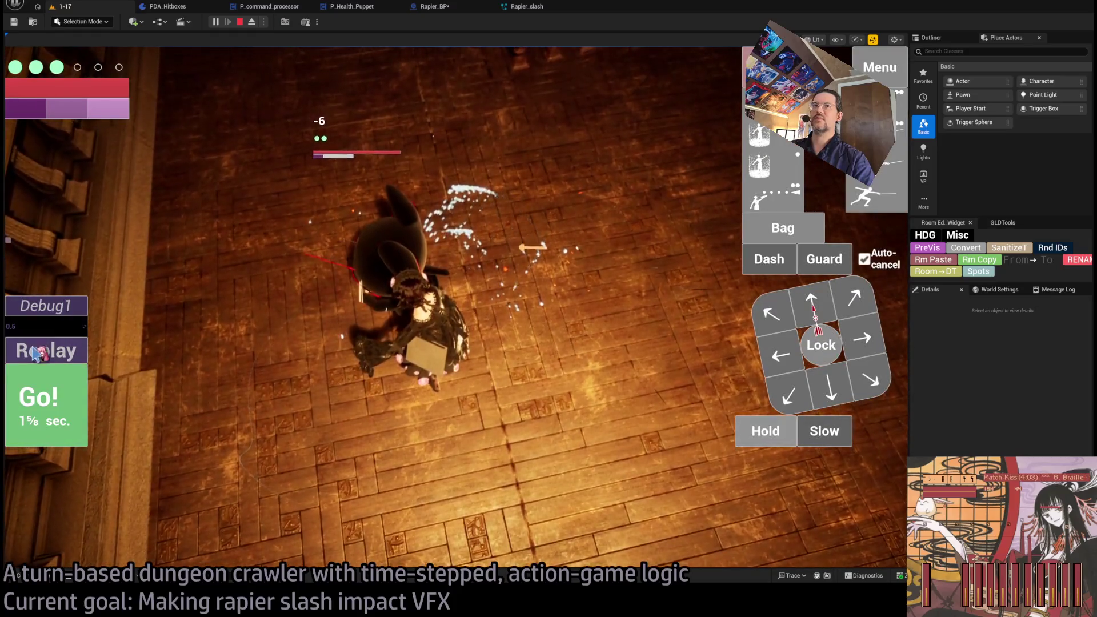
pyautogui.click(35, 353)
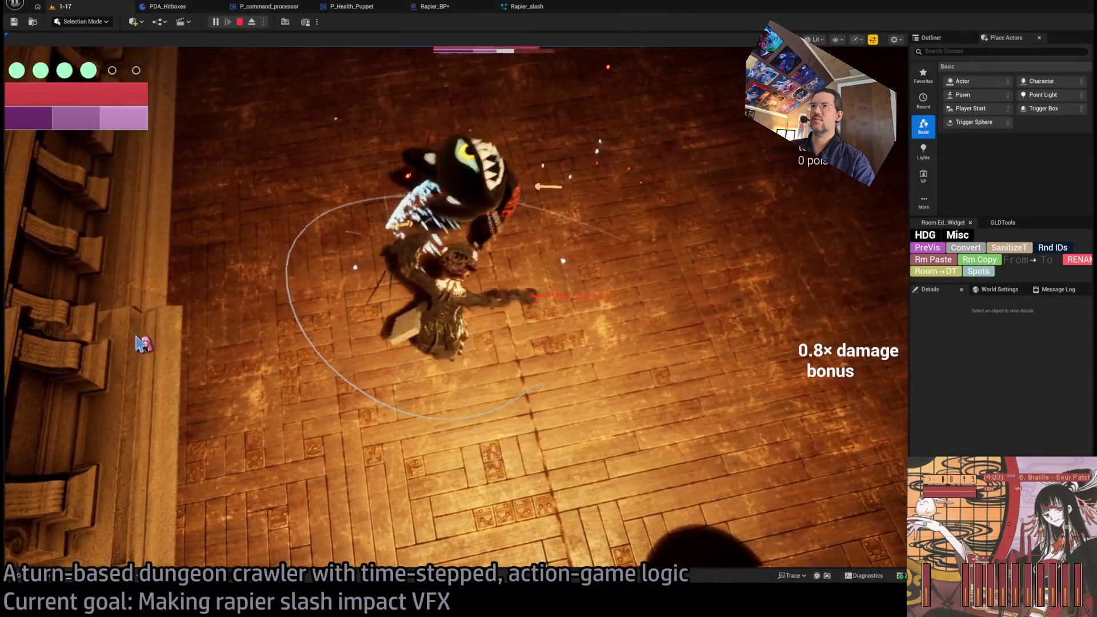
pyautogui.press('Escape')
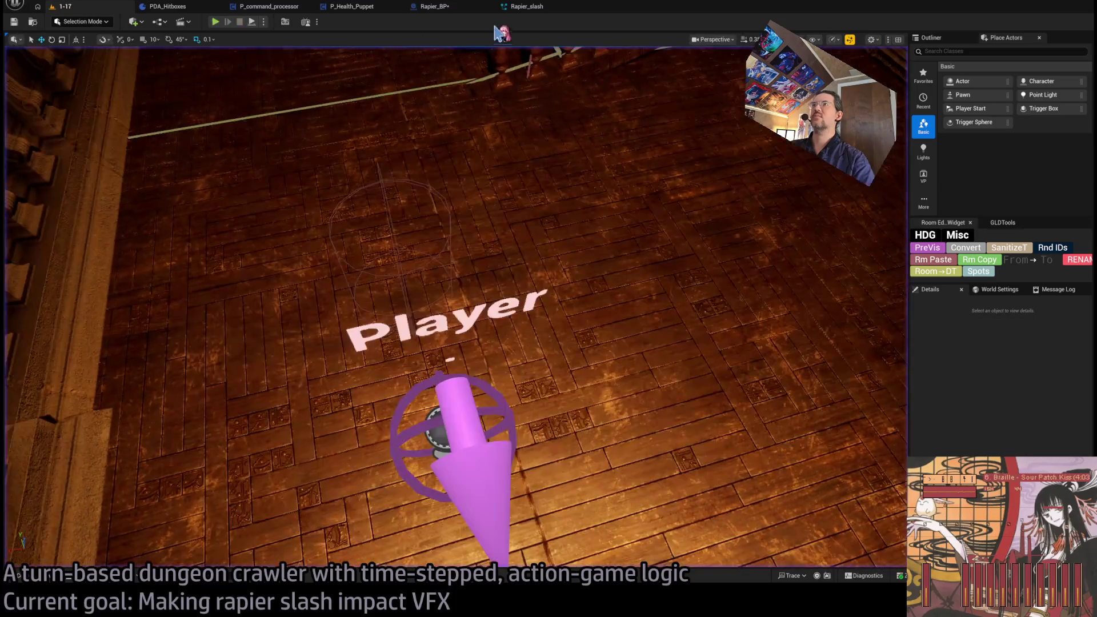
pyautogui.click(527, 6)
pyautogui.click(434, 6)
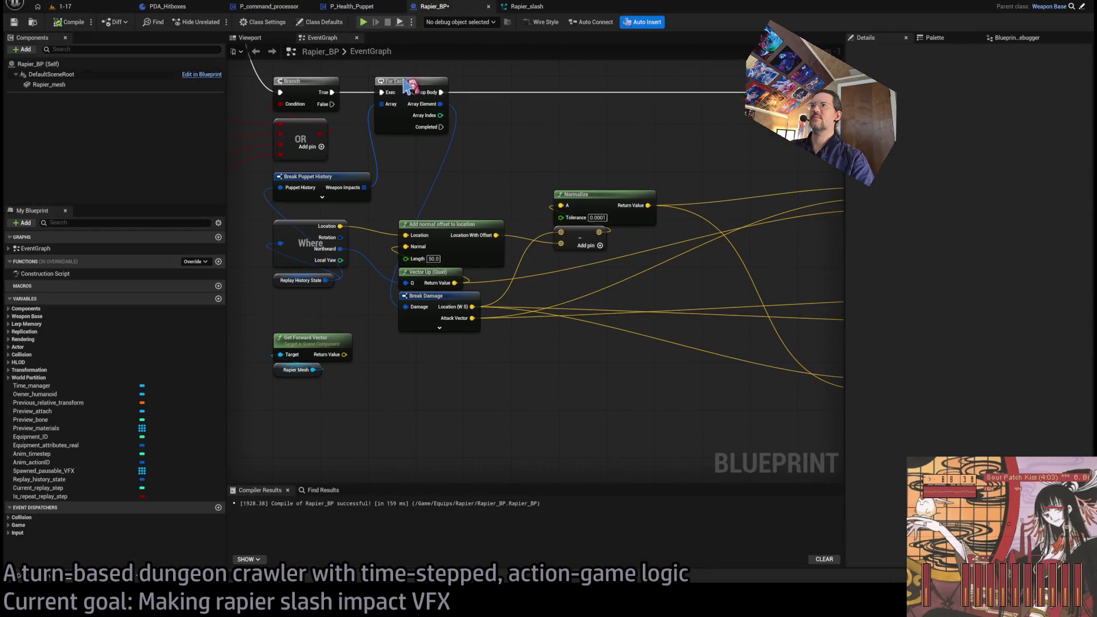
# Add a Lerp (Vector) with A from Normalize, B from Get Forward Vector, alpha 0.5
pyautogui.scroll(-2, 441, 159)
pyautogui.scroll(2, 590, 152)
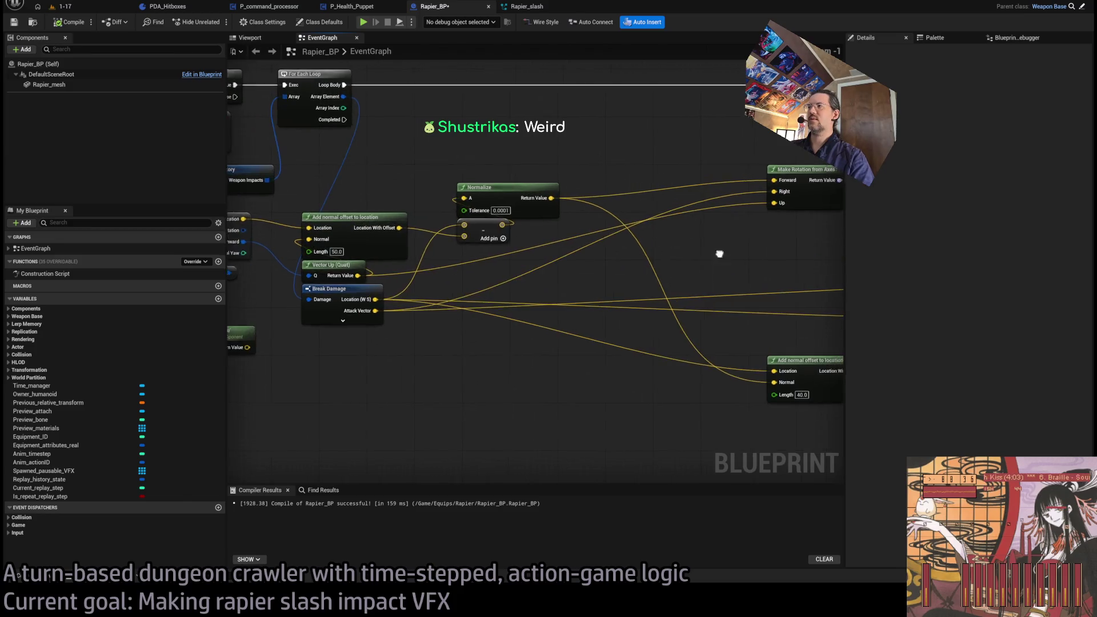
pyautogui.scroll(-2, 492, 274)
pyautogui.scroll(2, 614, 232)
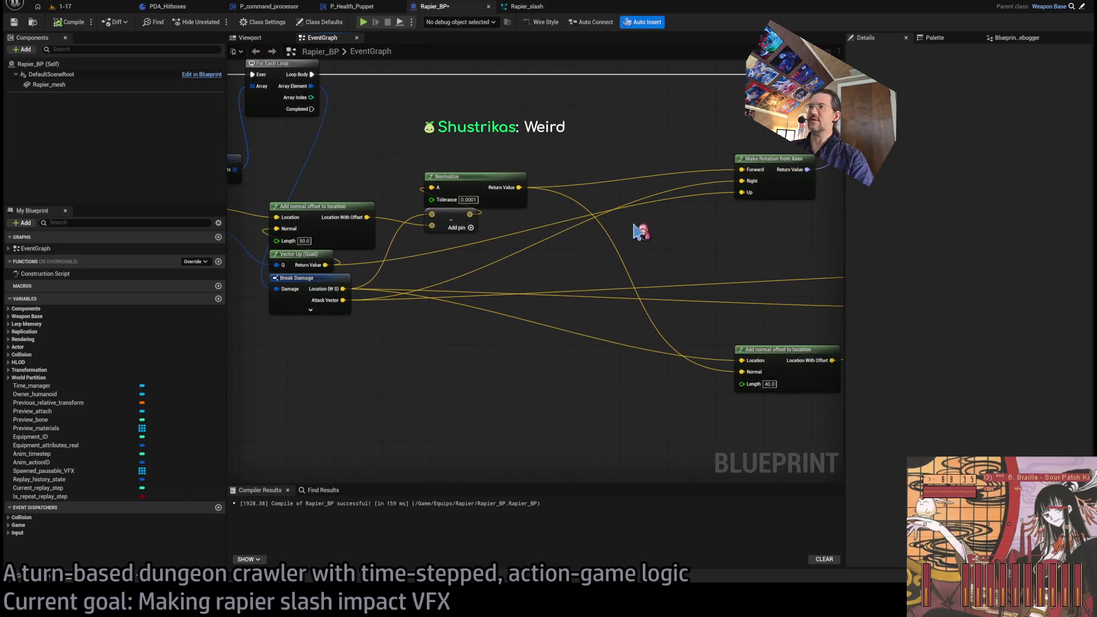
pyautogui.click(686, 246)
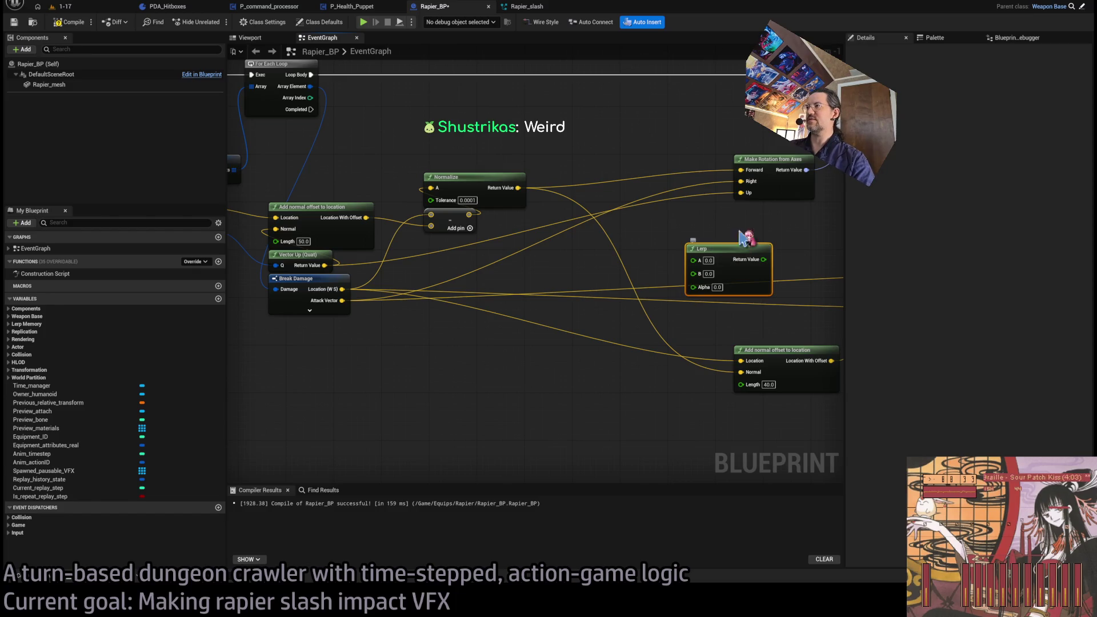
pyautogui.press('Delete')
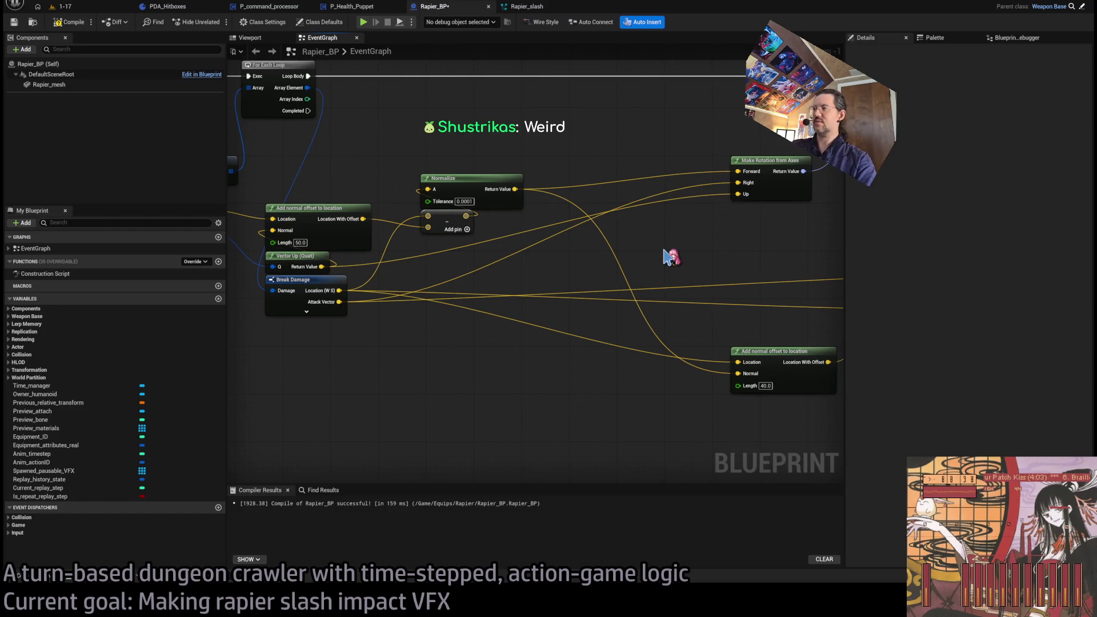
pyautogui.click(660, 246)
pyautogui.moveTo(680, 250); pyautogui.dragTo(451, 379)
pyautogui.moveTo(591, 251); pyautogui.dragTo(599, 246)
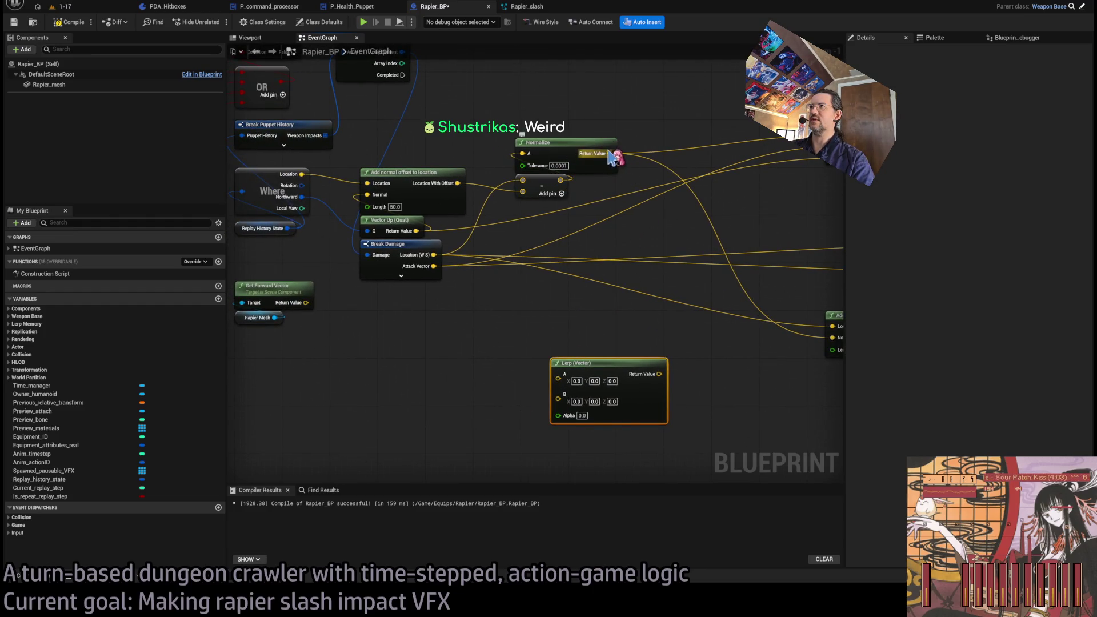
pyautogui.moveTo(609, 153); pyautogui.dragTo(559, 374)
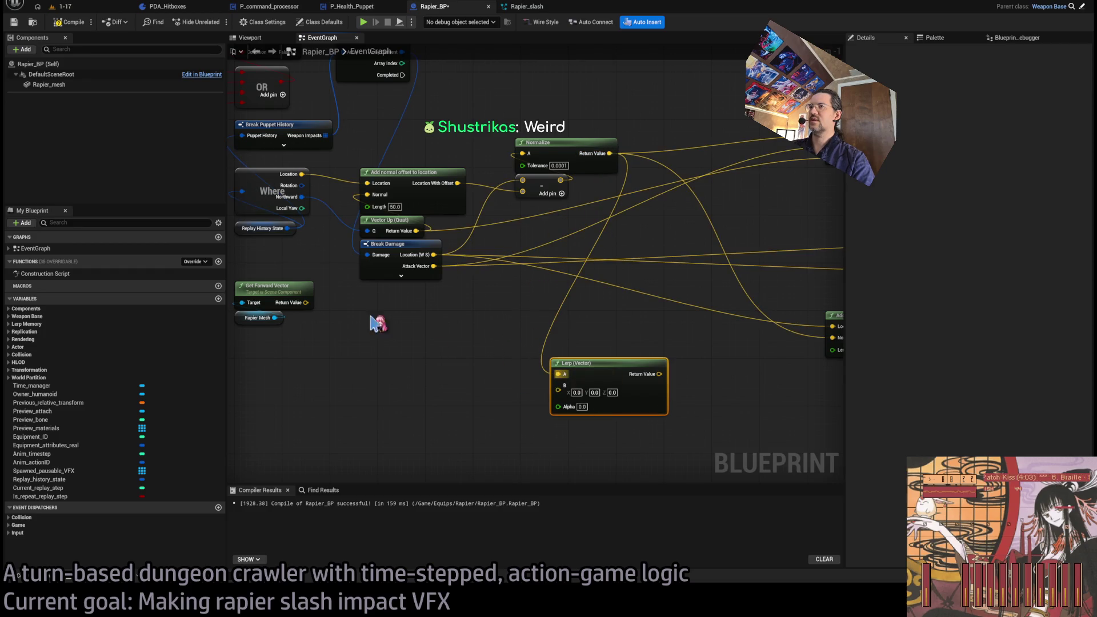
pyautogui.moveTo(306, 302)
pyautogui.mouseDown()
pyautogui.moveTo(548, 416)
pyautogui.moveTo(559, 390)
pyautogui.mouseUp()
# Move the rotation and offset Normal links onto the Lerp output
pyautogui.moveTo(632, 369); pyautogui.dragTo(509, 417)
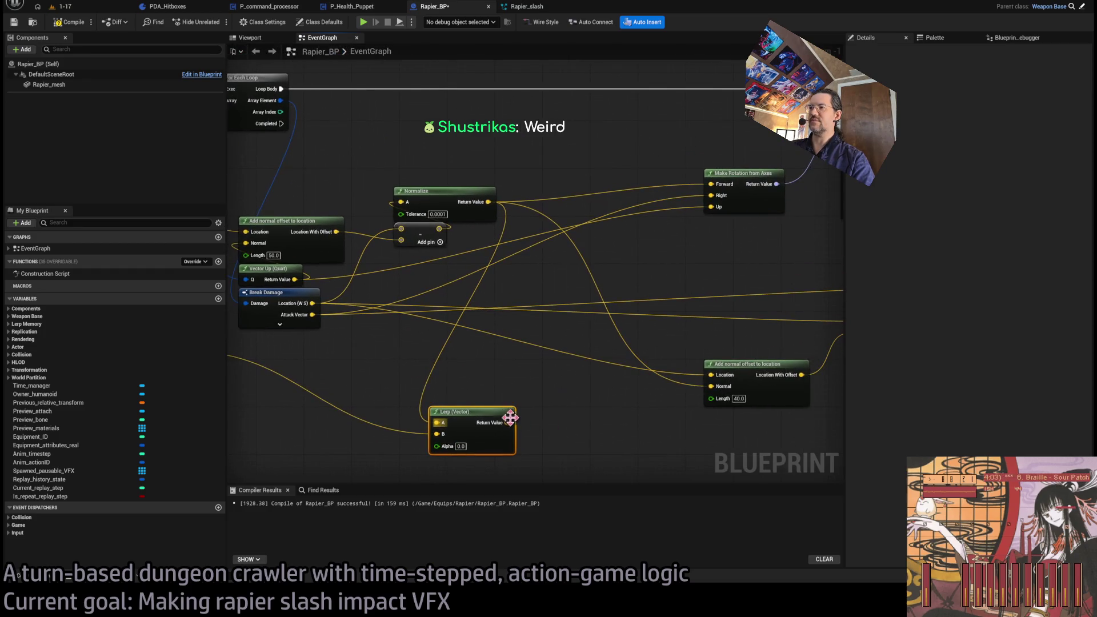
pyautogui.keyDown('alt'); pyautogui.click(489, 202); pyautogui.keyUp('alt')
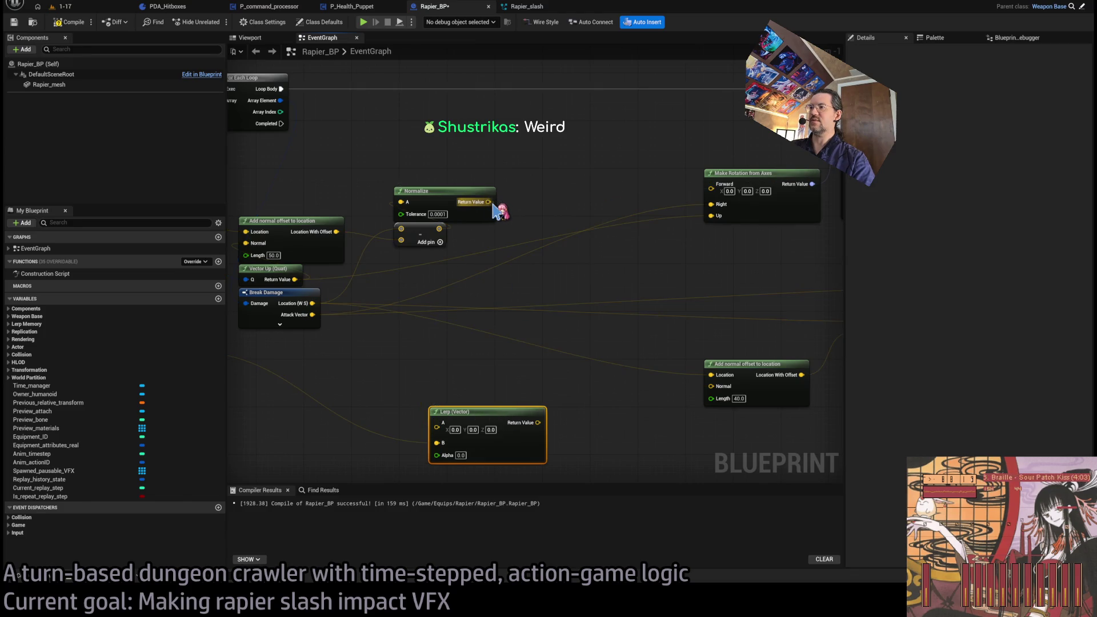
pyautogui.hotkey('ctrl', 'z')
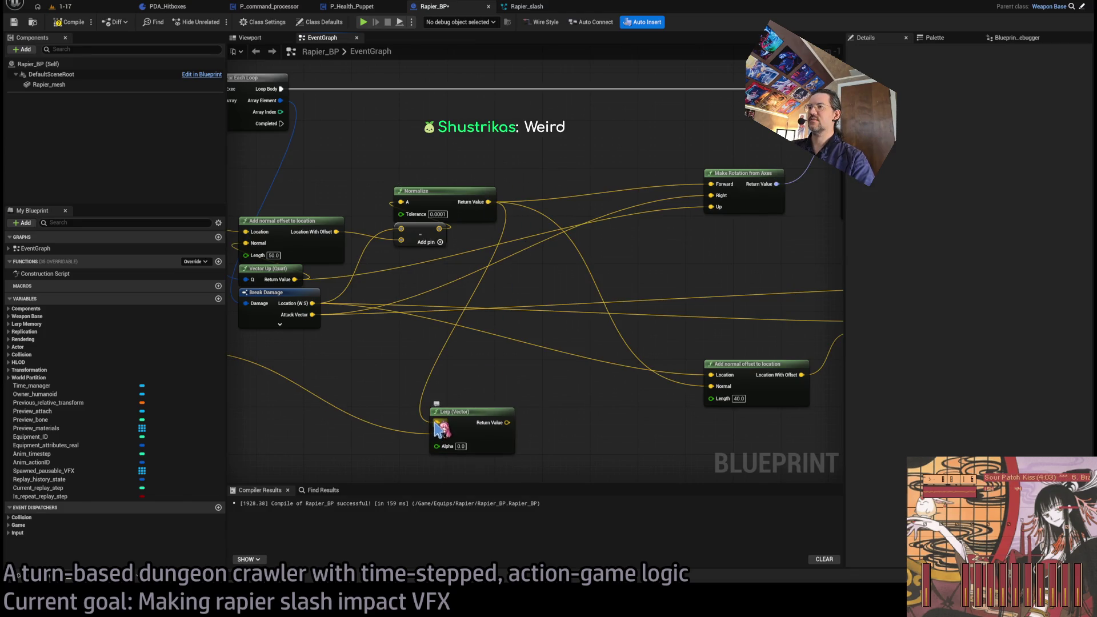
pyautogui.moveTo(488, 201)
pyautogui.mouseDown()
pyautogui.moveTo(578, 379)
pyautogui.moveTo(490, 215)
pyautogui.moveTo(438, 423)
pyautogui.mouseUp()
pyautogui.write('0.5')
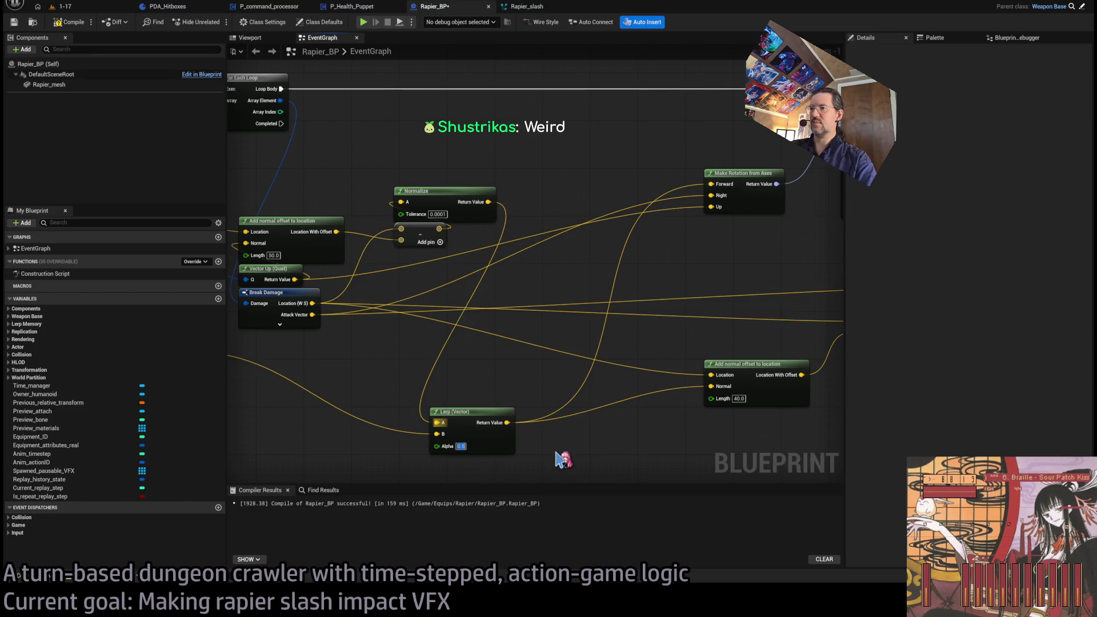
# Playtest the slash in the level, then return to the Rapier_BP event graph
pyautogui.click(62, 6)
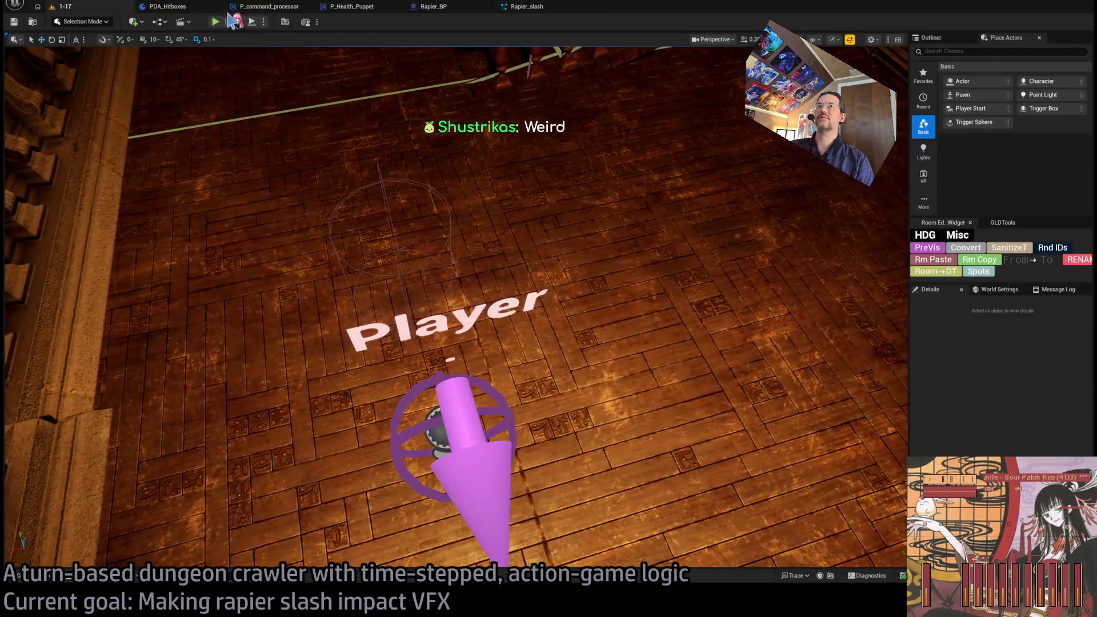
pyautogui.hotkey('alt', 'p')
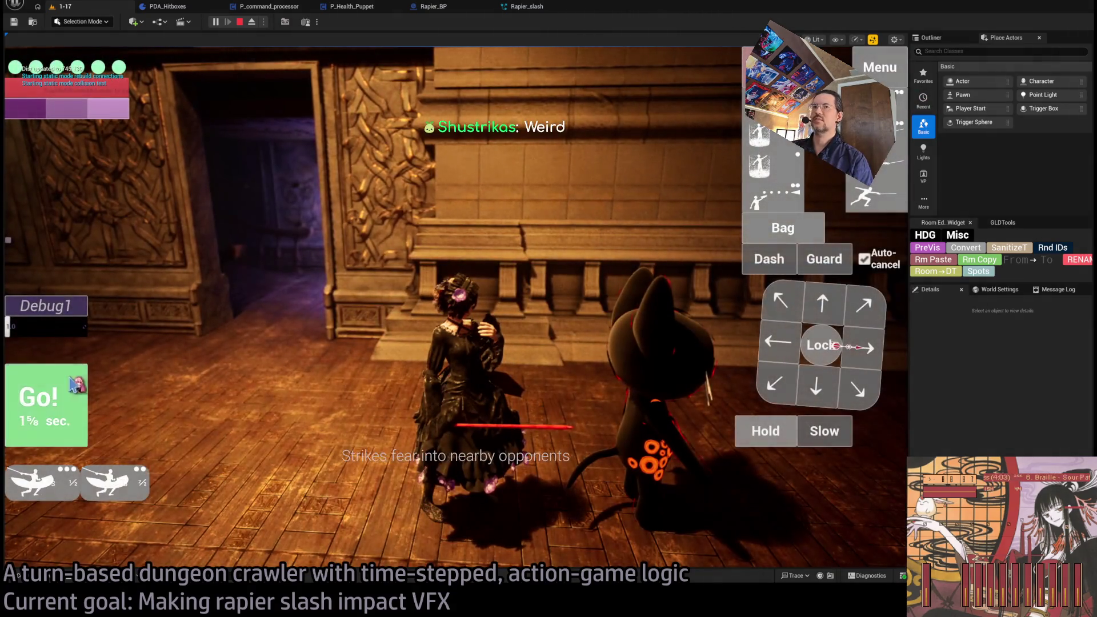
pyautogui.click(242, 28)
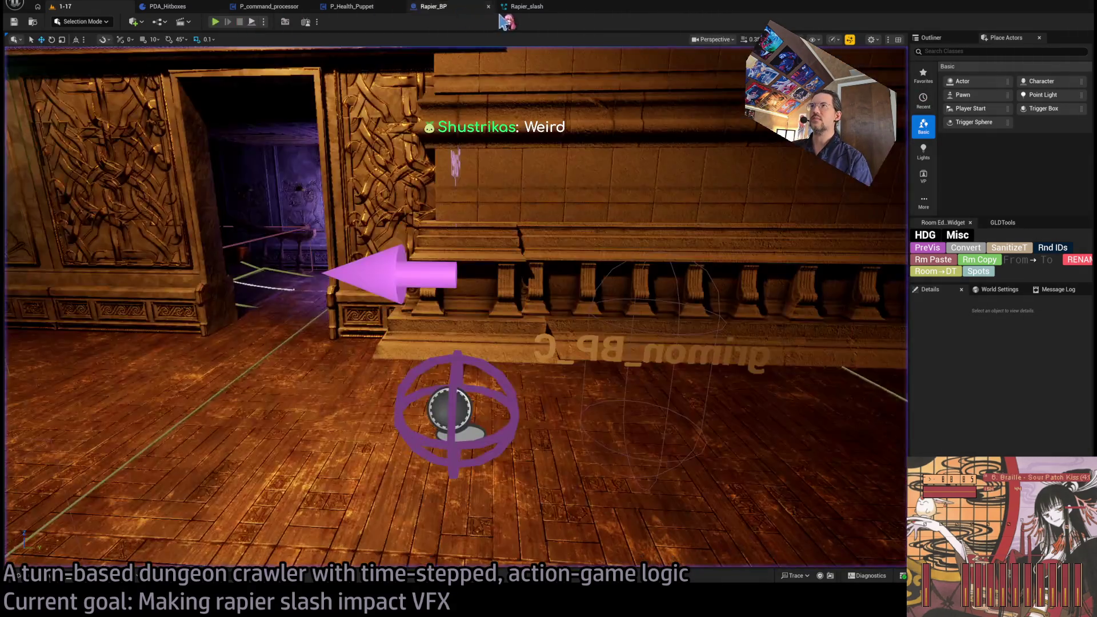
pyautogui.click(517, 7)
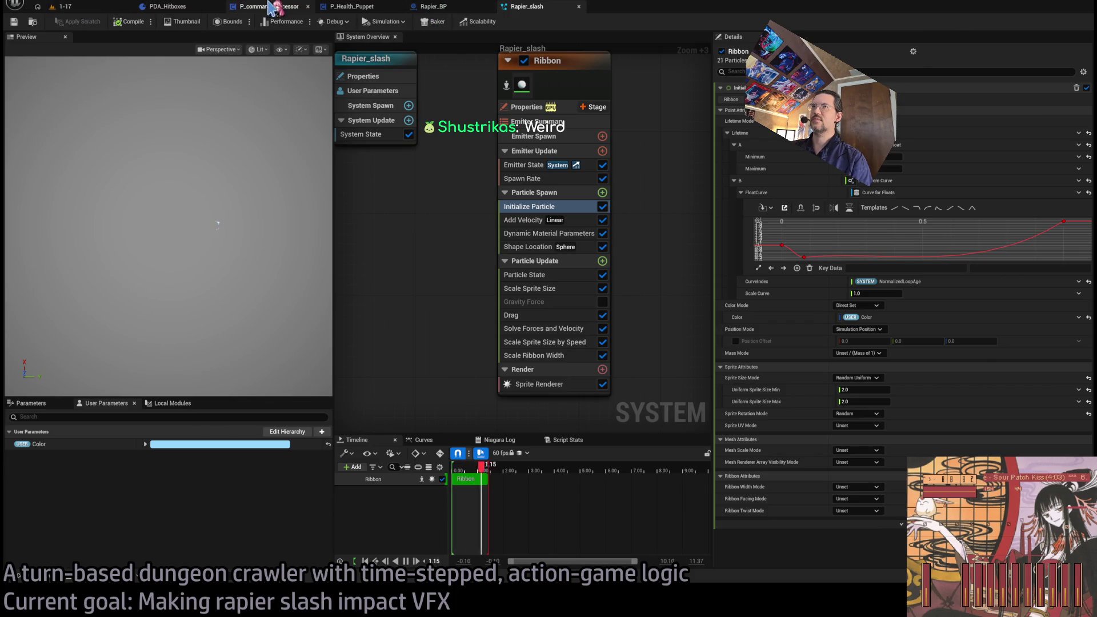
pyautogui.click(271, 7)
pyautogui.click(428, 7)
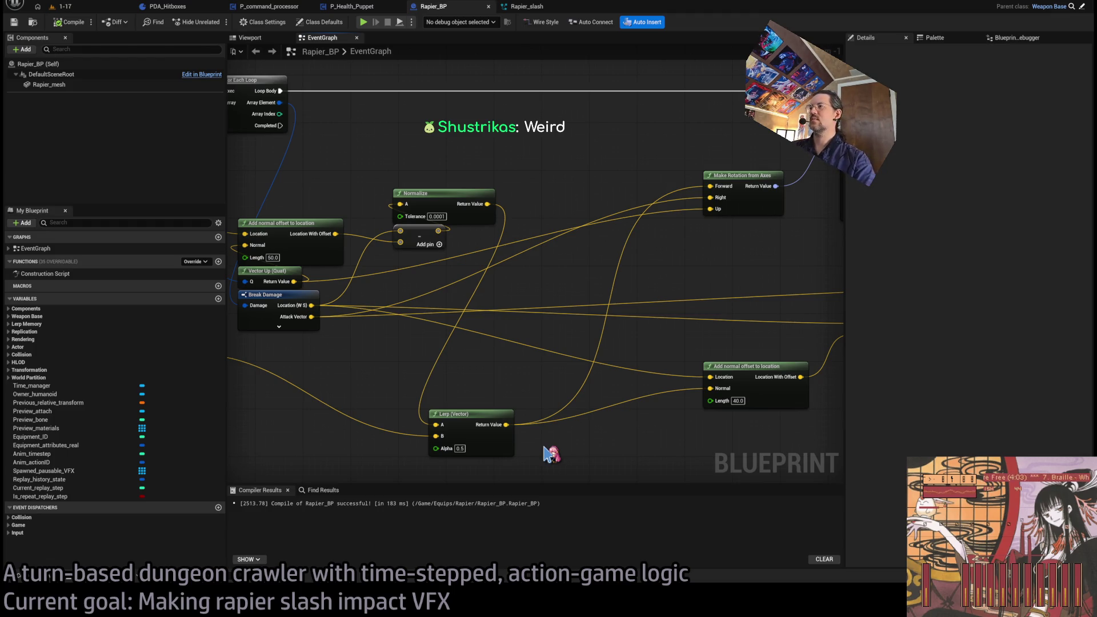
# Insert a Normalize node after the Lerp, compile Rapier_BP, and playtest again
pyautogui.hotkey('ctrl', 'v')
pyautogui.moveTo(485, 365)
pyautogui.mouseDown()
pyautogui.moveTo(646, 404)
pyautogui.moveTo(522, 394)
pyautogui.mouseUp()
pyautogui.click(566, 328)
pyautogui.click(70, 21)
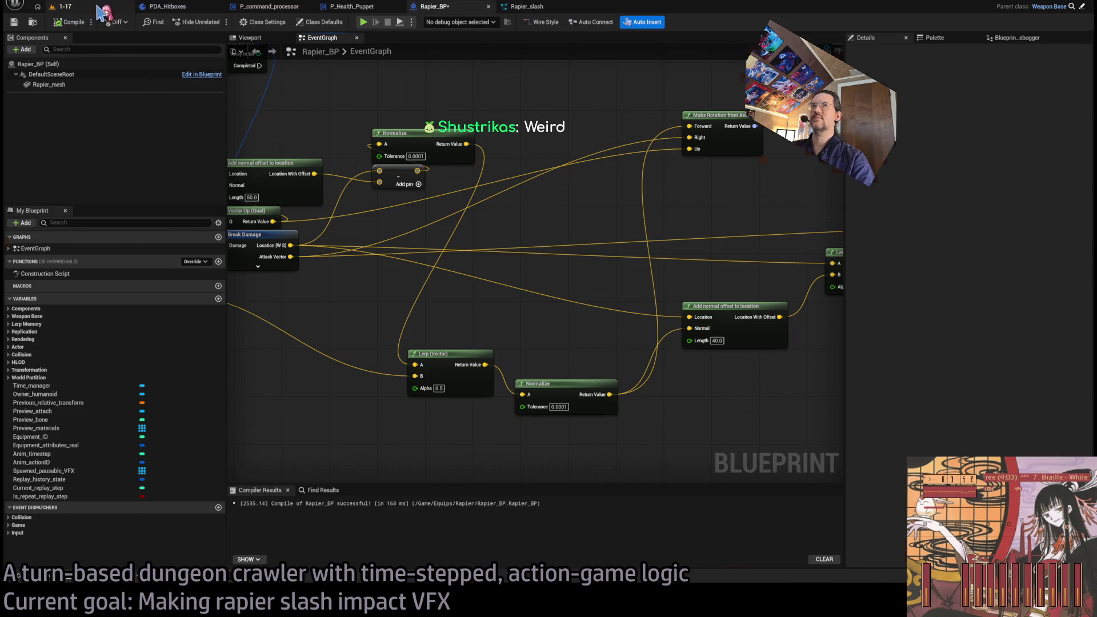
pyautogui.click(98, 9)
pyautogui.hotkey('alt', 'p')
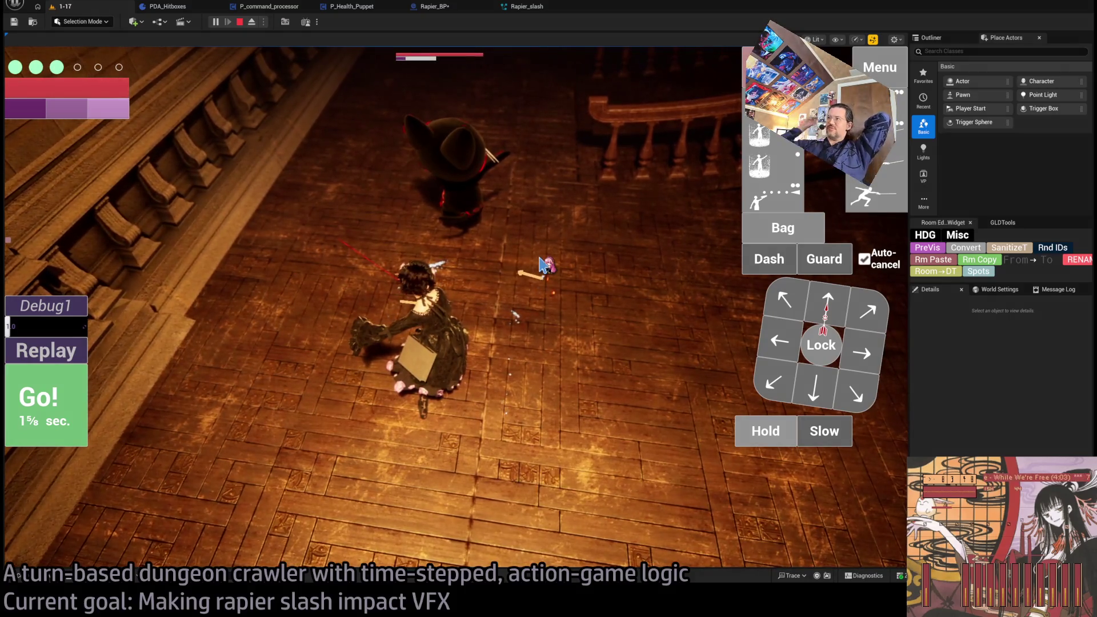
# Queue a step, run the rapier attack on the cat and replay it up close, then stop and open PDA_Hitboxes
pyautogui.click(837, 305)
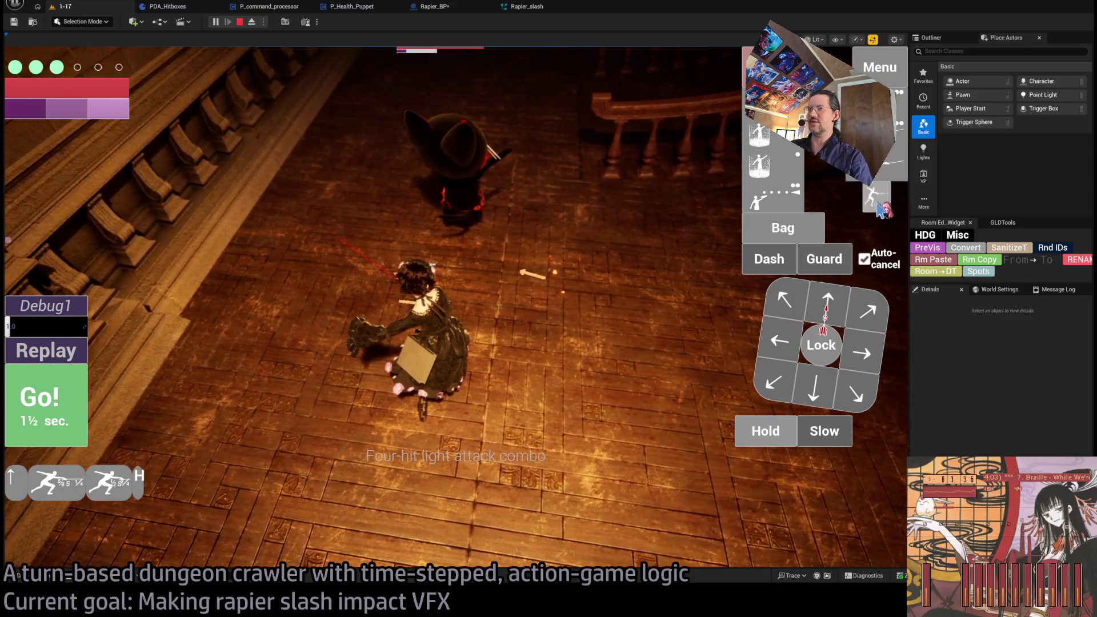
pyautogui.click(759, 135)
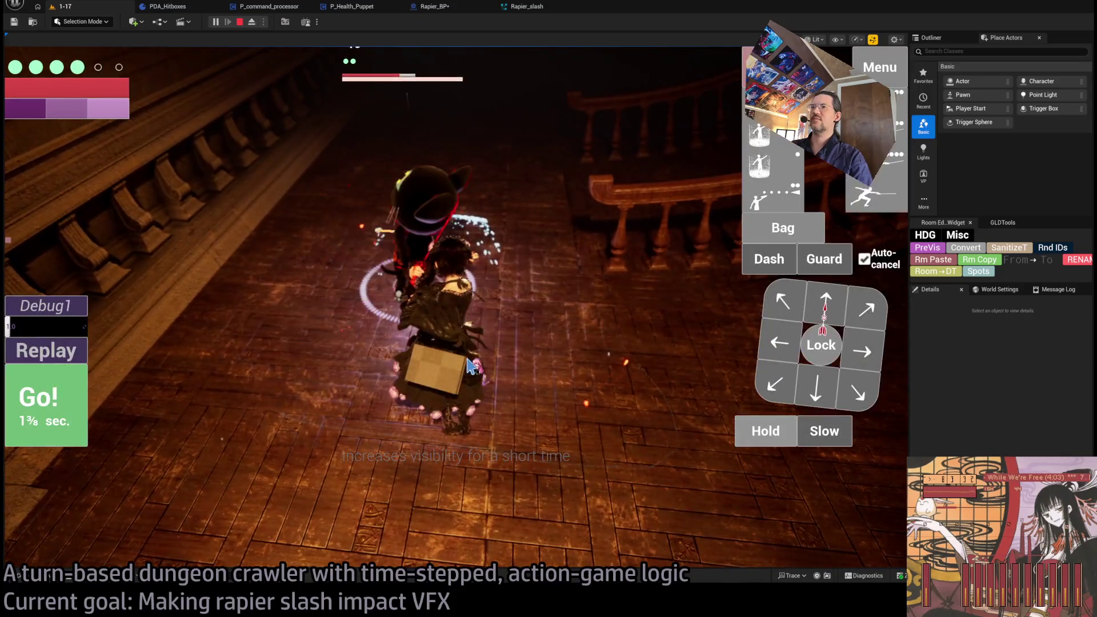
pyautogui.scroll(-3, 415, 311)
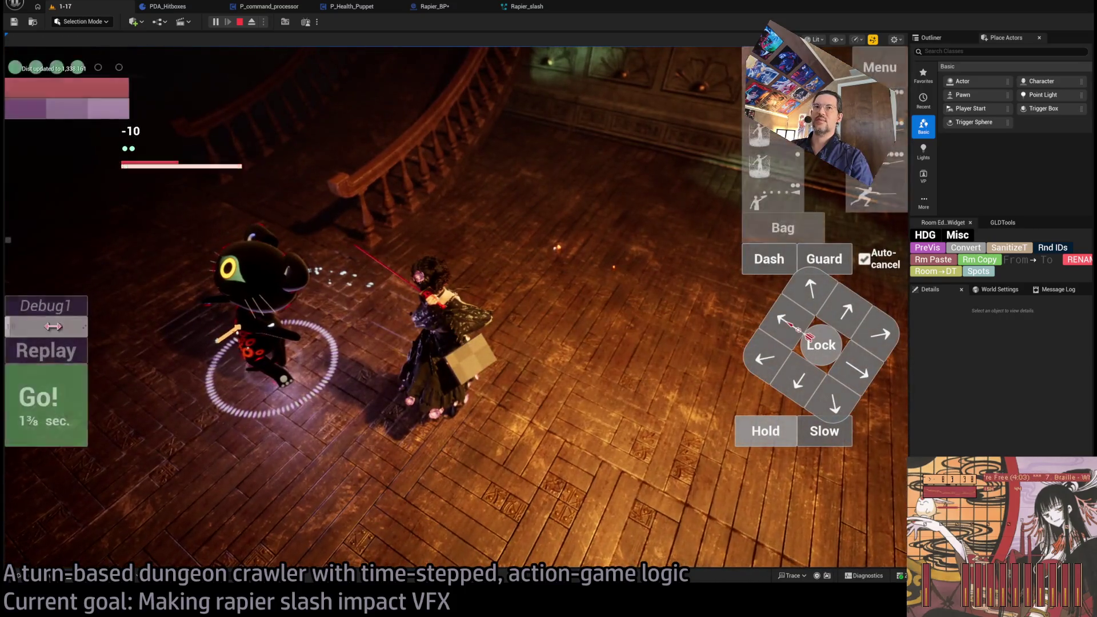
pyautogui.click(57, 357)
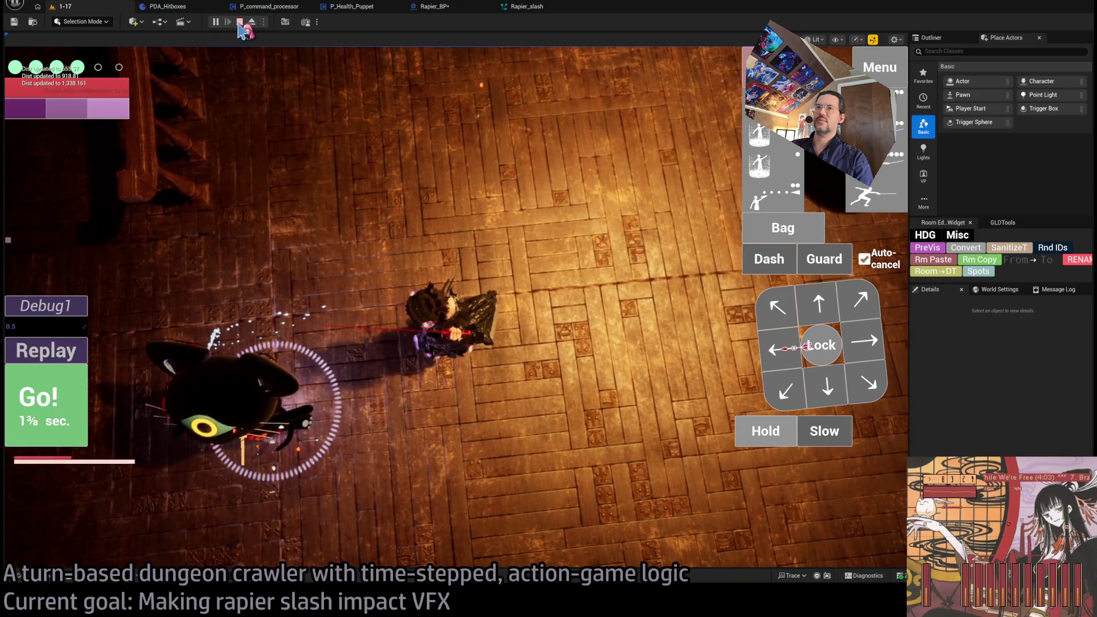
pyautogui.click(240, 24)
pyautogui.click(182, 8)
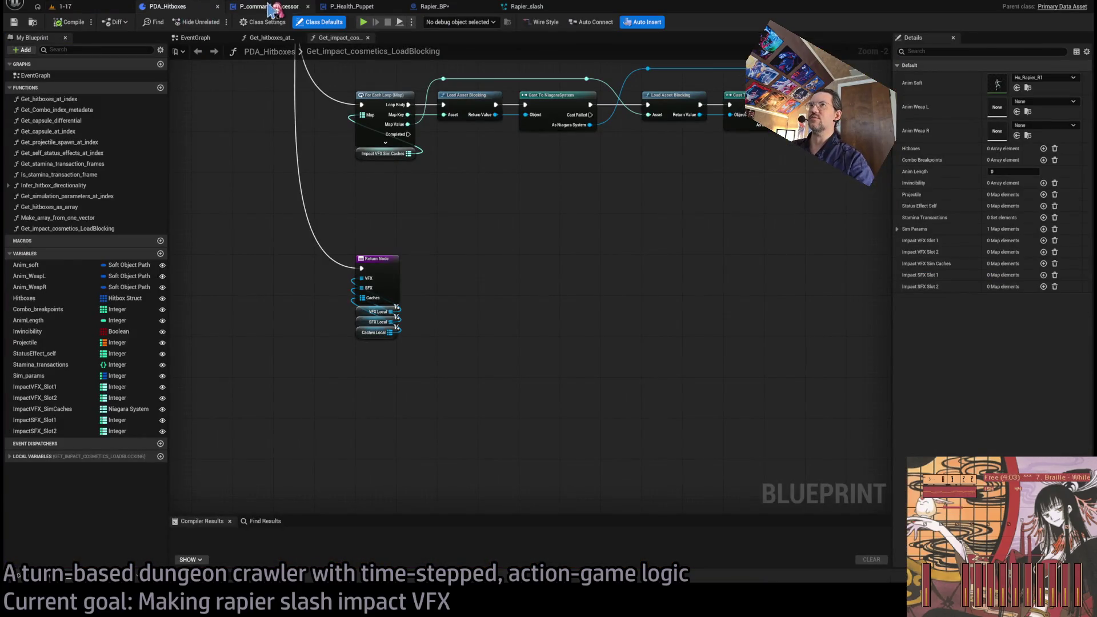
# Look over P_command_processor, then edit the first offset node's Length in the Rapier_BP event graph
pyautogui.click(268, 7)
pyautogui.click(455, 10)
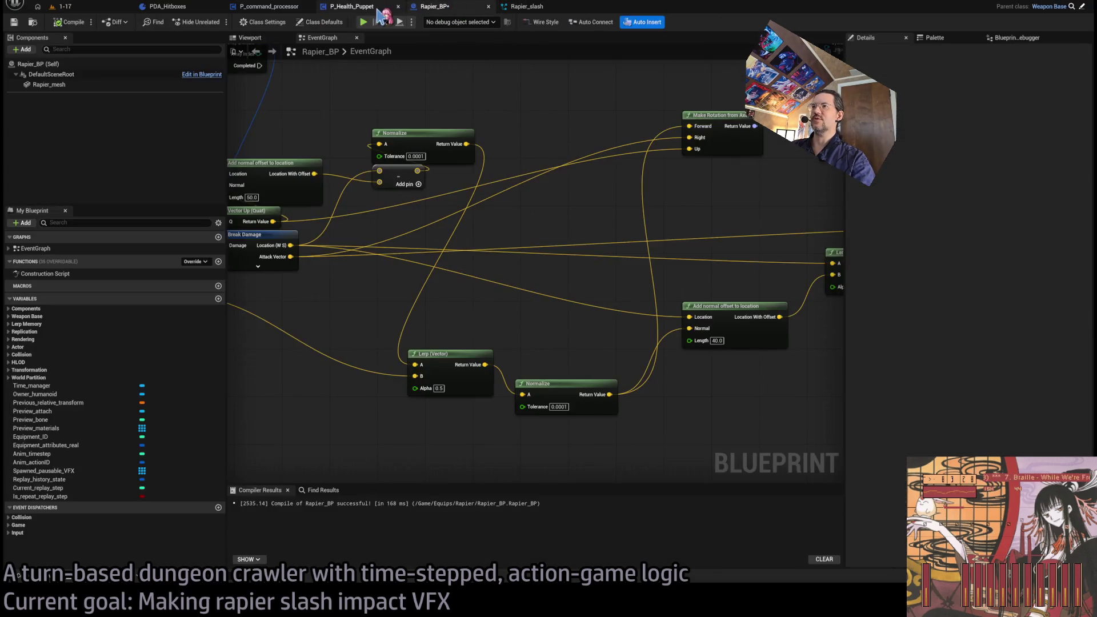
pyautogui.scroll(4, 640, 177)
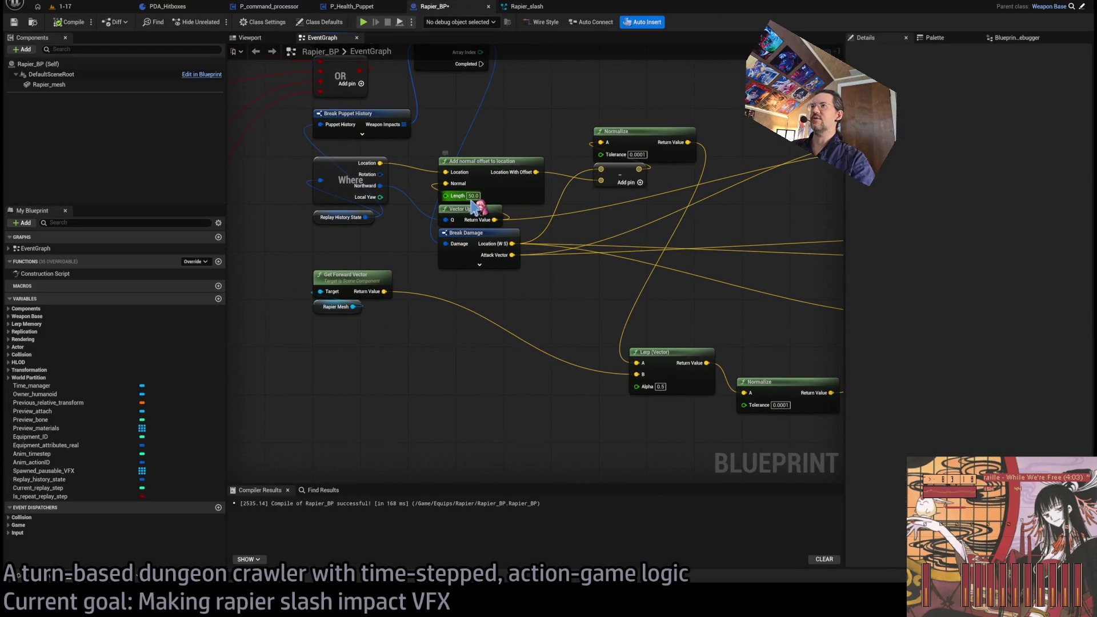
pyautogui.click(474, 196)
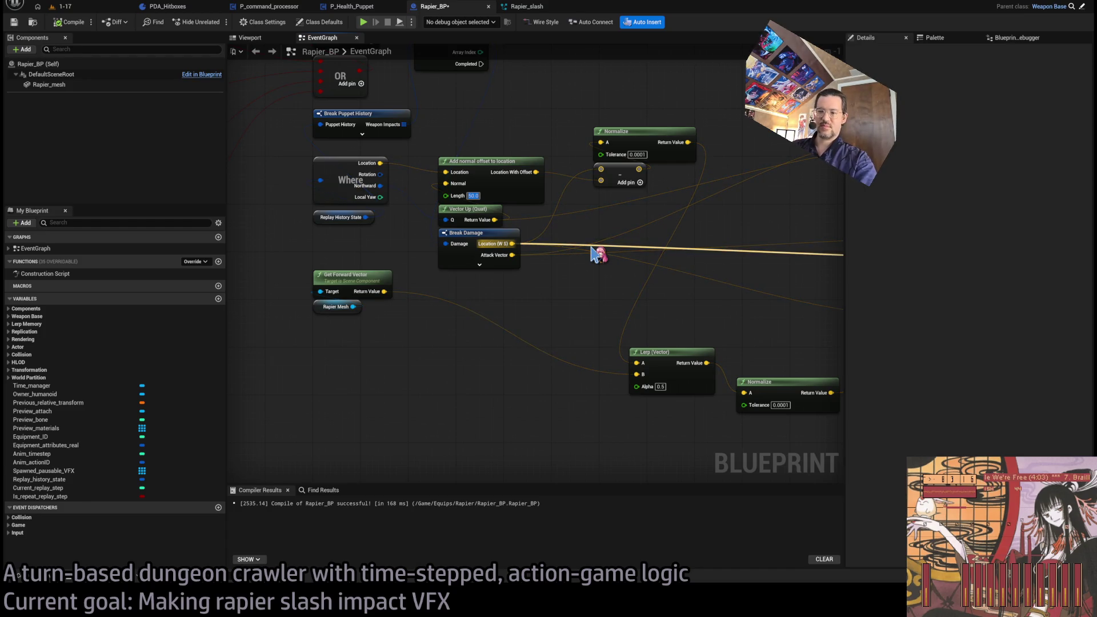
pyautogui.write('20')
# Start a play test with Alt+P, lock on to the cat, and replay the attack combo repeatedly
pyautogui.click(63, 7)
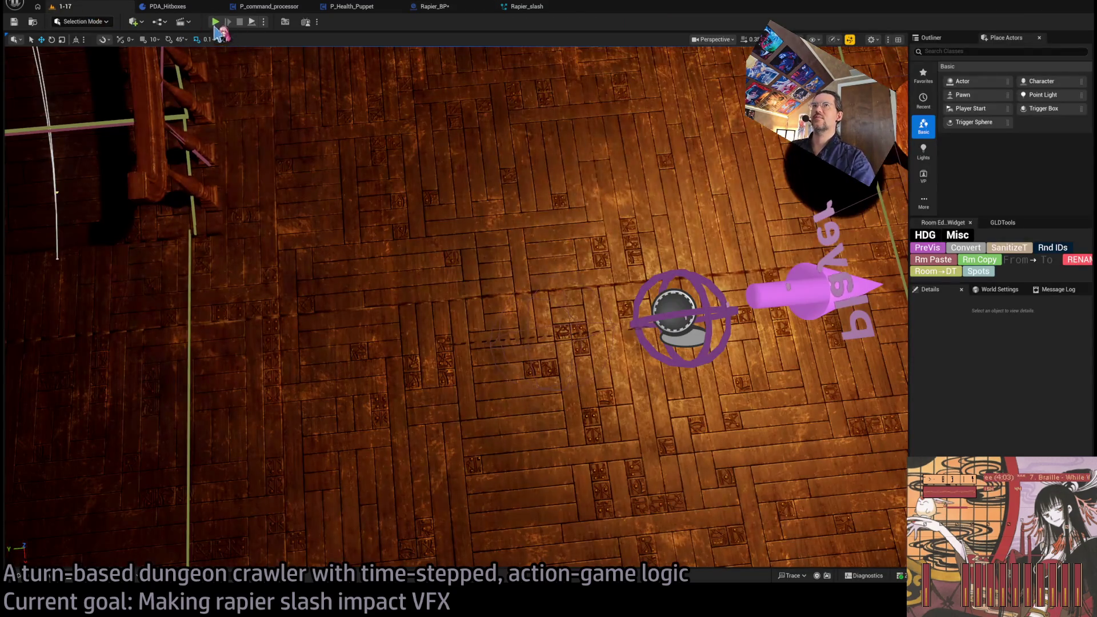
pyautogui.hotkey('alt', 'p')
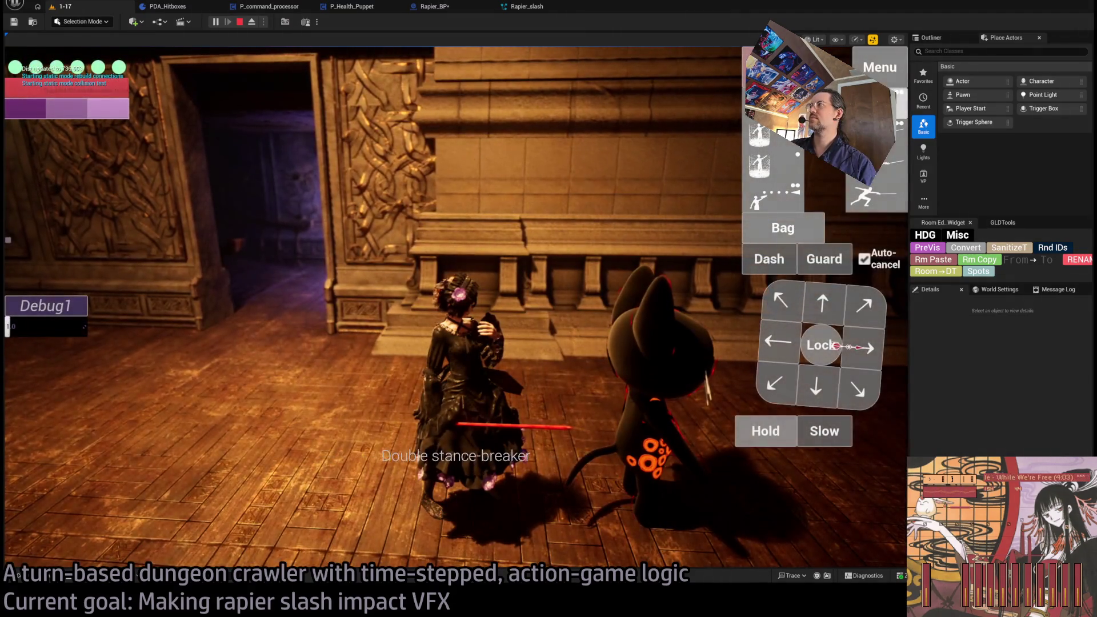
pyautogui.click(822, 352)
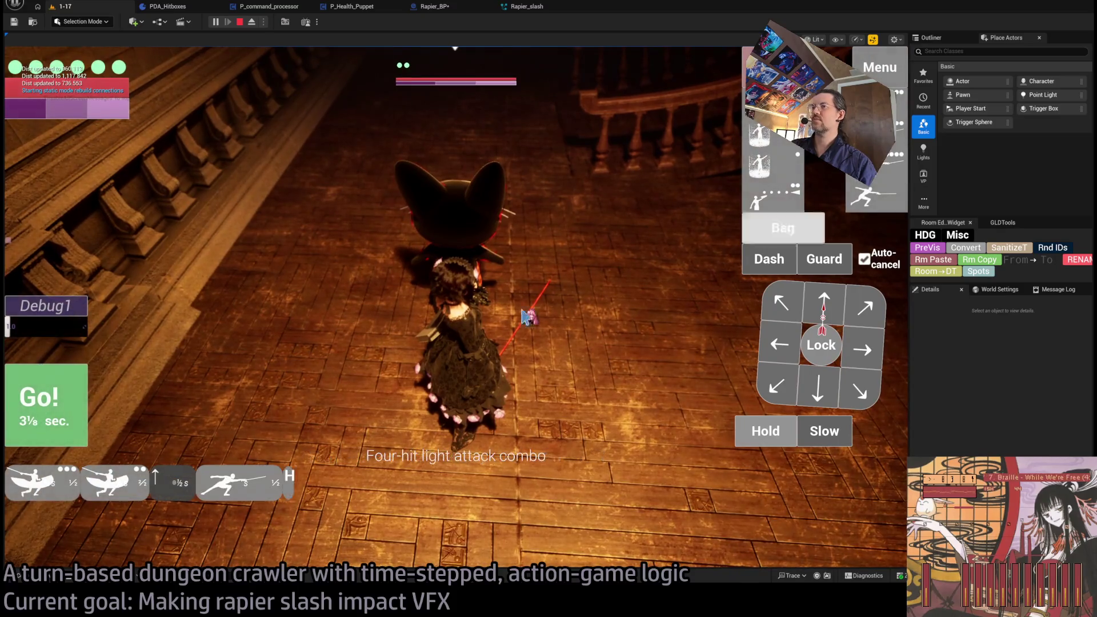
pyautogui.click(64, 419)
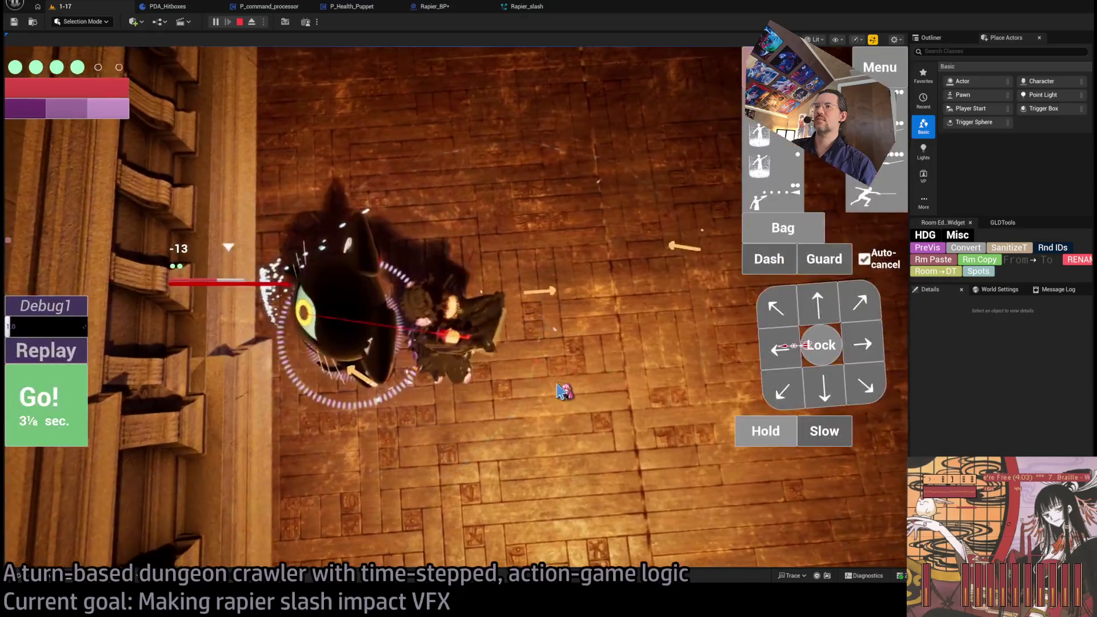
pyautogui.click(206, 369)
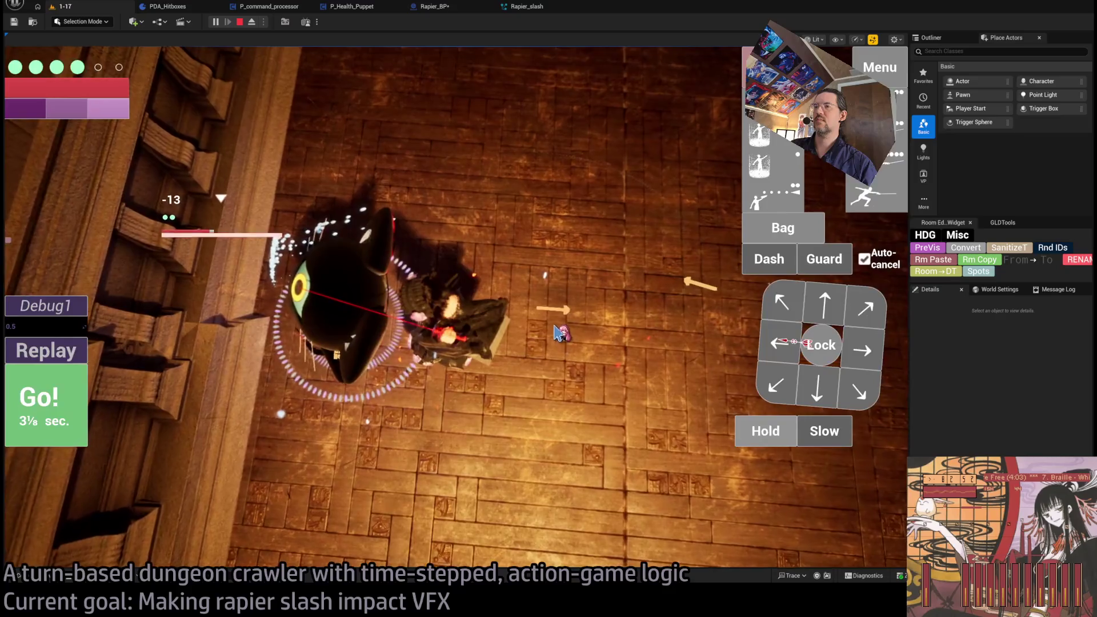
pyautogui.click(453, 150)
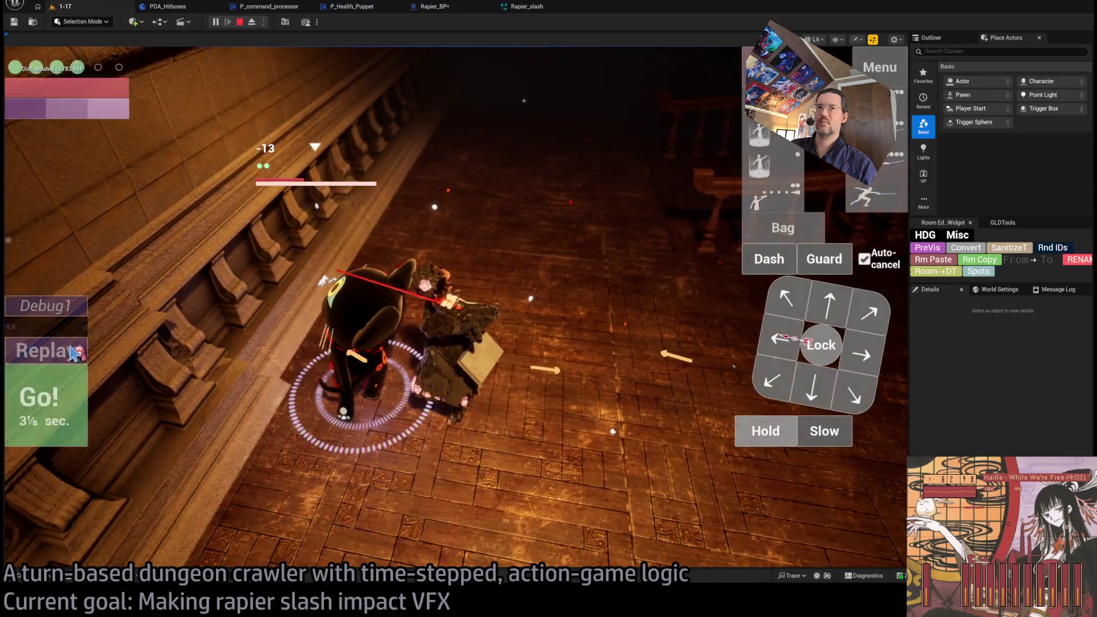
pyautogui.click(74, 355)
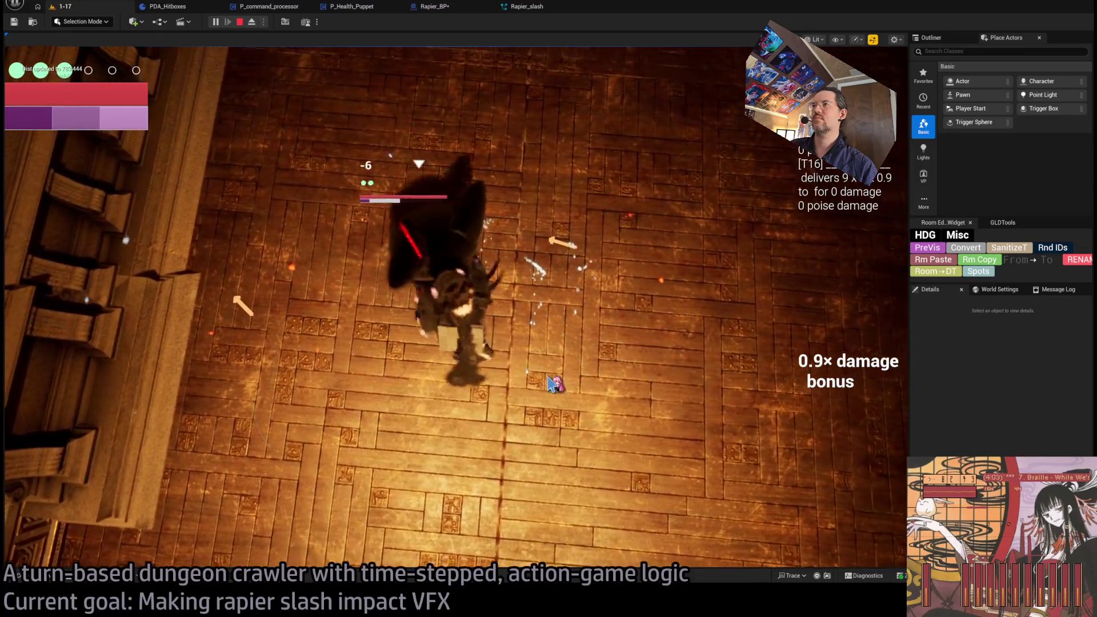
pyautogui.click(571, 240)
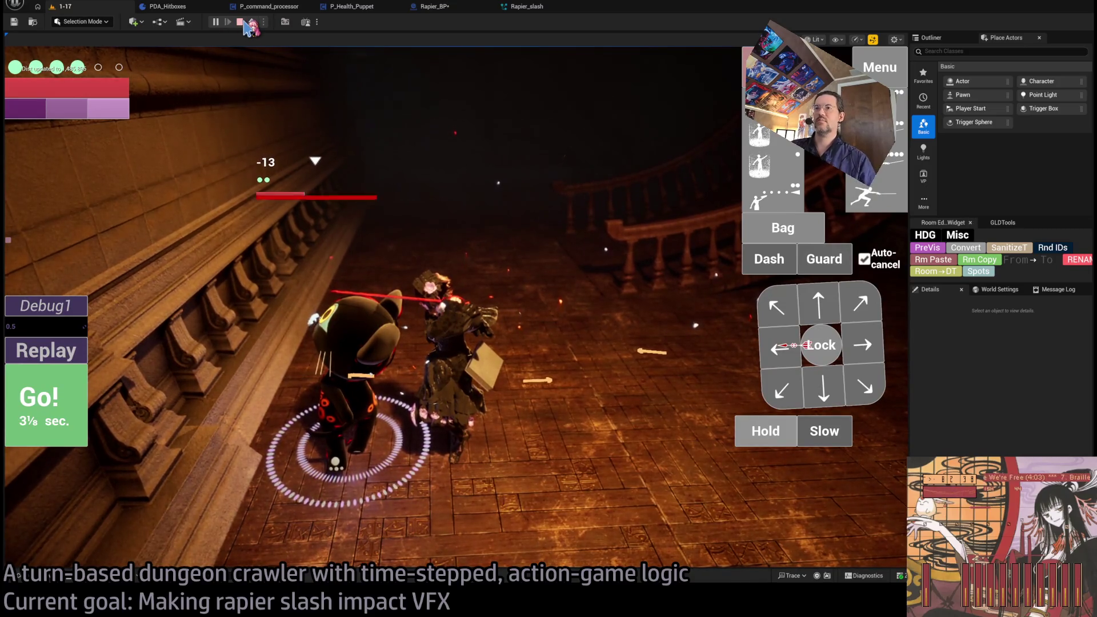
pyautogui.click(69, 352)
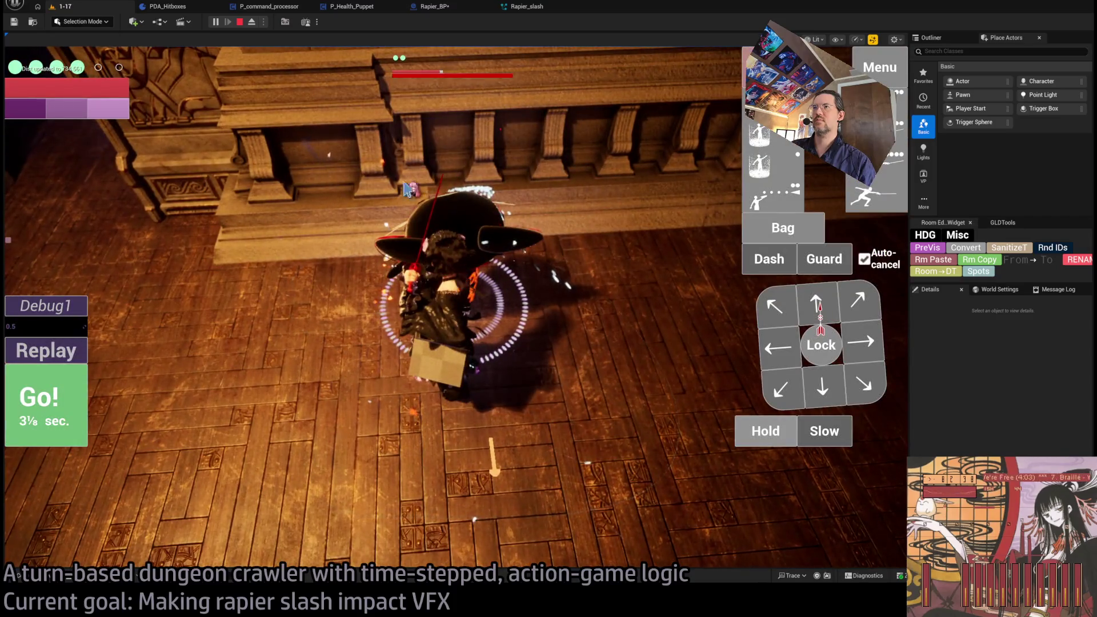
pyautogui.click(47, 350)
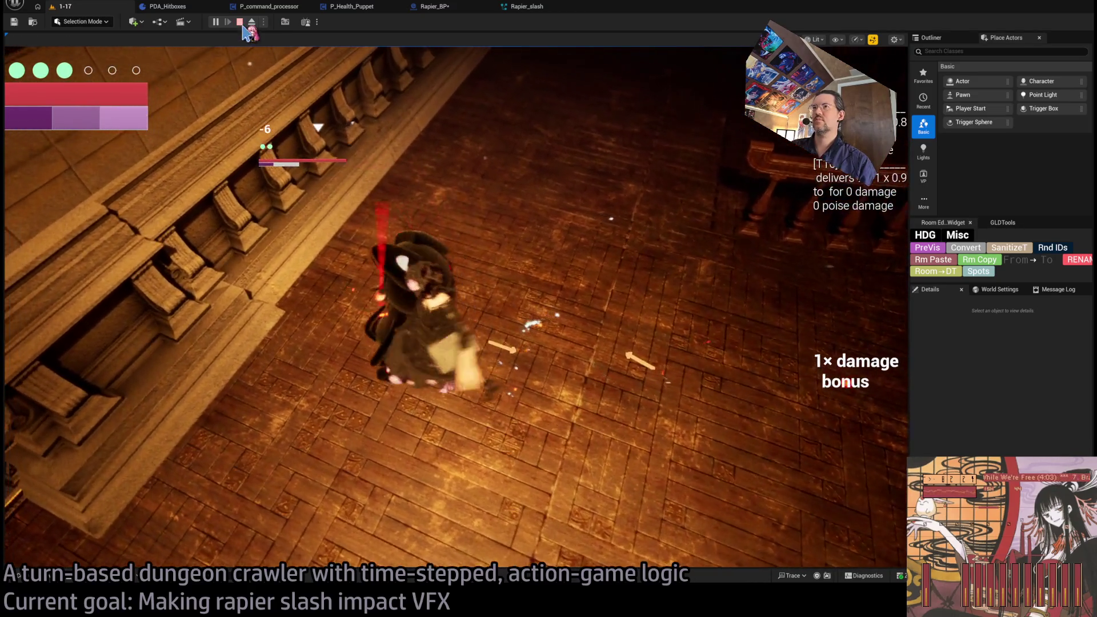
# End the play session and cycle the blueprint editors to P_Health_Puppet's TakeDamage graph
pyautogui.click(239, 22)
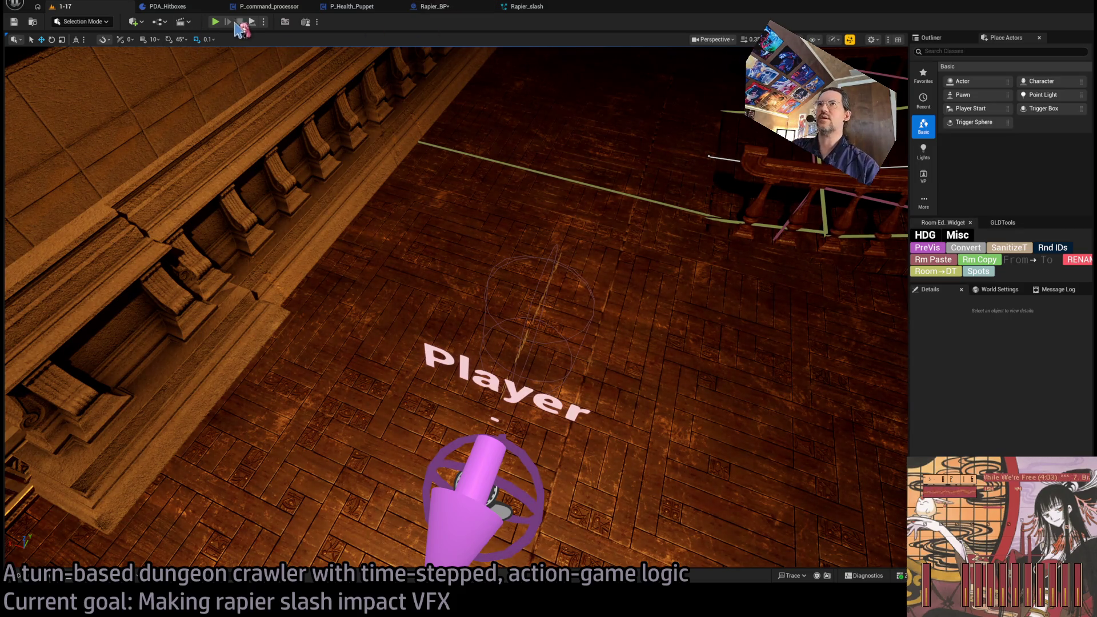
pyautogui.click(434, 7)
pyautogui.click(350, 7)
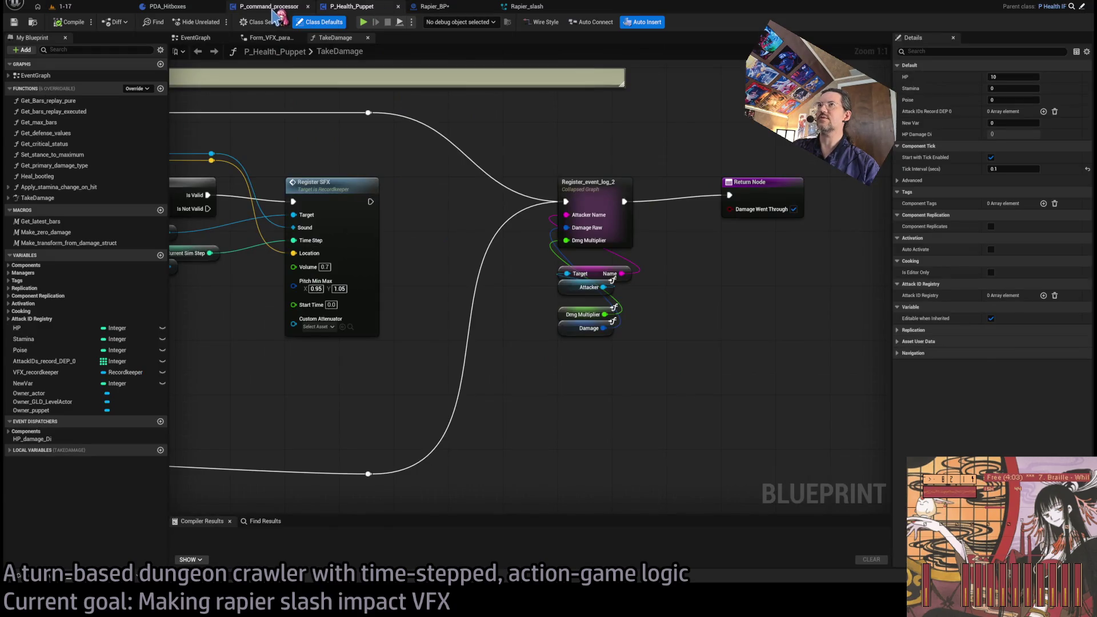
# Open the Rapier_slash system and inspect the Shape Location and Add Velocity module settings
pyautogui.click(270, 7)
pyautogui.click(178, 7)
pyautogui.click(527, 7)
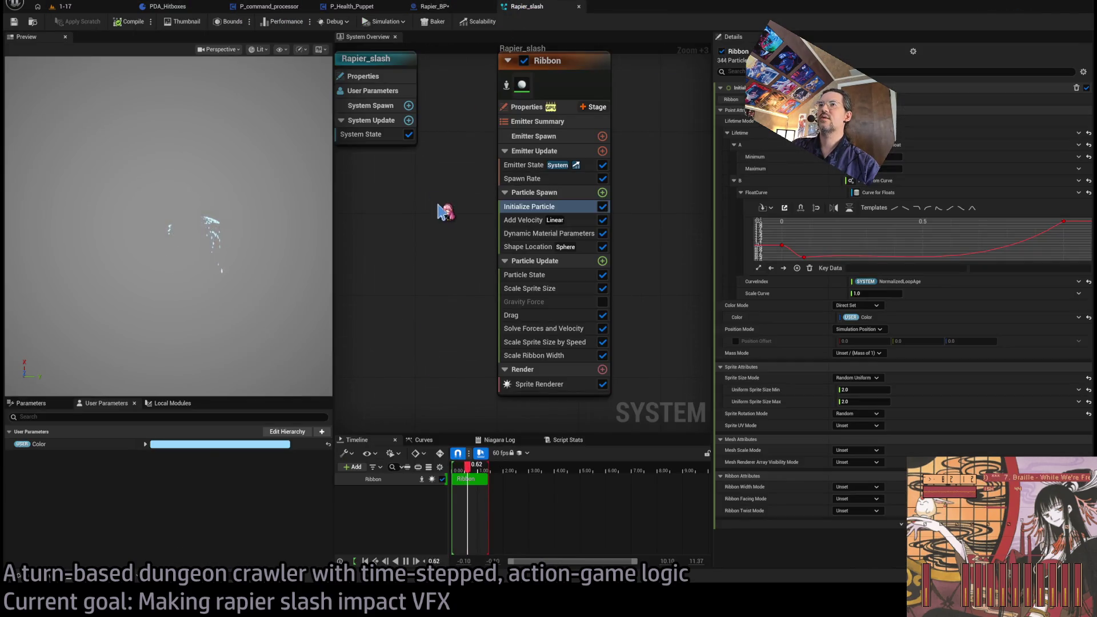
pyautogui.click(532, 249)
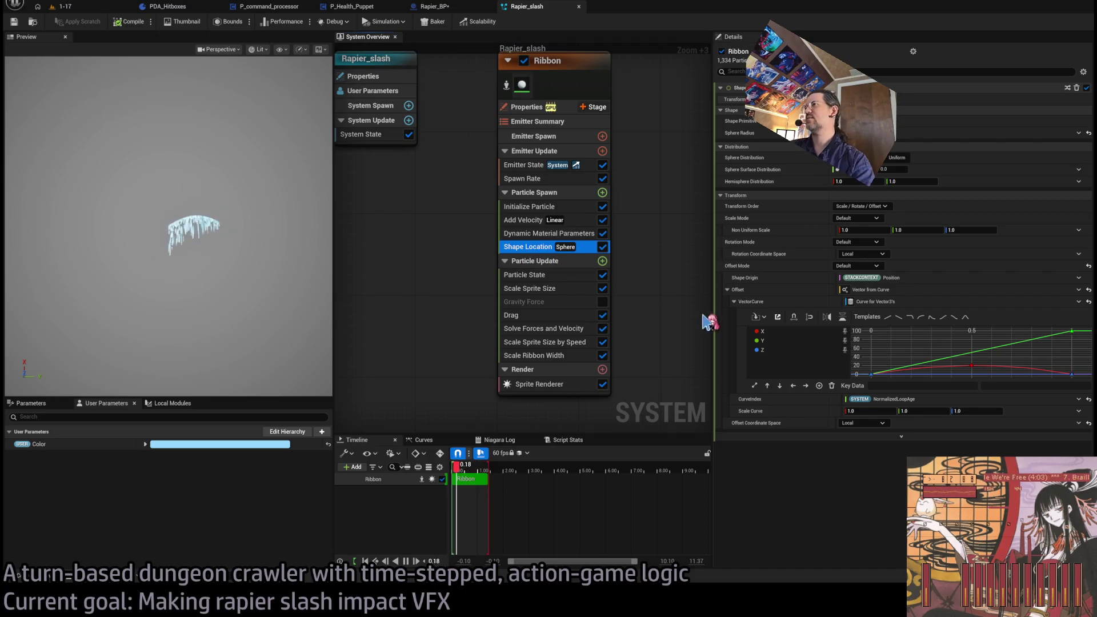
pyautogui.click(529, 221)
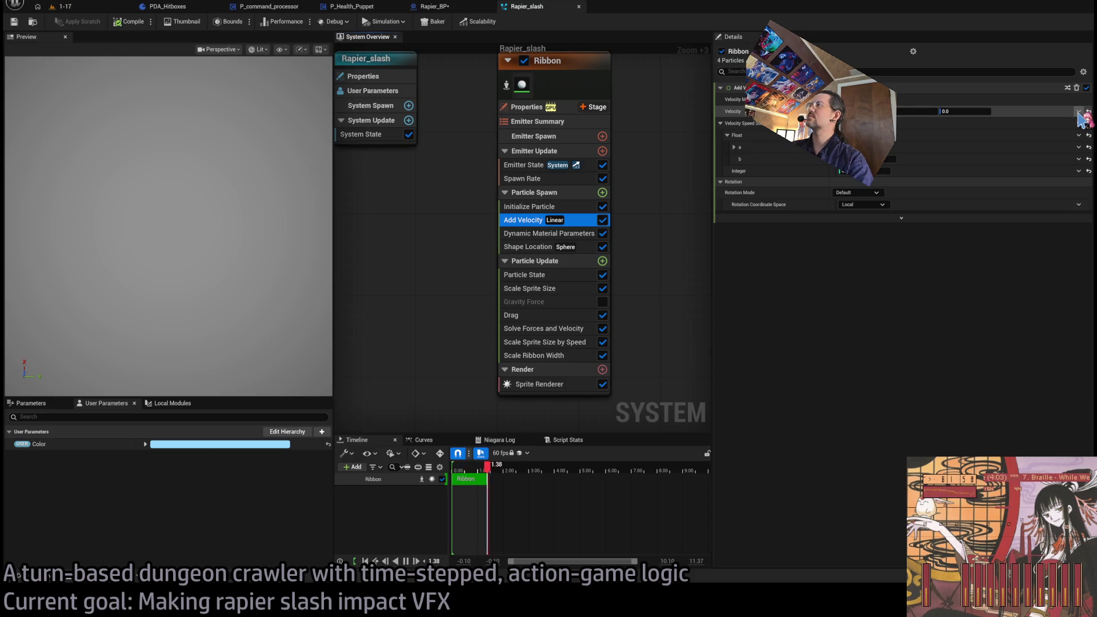
# Drive Add Velocity from a vector curve on system loop age, with X key at -1.0 and Z flattened to 0
pyautogui.click(1079, 112)
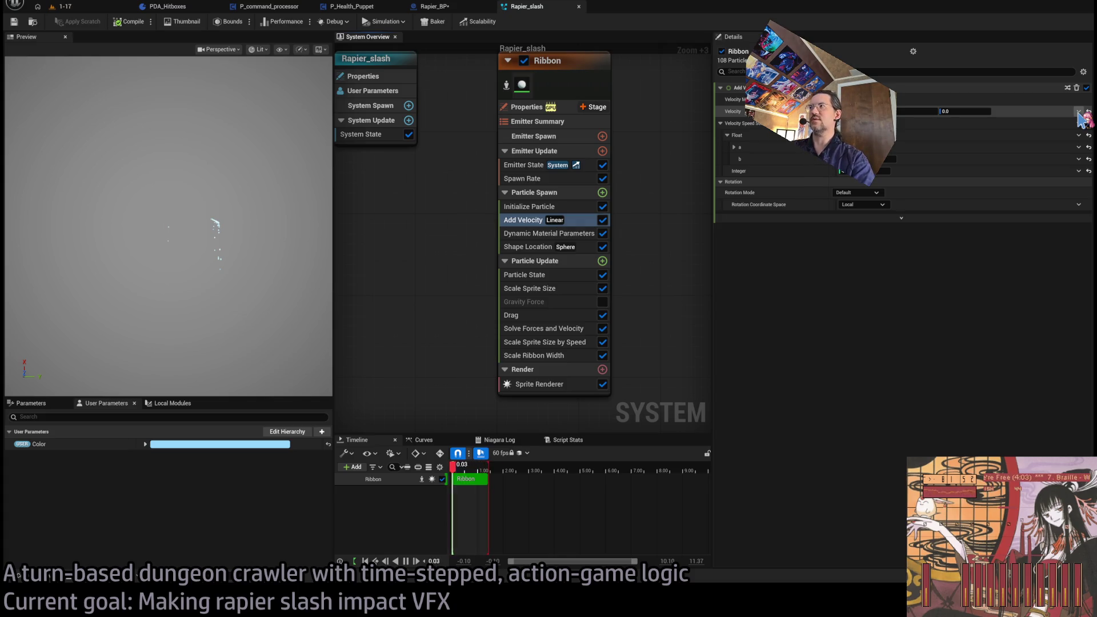
pyautogui.click(1079, 113)
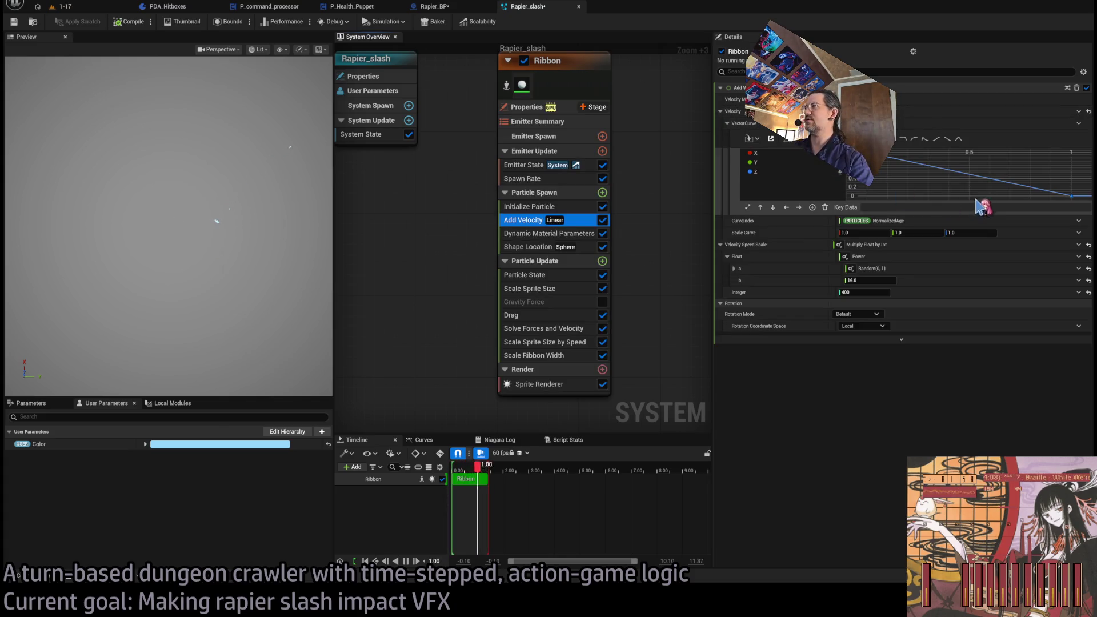
pyautogui.click(780, 155)
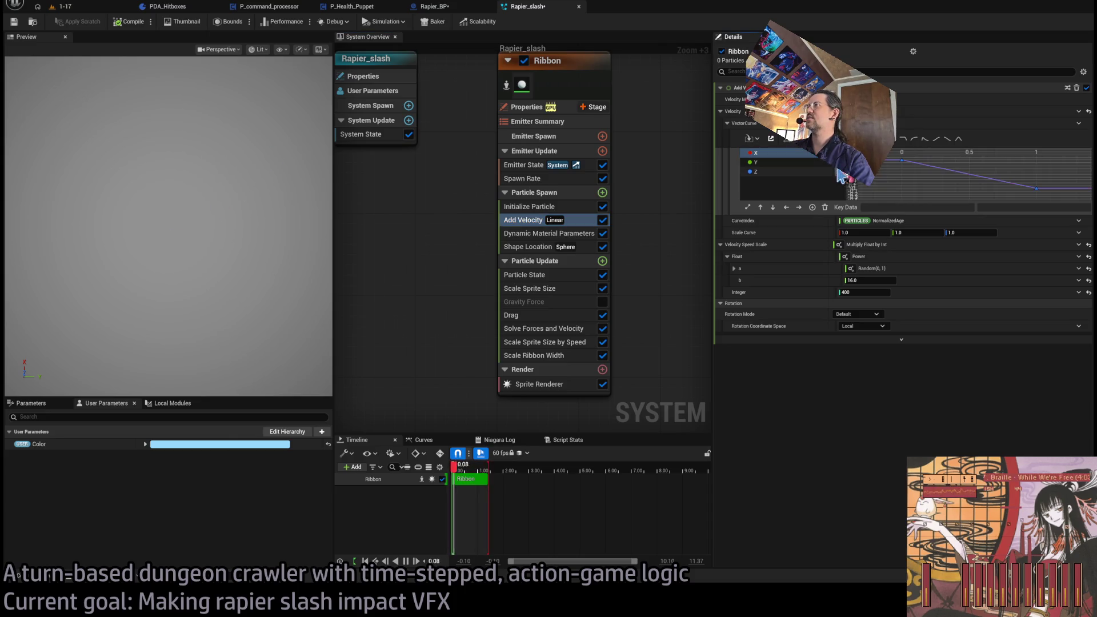
pyautogui.click(902, 160)
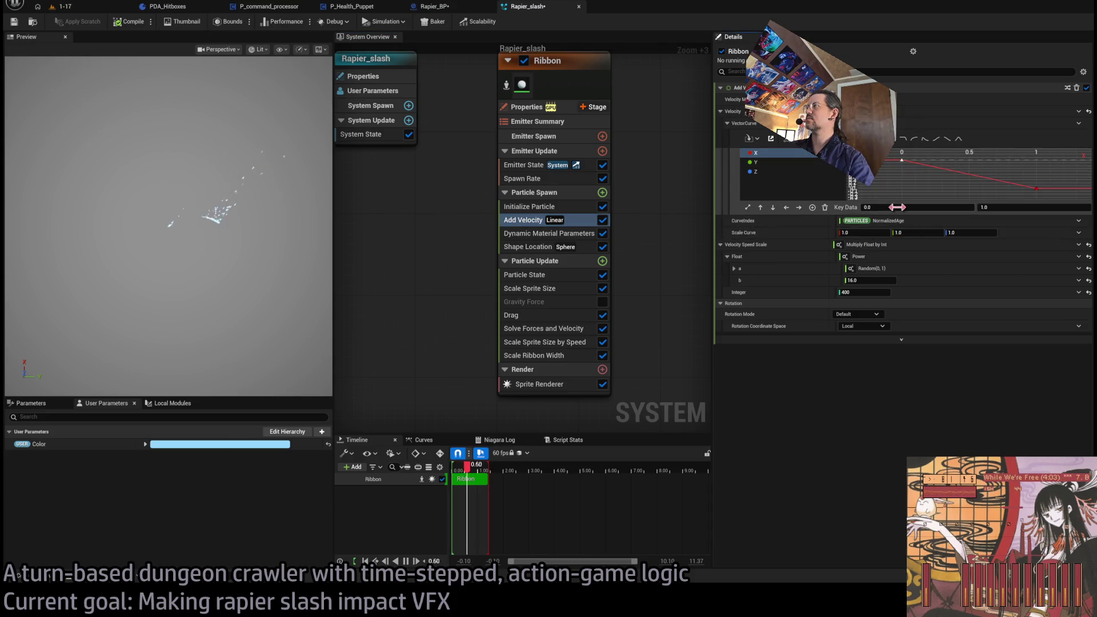
pyautogui.click(1079, 220)
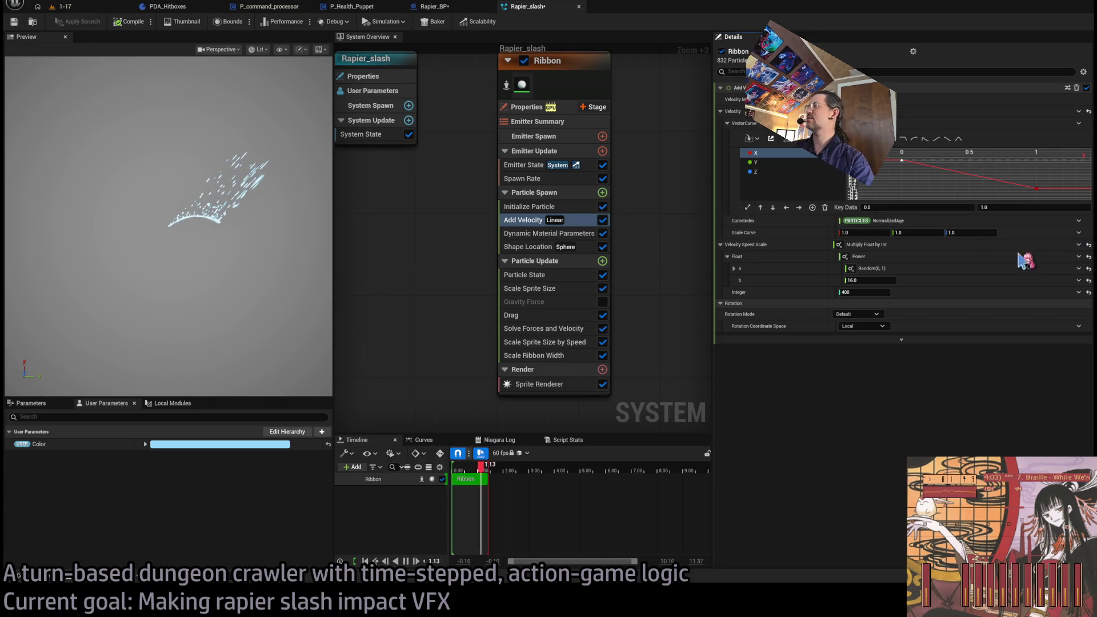
pyautogui.click(948, 308)
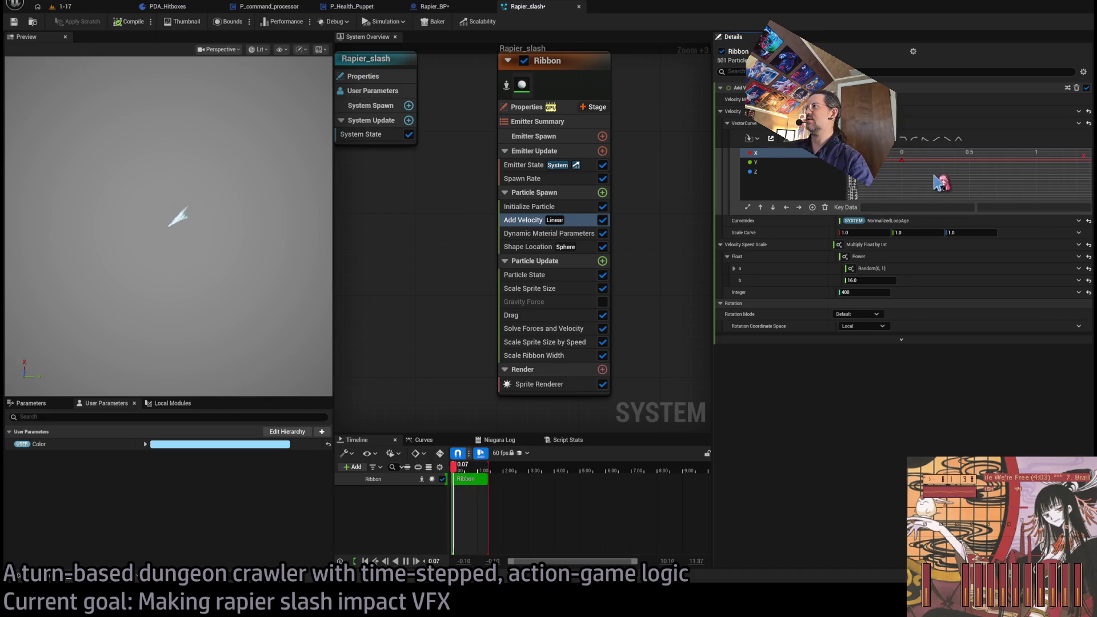
pyautogui.moveTo(1036, 188); pyautogui.dragTo(1036, 161)
pyautogui.click(994, 209)
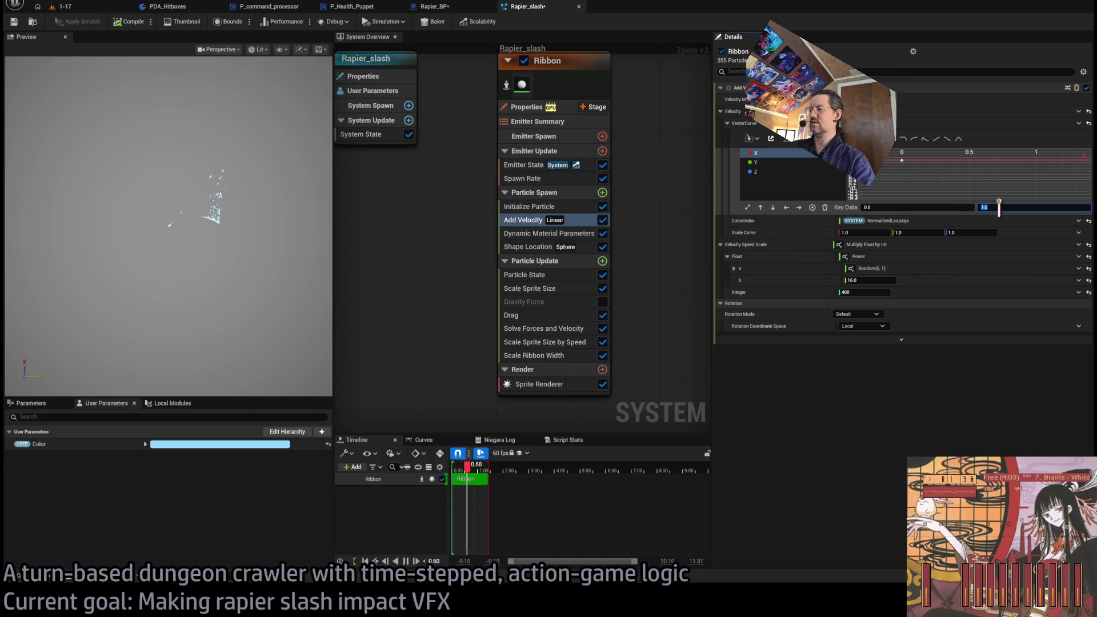
pyautogui.press('Return')
pyautogui.click(840, 171)
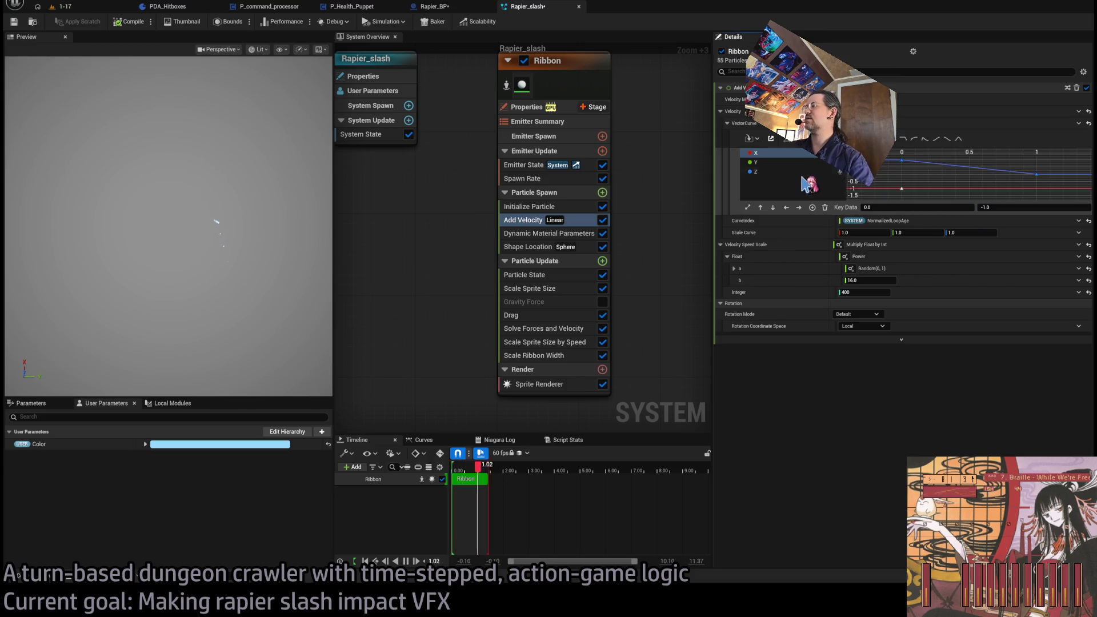
pyautogui.click(902, 161)
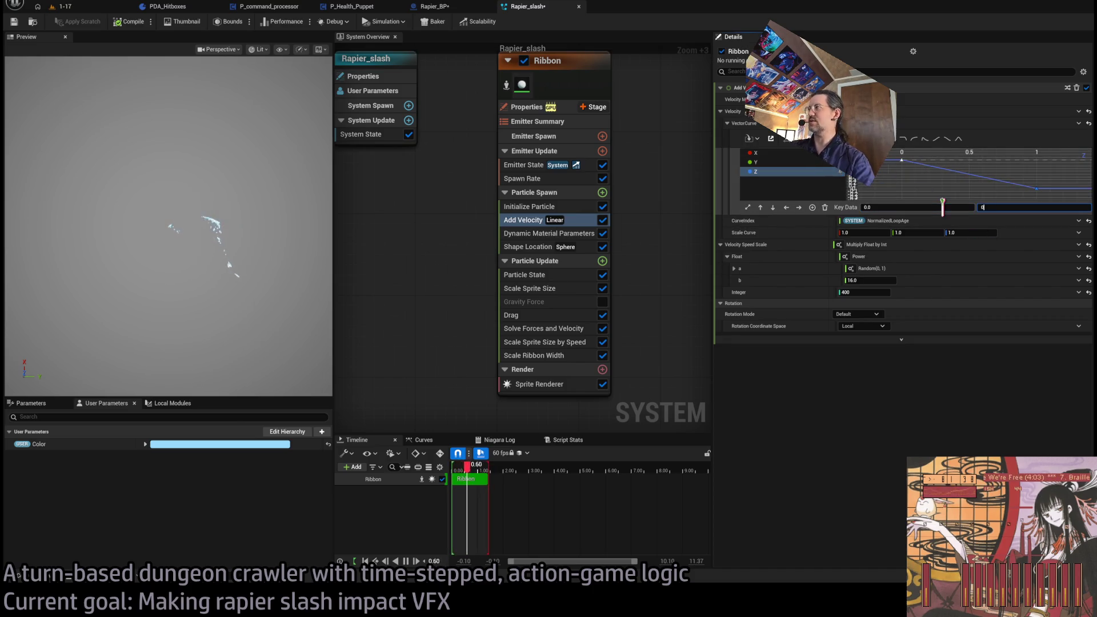
pyautogui.press('Return')
# On the Y velocity curve, set the end key value, first to -1.0 and then to -0.25
pyautogui.click(773, 163)
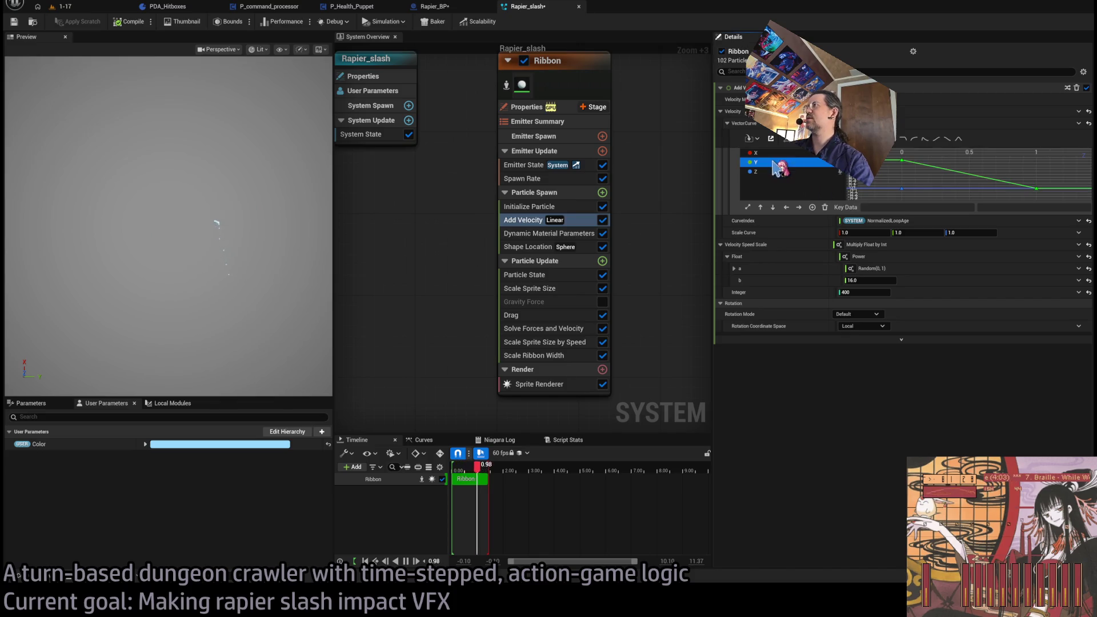
pyautogui.click(902, 189)
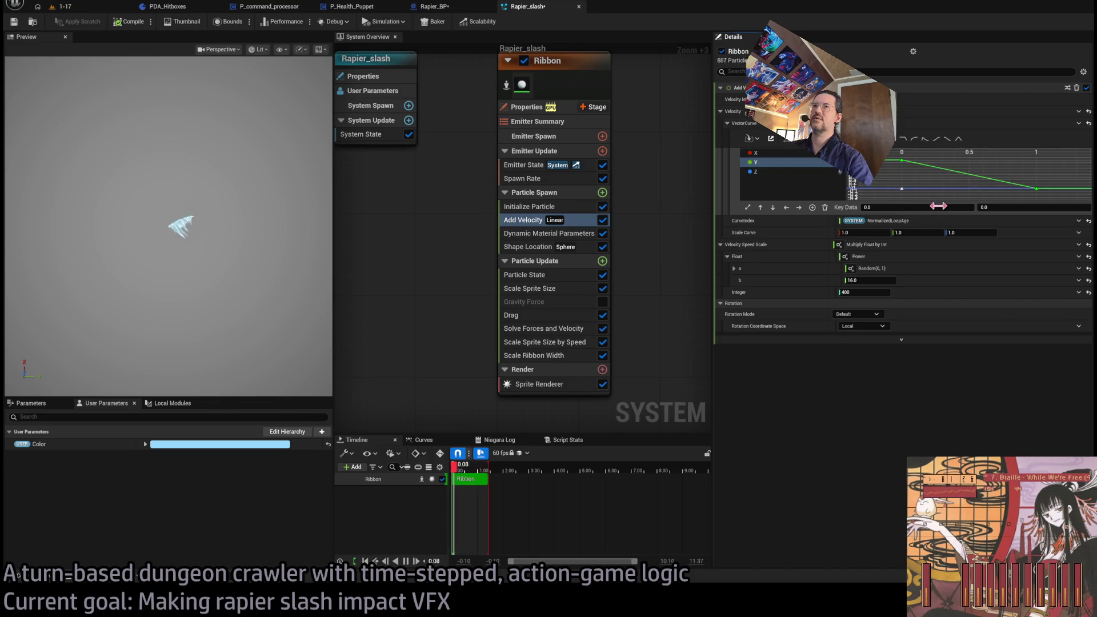
pyautogui.click(264, 219)
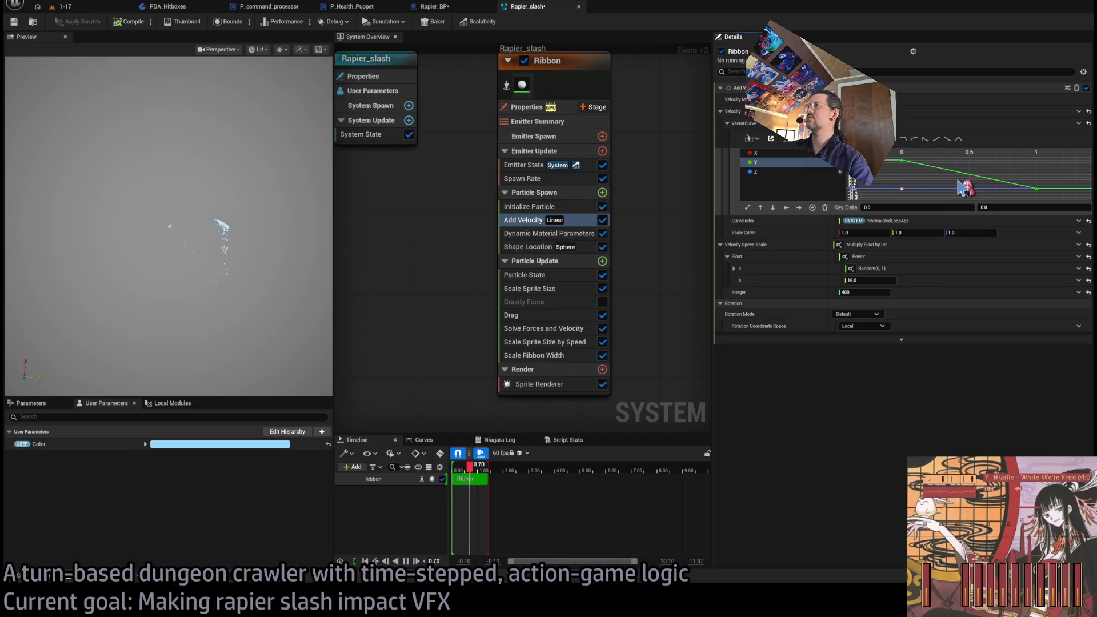
pyautogui.click(1020, 181)
pyautogui.click(1036, 188)
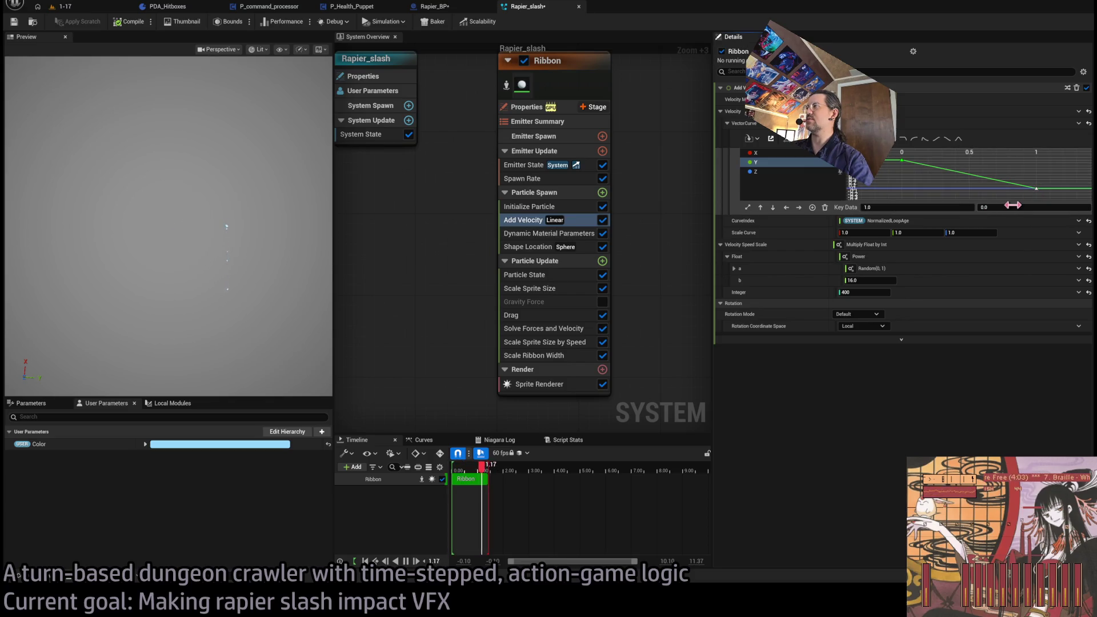
pyautogui.click(1017, 207)
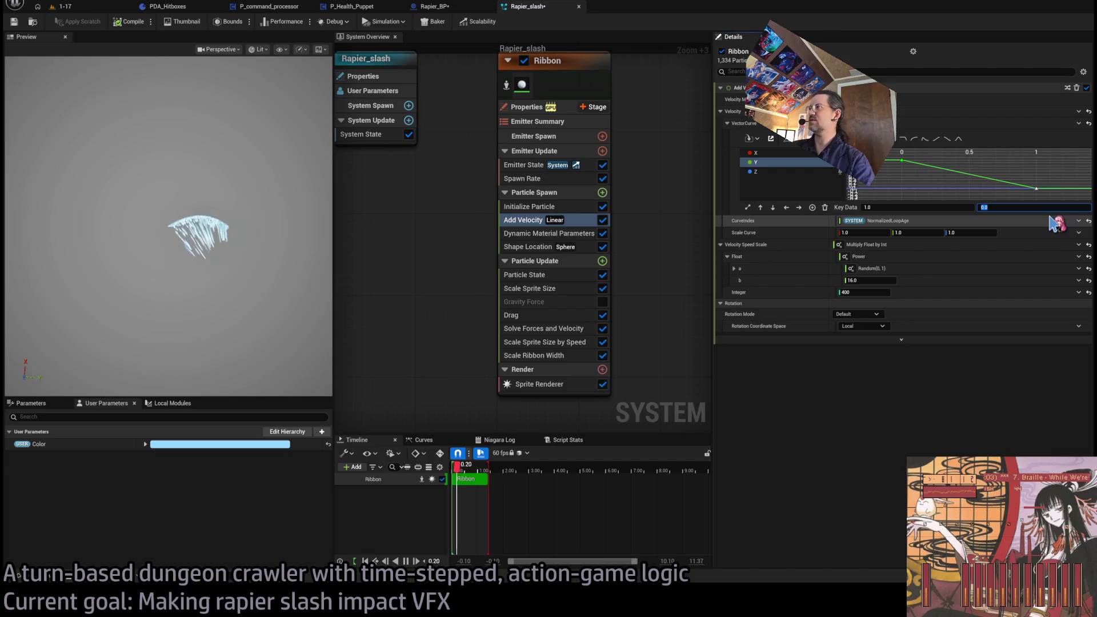
pyautogui.write('-1')
pyautogui.press('Return')
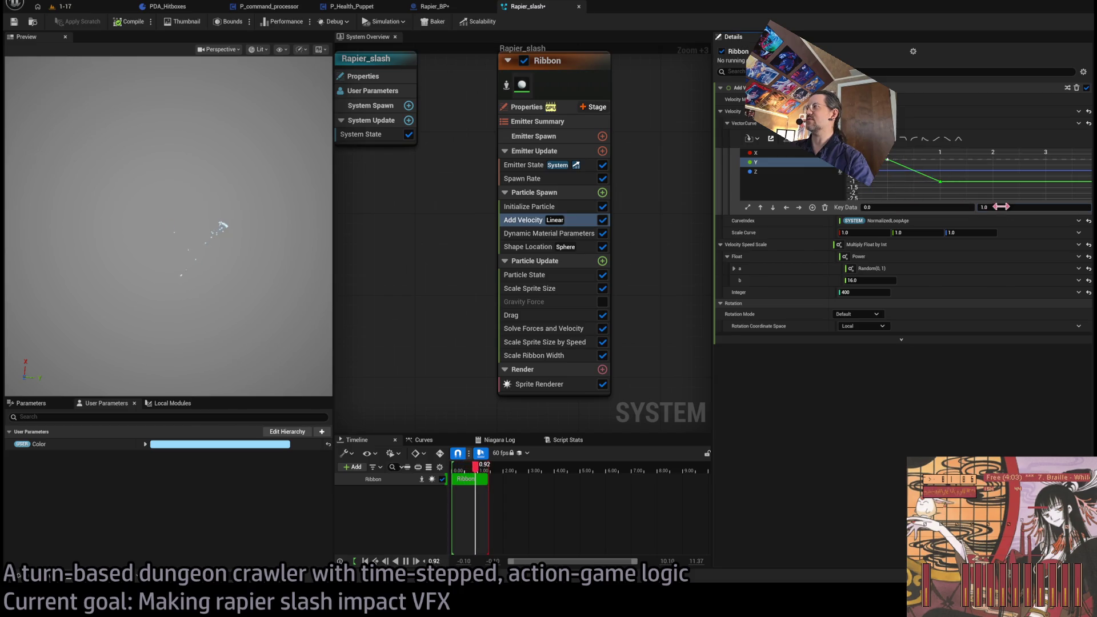
pyautogui.press('Return')
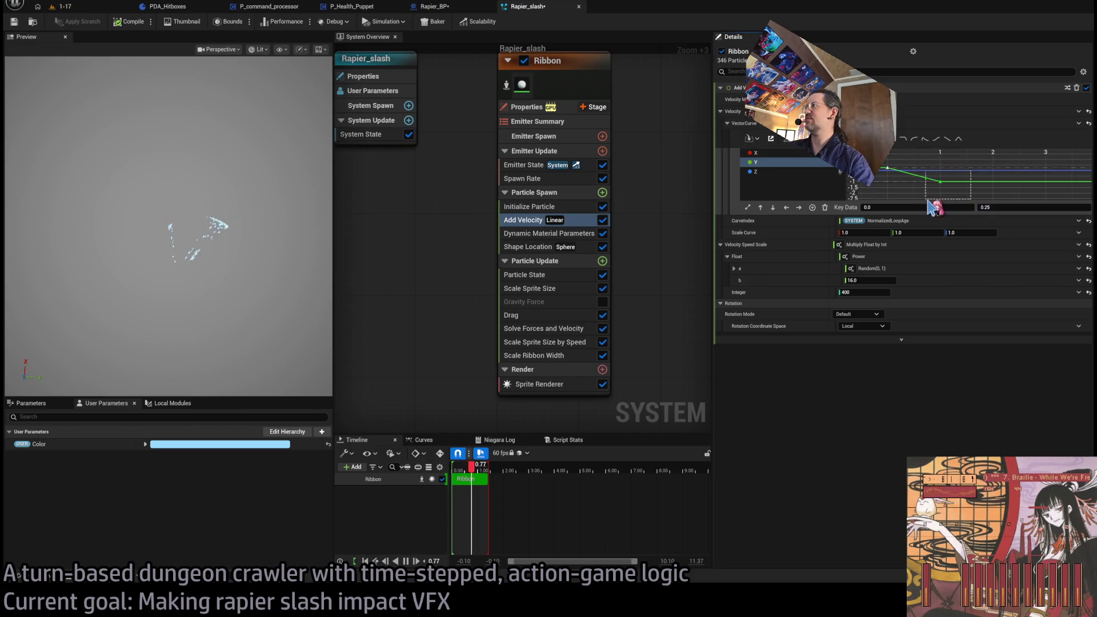
pyautogui.press('Return')
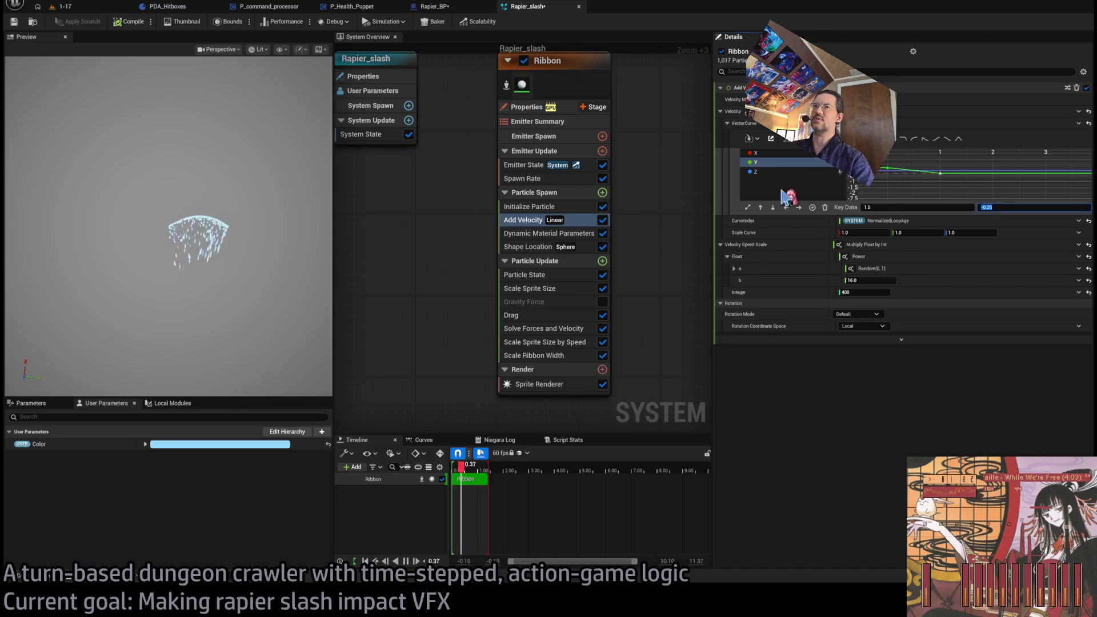
pyautogui.click(249, 247)
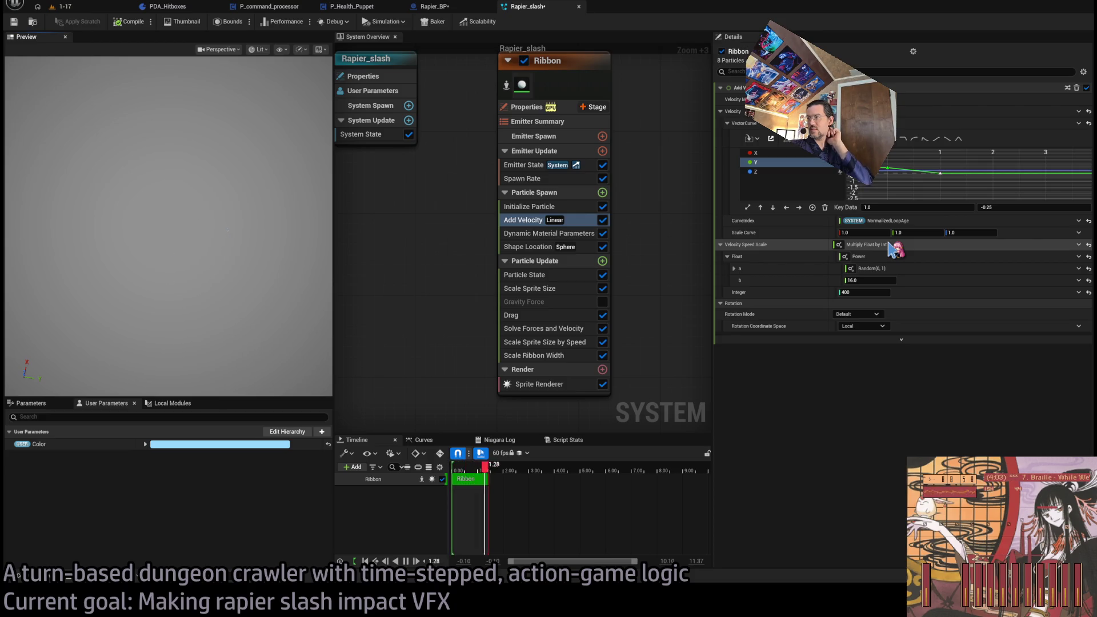
# Set the Y curve's end key to -0.5 and start key to 0.5, then paste in Nscript Force Bubble
pyautogui.click(1006, 206)
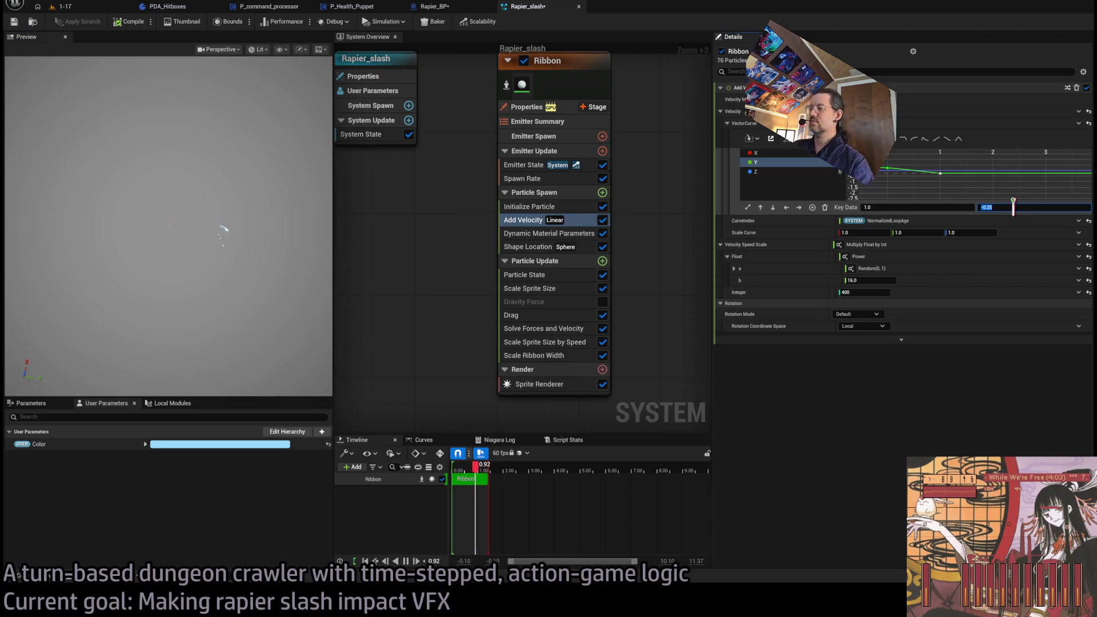
pyautogui.write('-0.5')
pyautogui.press('Return')
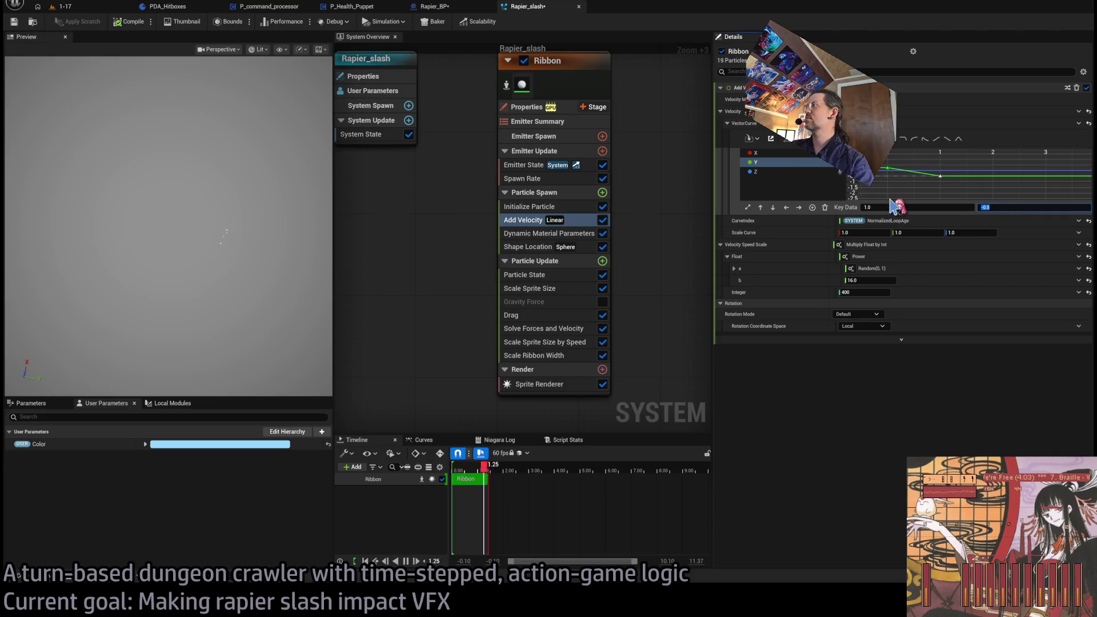
pyautogui.write('0.5')
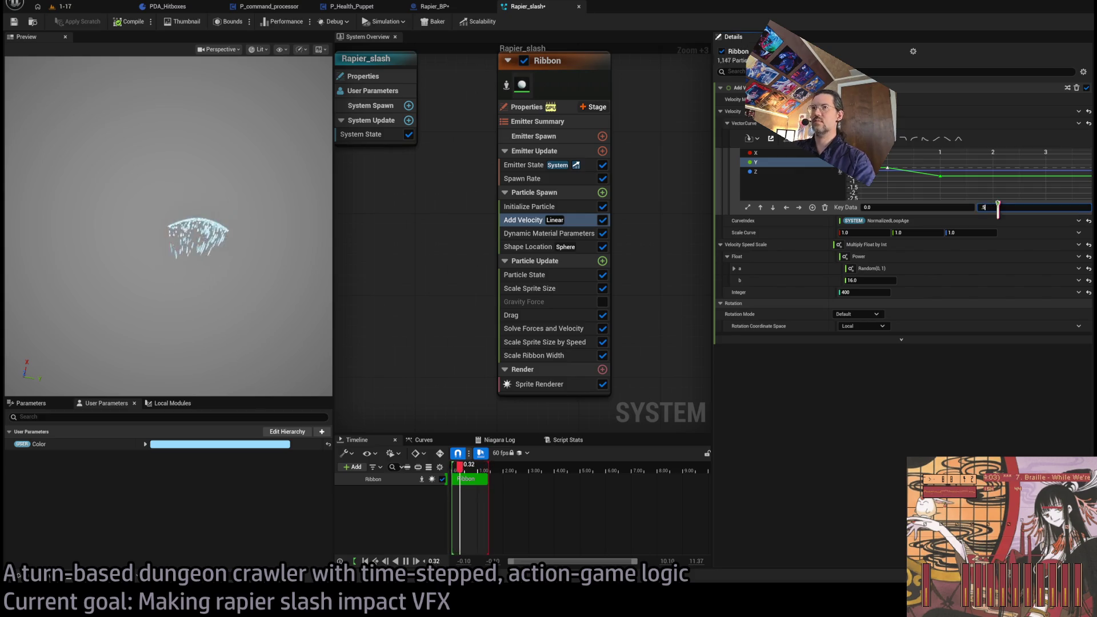
pyautogui.press('Return')
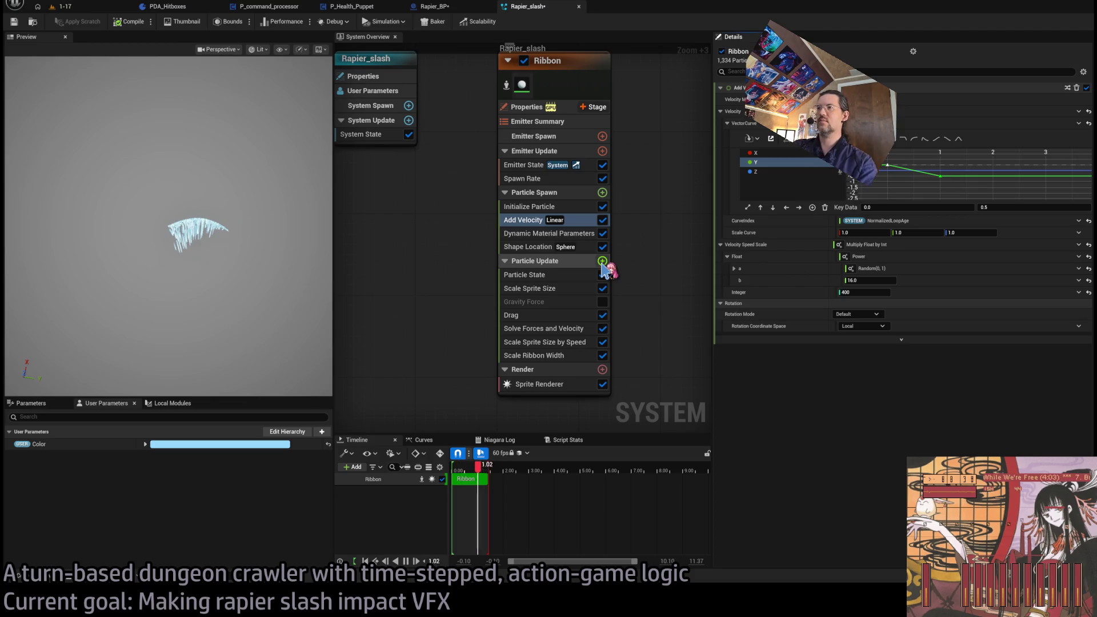
pyautogui.hotkey('ctrl', 'v')
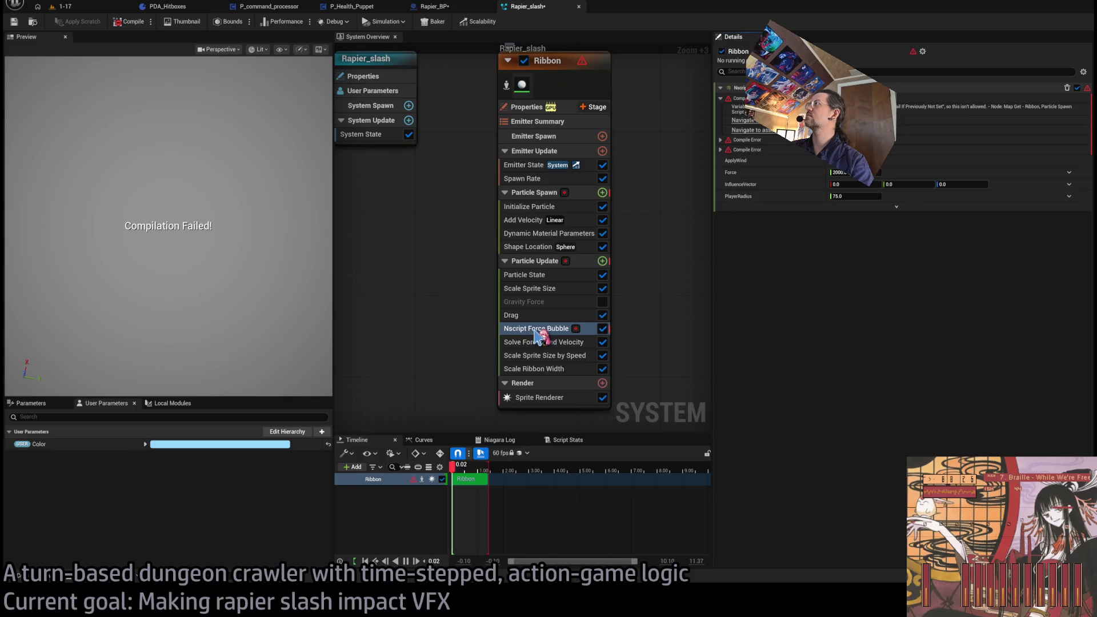
# Re-enable the Gravity Force module with gravity set to 0, then review Nscript Force Bubble's inputs
pyautogui.click(546, 329)
pyautogui.click(586, 315)
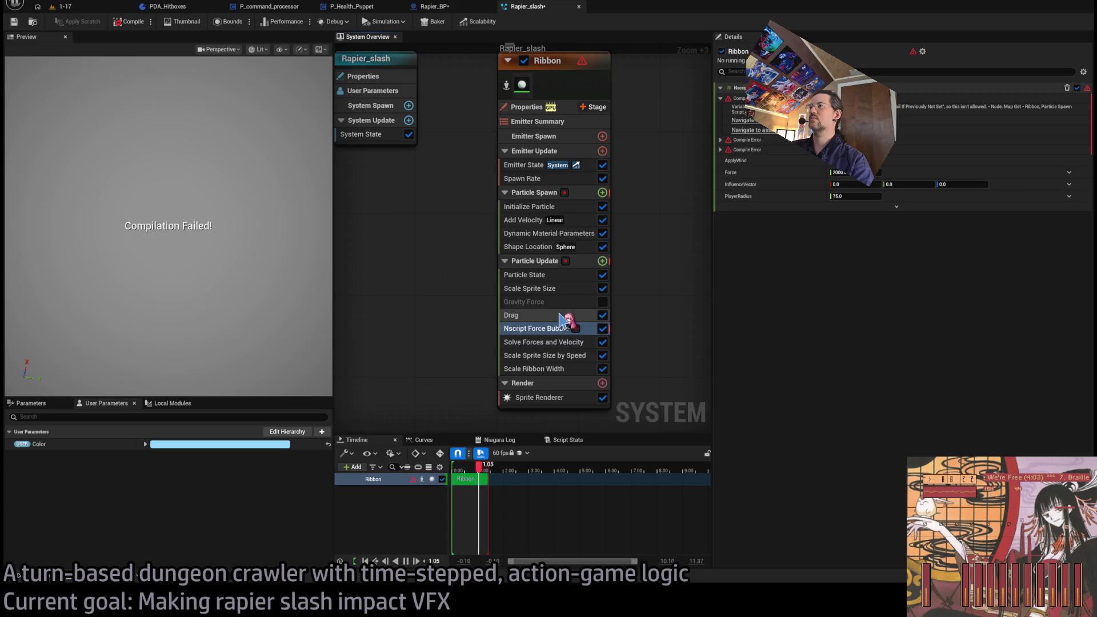
pyautogui.click(602, 302)
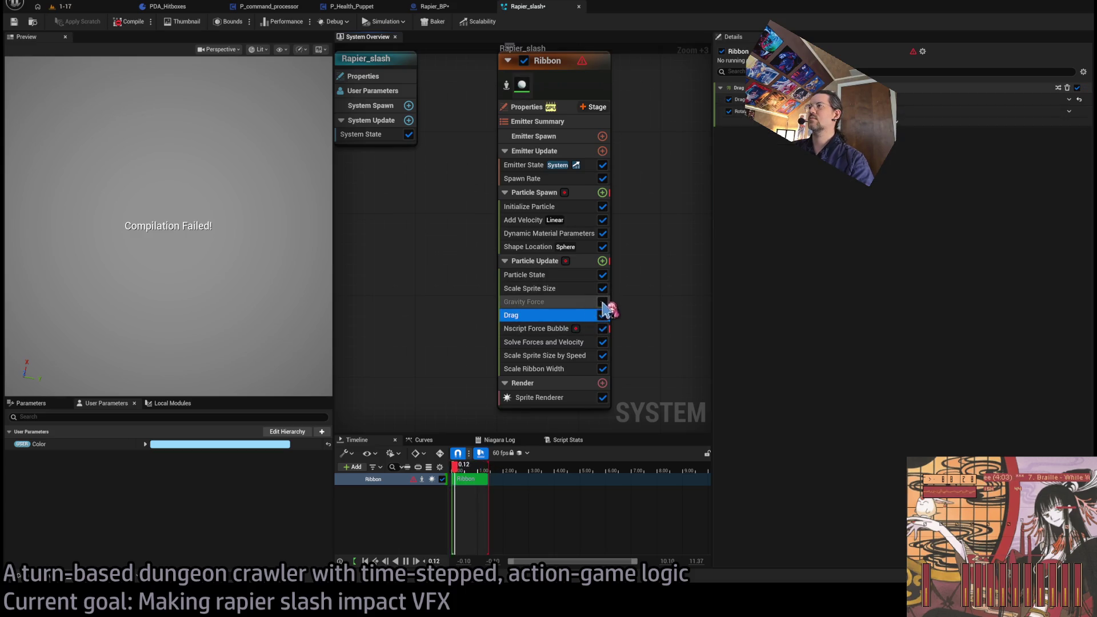
pyautogui.click(572, 302)
pyautogui.click(966, 99)
pyautogui.write('0')
pyautogui.press('Return')
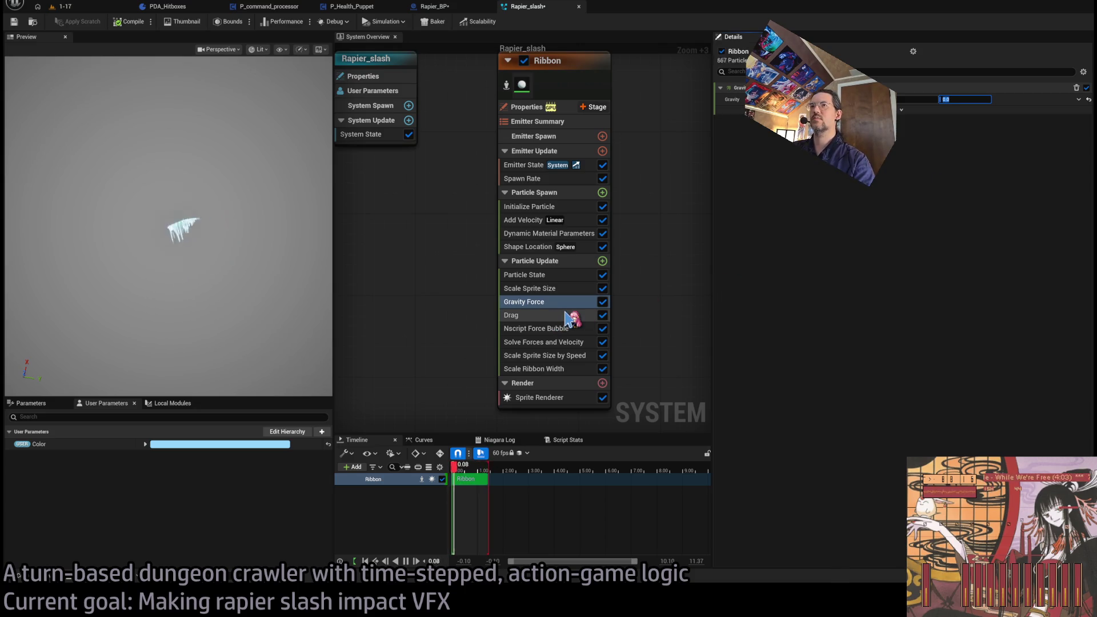
pyautogui.click(571, 330)
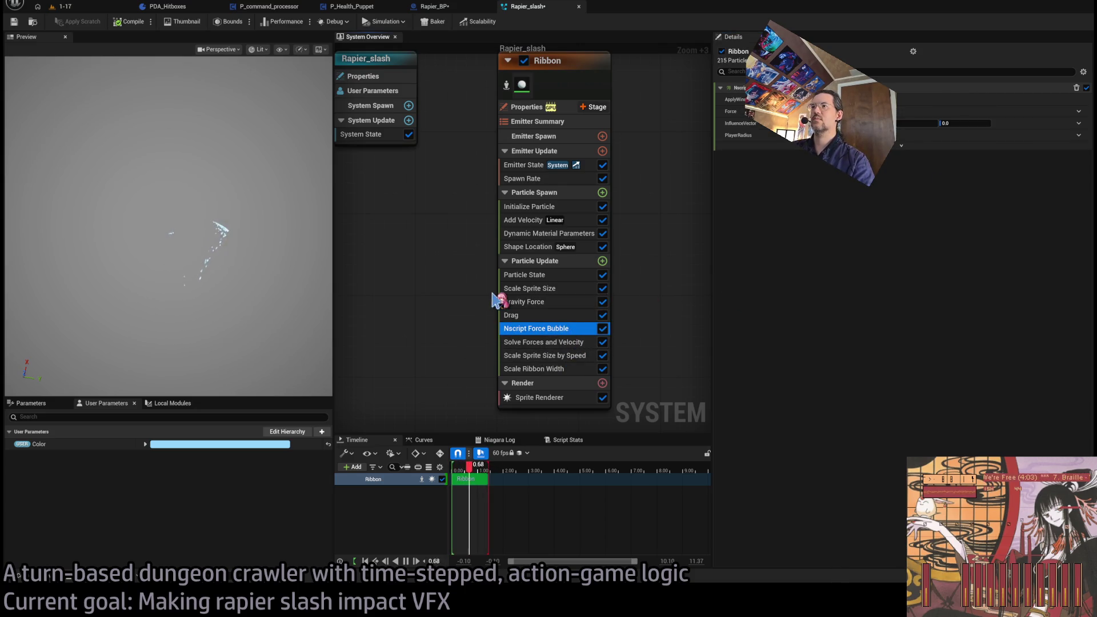
# Save Rapier_slash, then start playing level 1-17 to test the slash
pyautogui.click(15, 22)
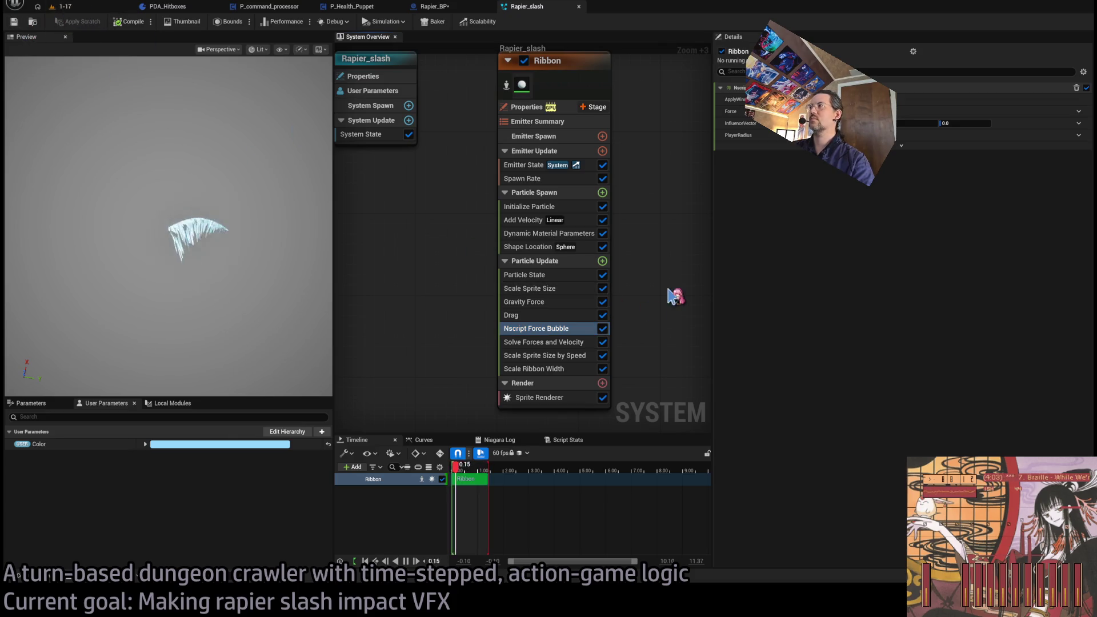
pyautogui.click(901, 145)
pyautogui.click(903, 147)
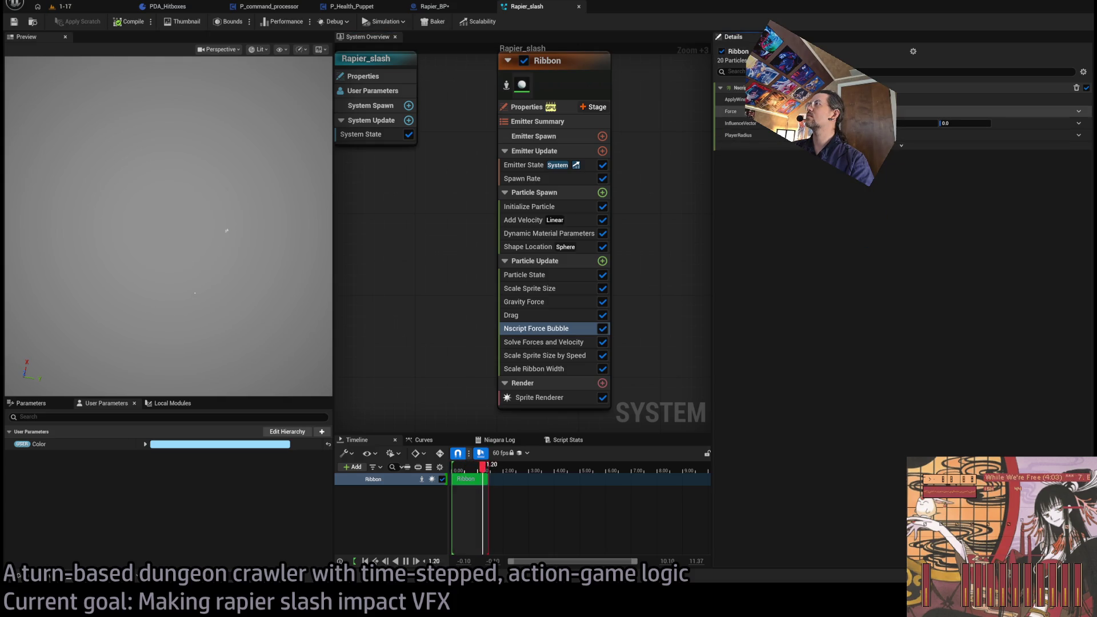
pyautogui.click(60, 7)
pyautogui.click(217, 23)
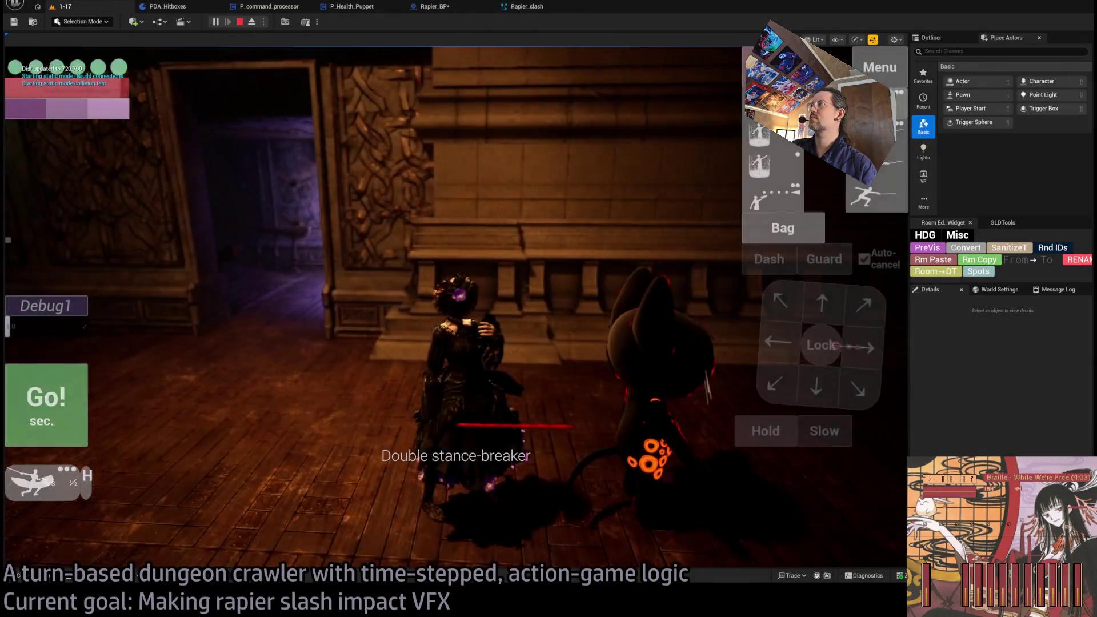
# Attack the cat in-game and replay the slash, then stop and switch to the Rapier_BP EventGraph
pyautogui.click(535, 424)
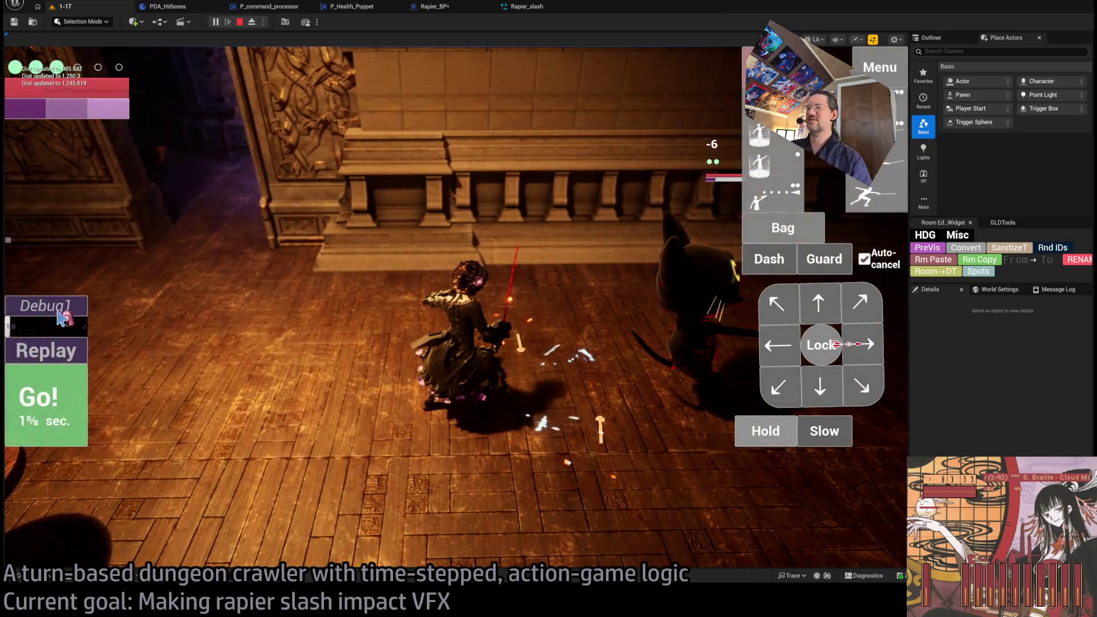
pyautogui.click(51, 351)
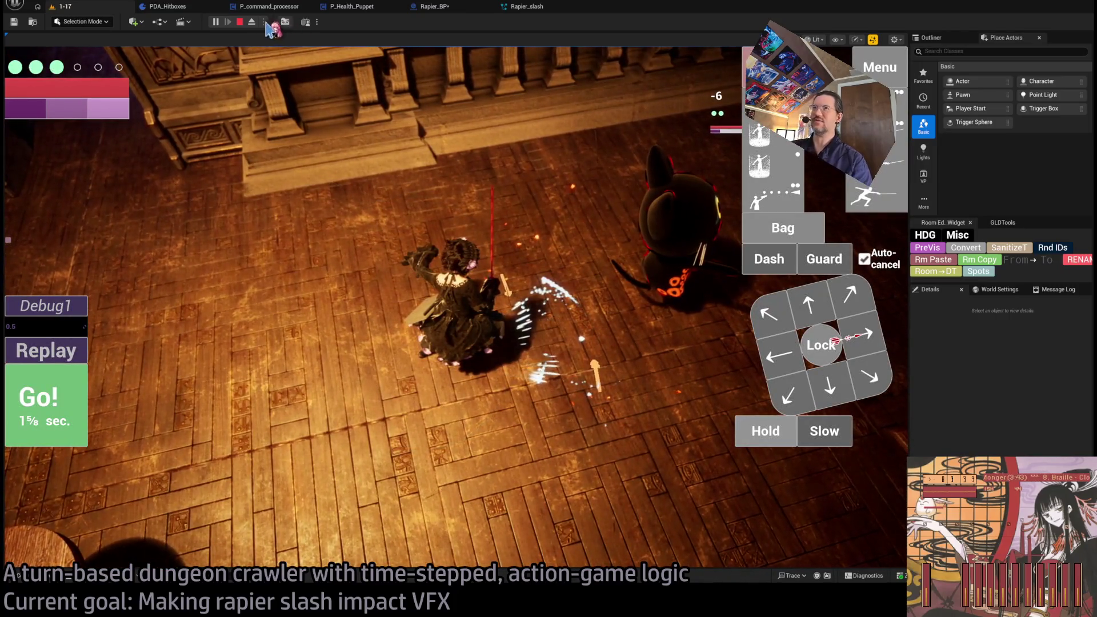
pyautogui.click(239, 21)
pyautogui.click(444, 8)
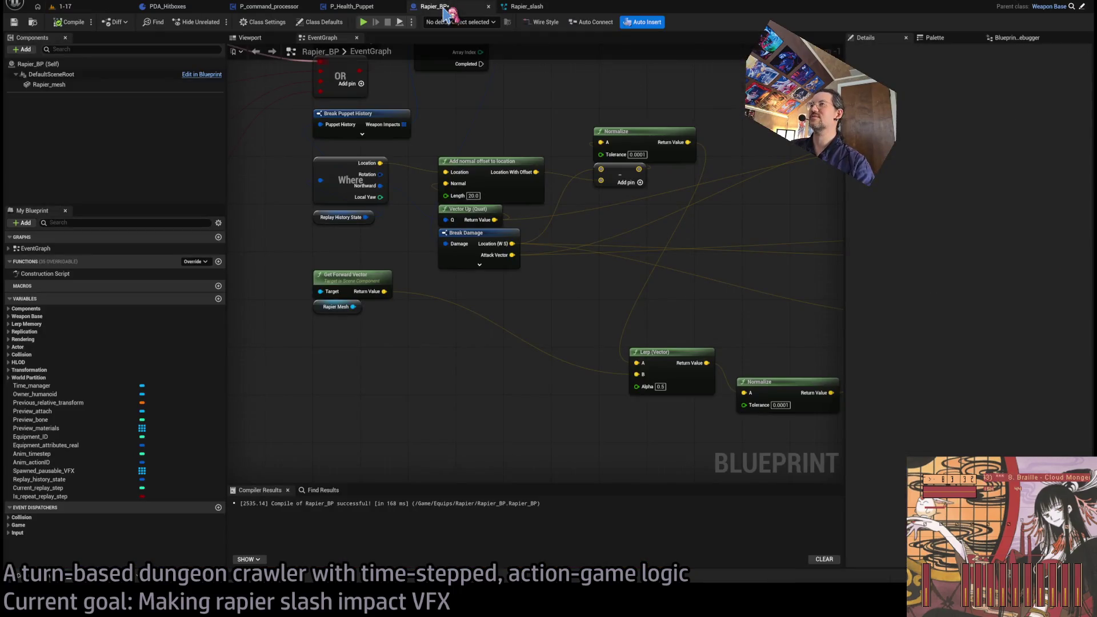
# Go back through the asset tabs to Rapier_slash, compile it, and return to the 1-17 level
pyautogui.click(526, 6)
pyautogui.click(269, 6)
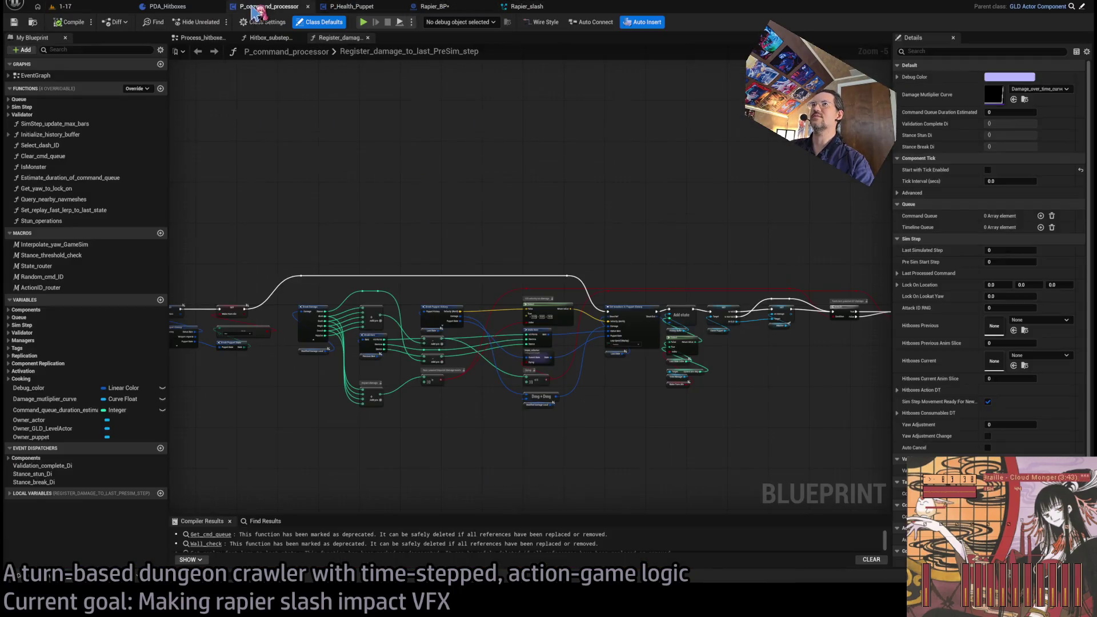
pyautogui.click(169, 6)
pyautogui.click(437, 8)
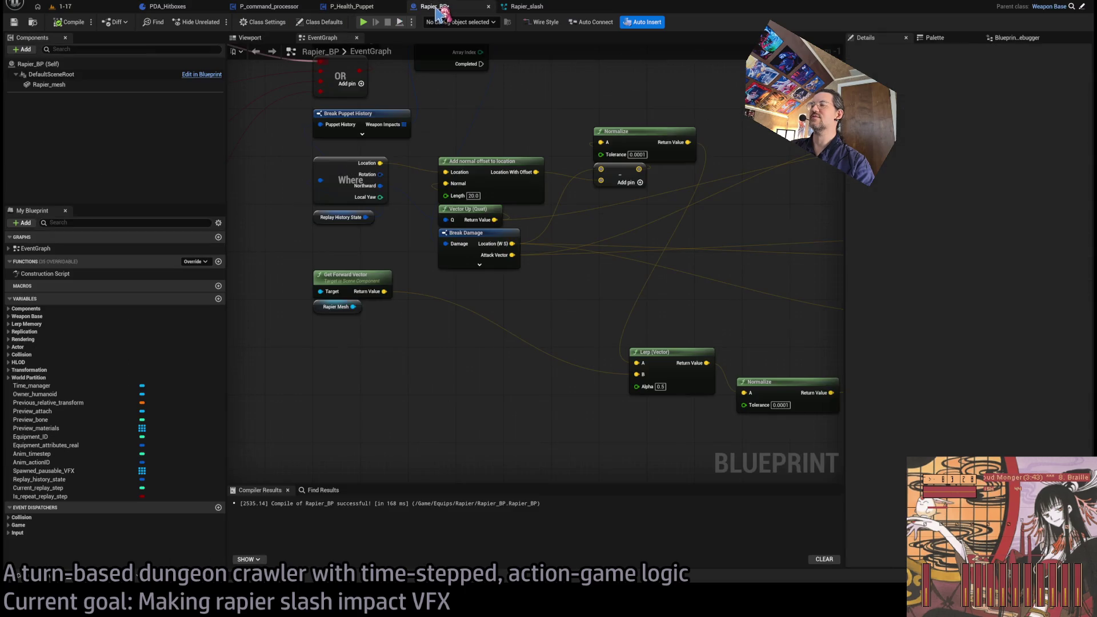
pyautogui.click(523, 8)
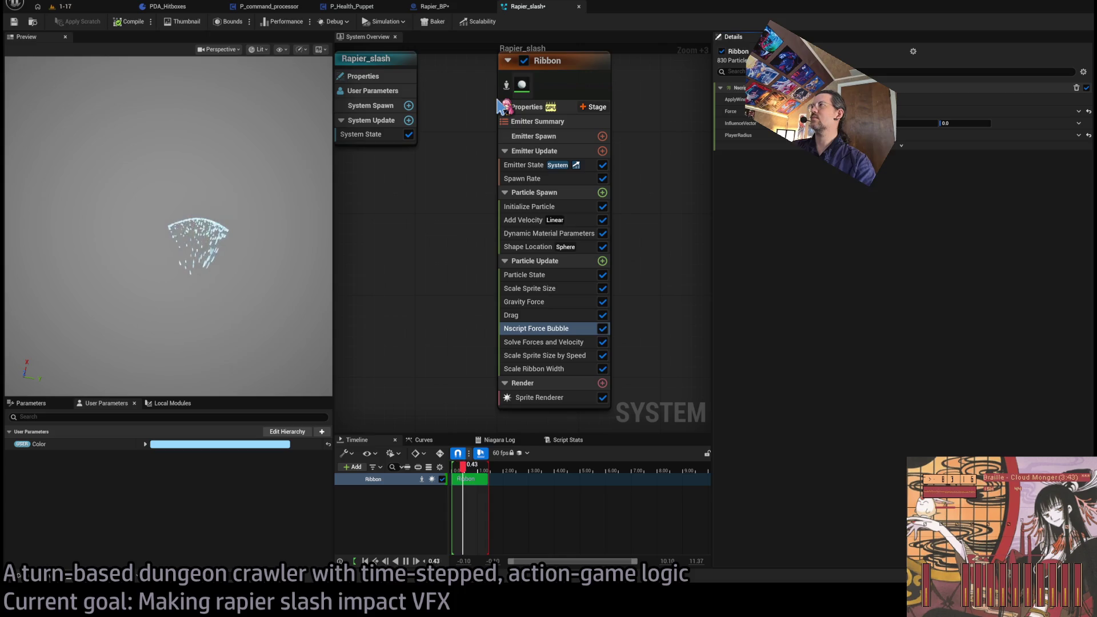
pyautogui.click(129, 22)
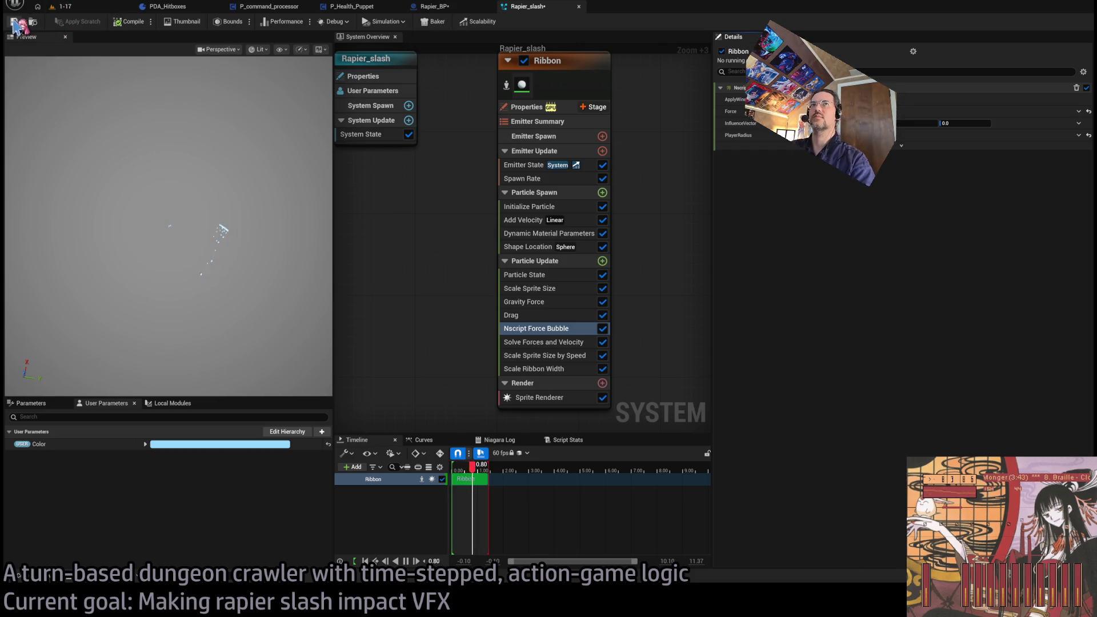
pyautogui.click(86, 7)
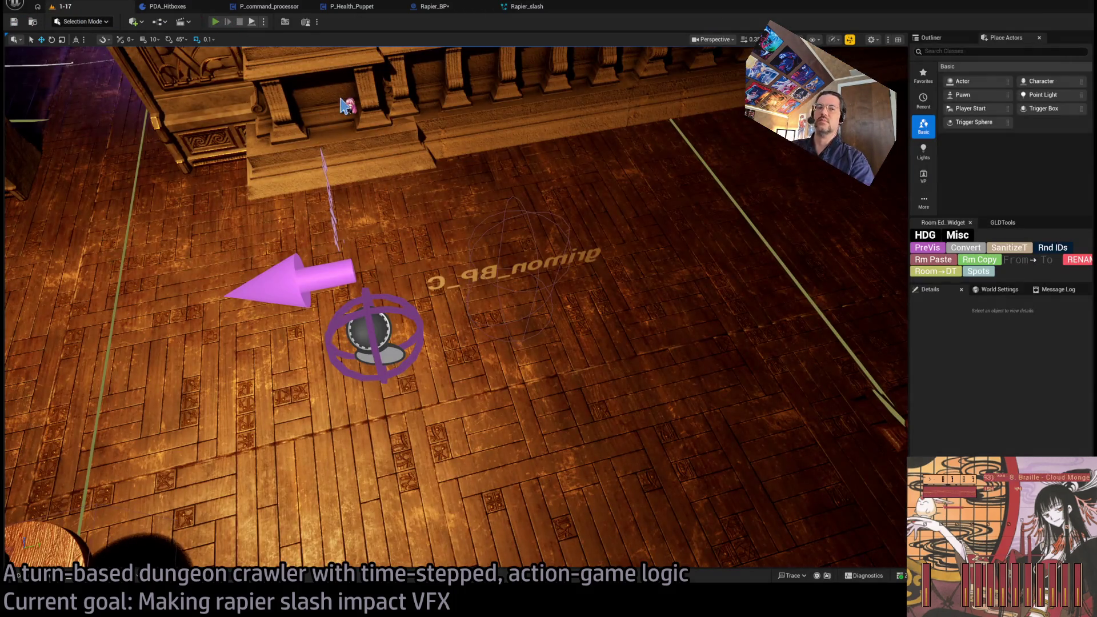
# Play level 1-17, execute the slash at the enemy and replay it, then stop and reopen Rapier_slash
pyautogui.hotkey('alt', 'p')
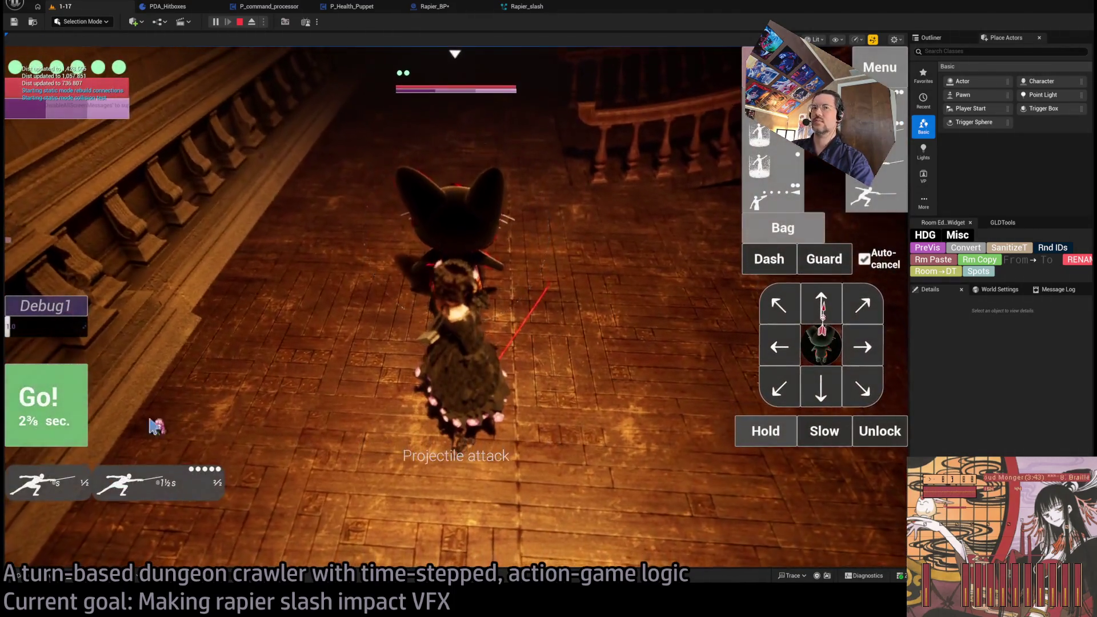
pyautogui.press('space')
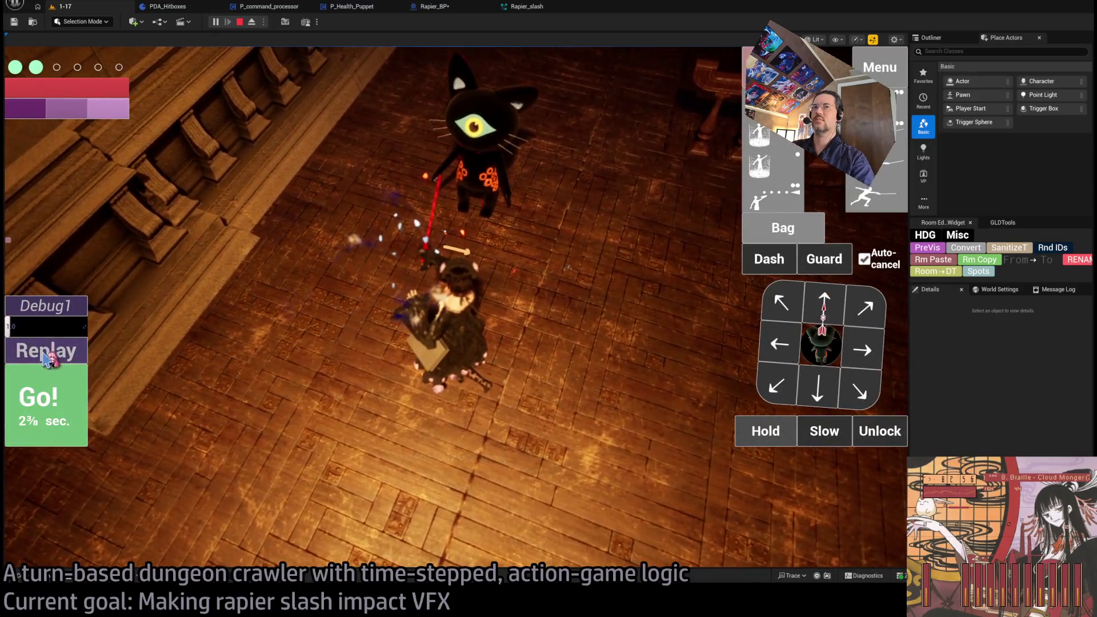
pyautogui.click(43, 349)
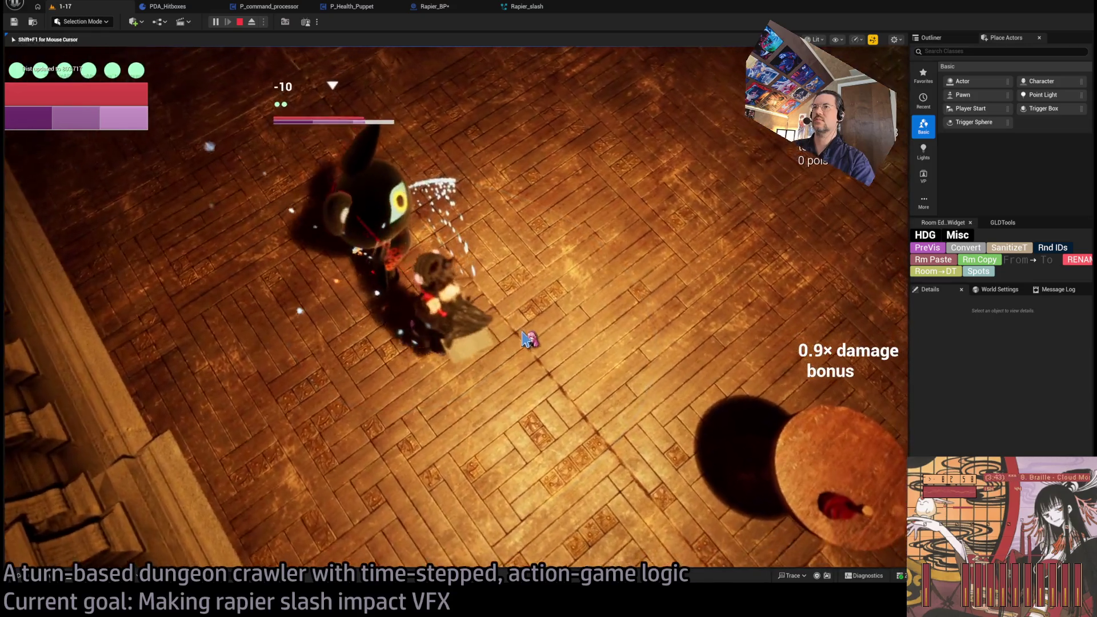
pyautogui.click(424, 273)
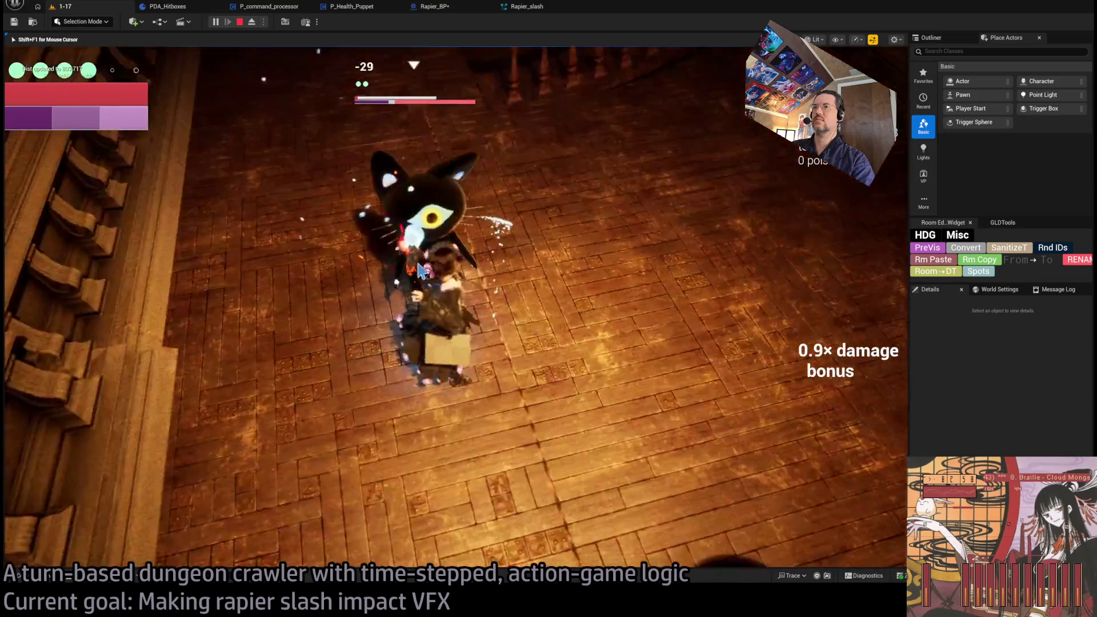
pyautogui.hotkey('shift', 'F1')
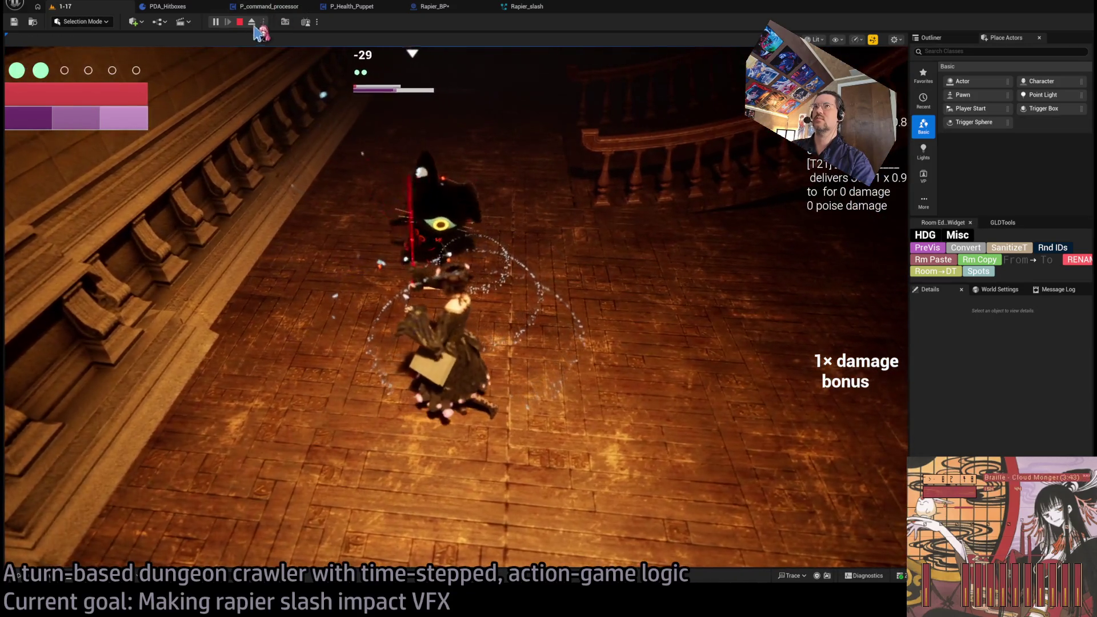
pyautogui.click(240, 22)
pyautogui.click(527, 6)
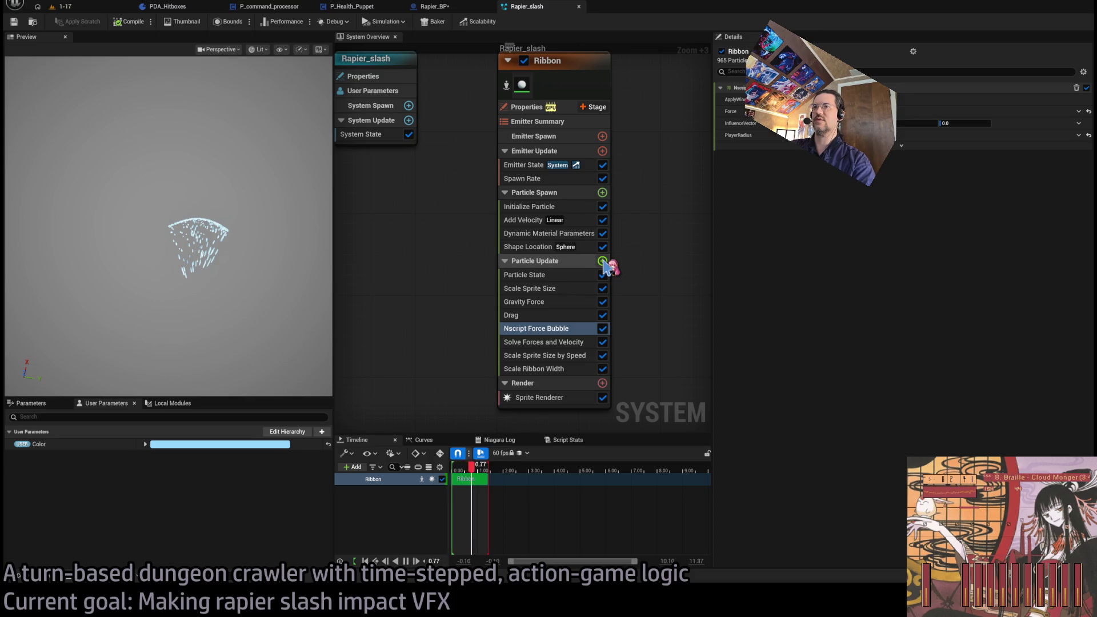
# Drag the Curl Noise Force module up above Gravity Force in the Ribbon's Particle Update stack
pyautogui.moveTo(553, 343); pyautogui.dragTo(555, 308)
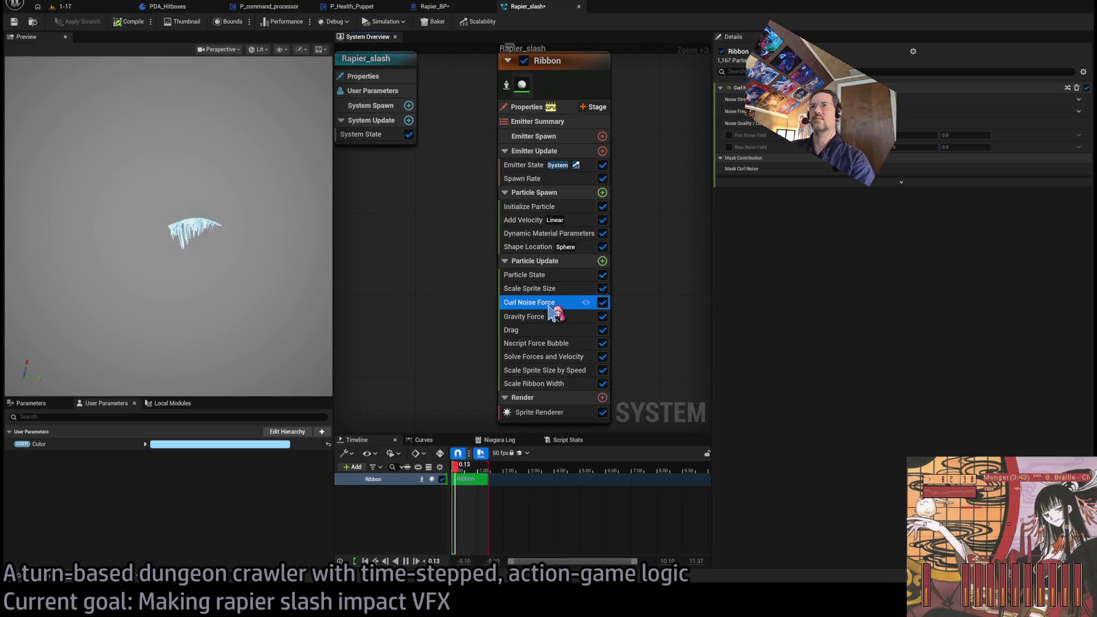